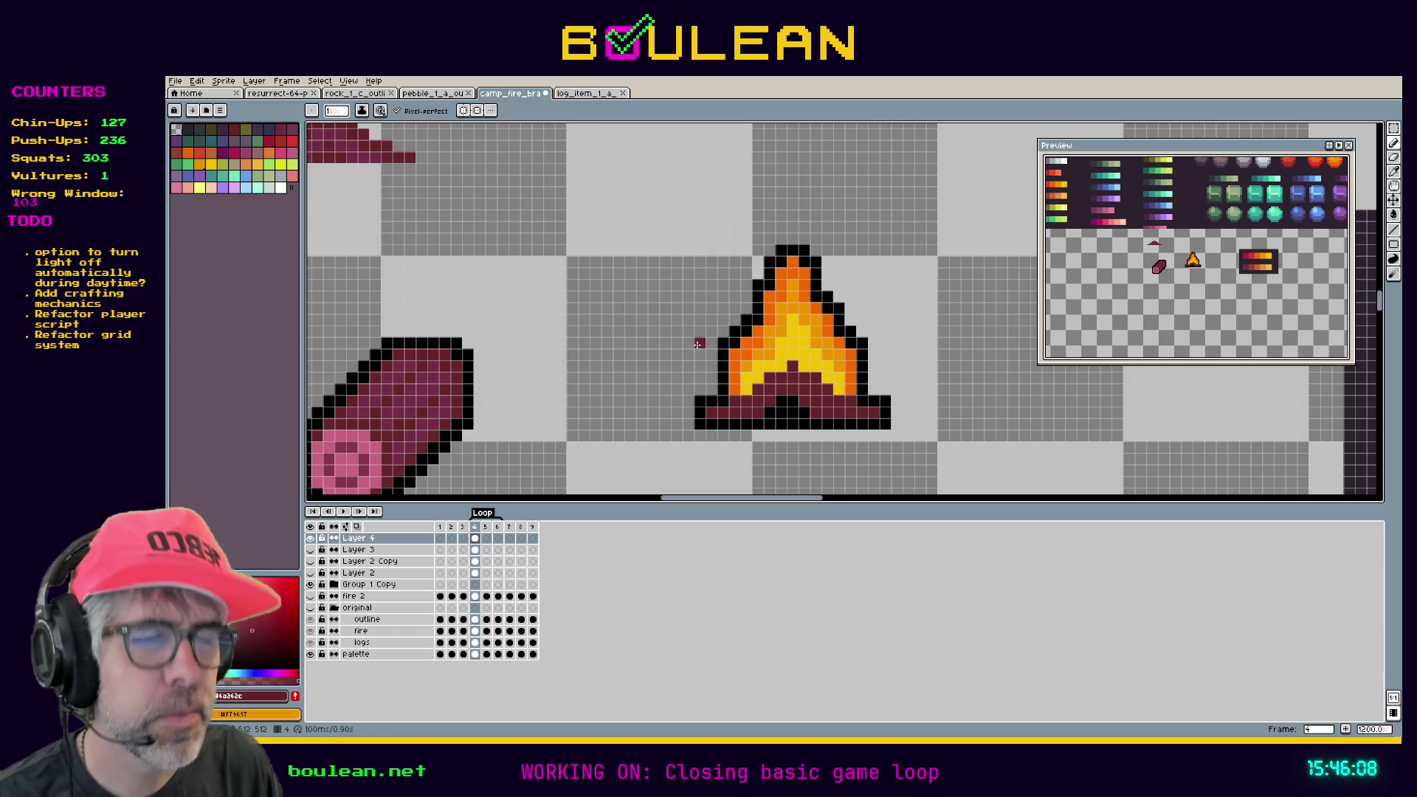
# Show the grid, blacken one pixel of the fire's log base, and sample the log maroon.
pyautogui.hotkey('ctrl', "'")
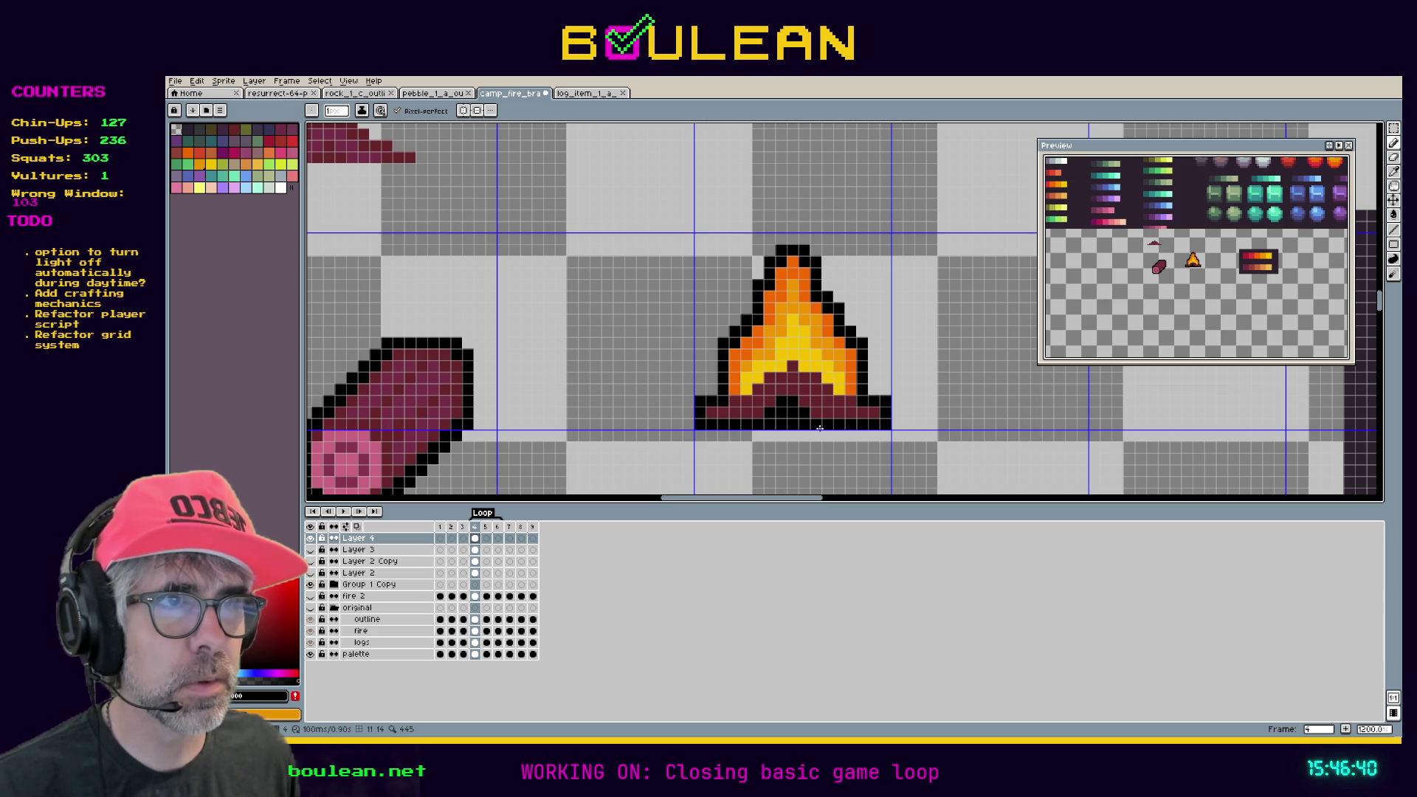
pyautogui.click(804, 402)
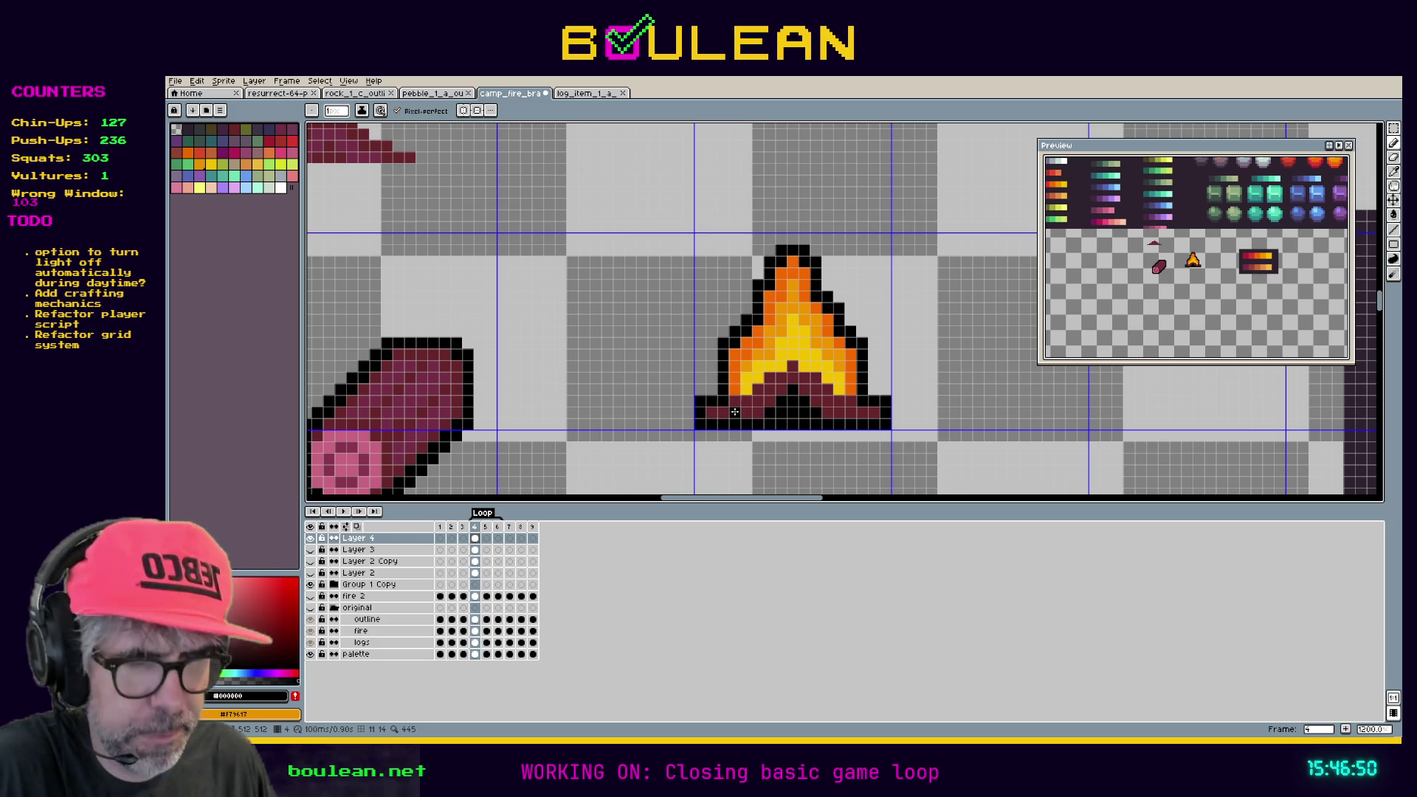
pyautogui.press('i')
pyautogui.click(347, 479)
pyautogui.press('b')
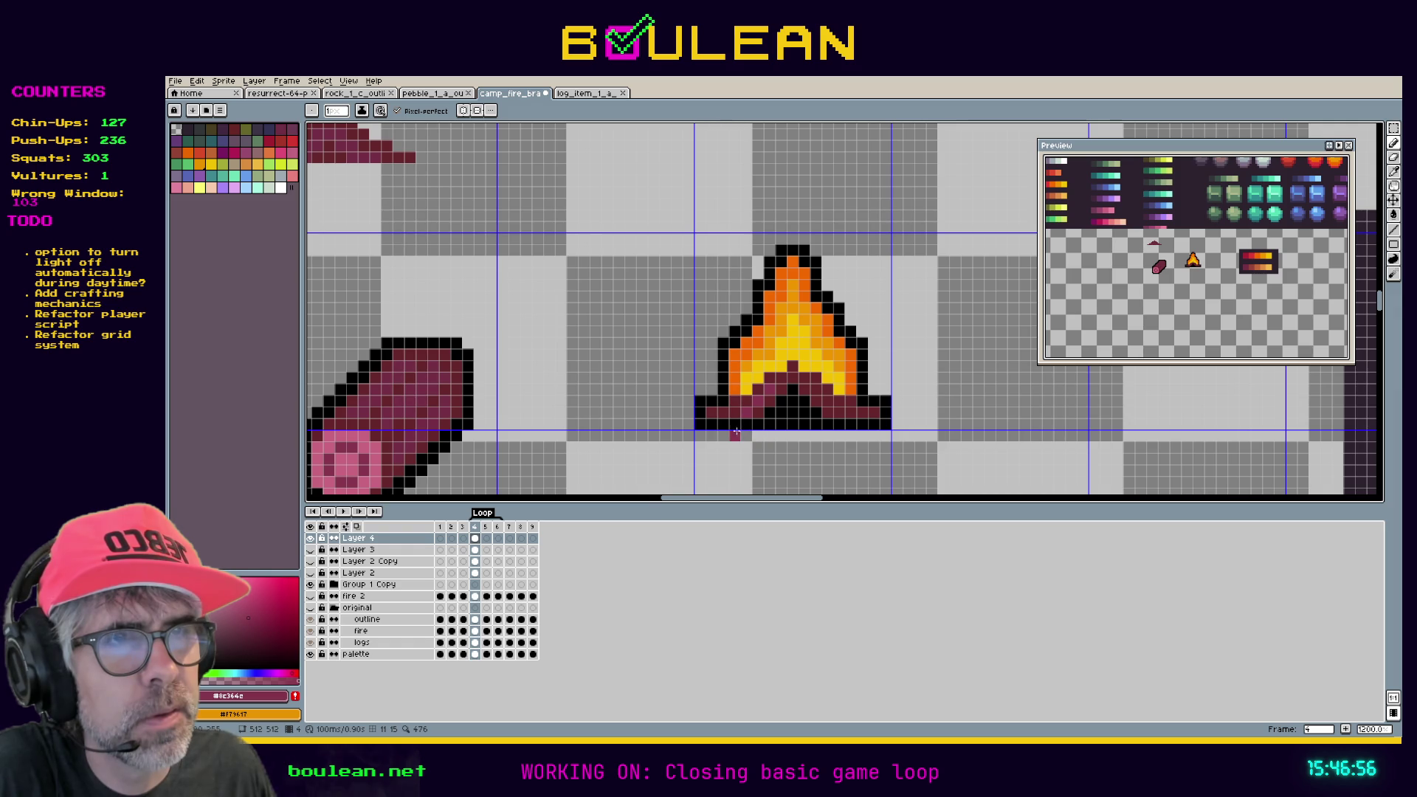
# Sample black from the outline and both maroons from the fire base.
pyautogui.press('i')
pyautogui.click(711, 419)
pyautogui.press('b')
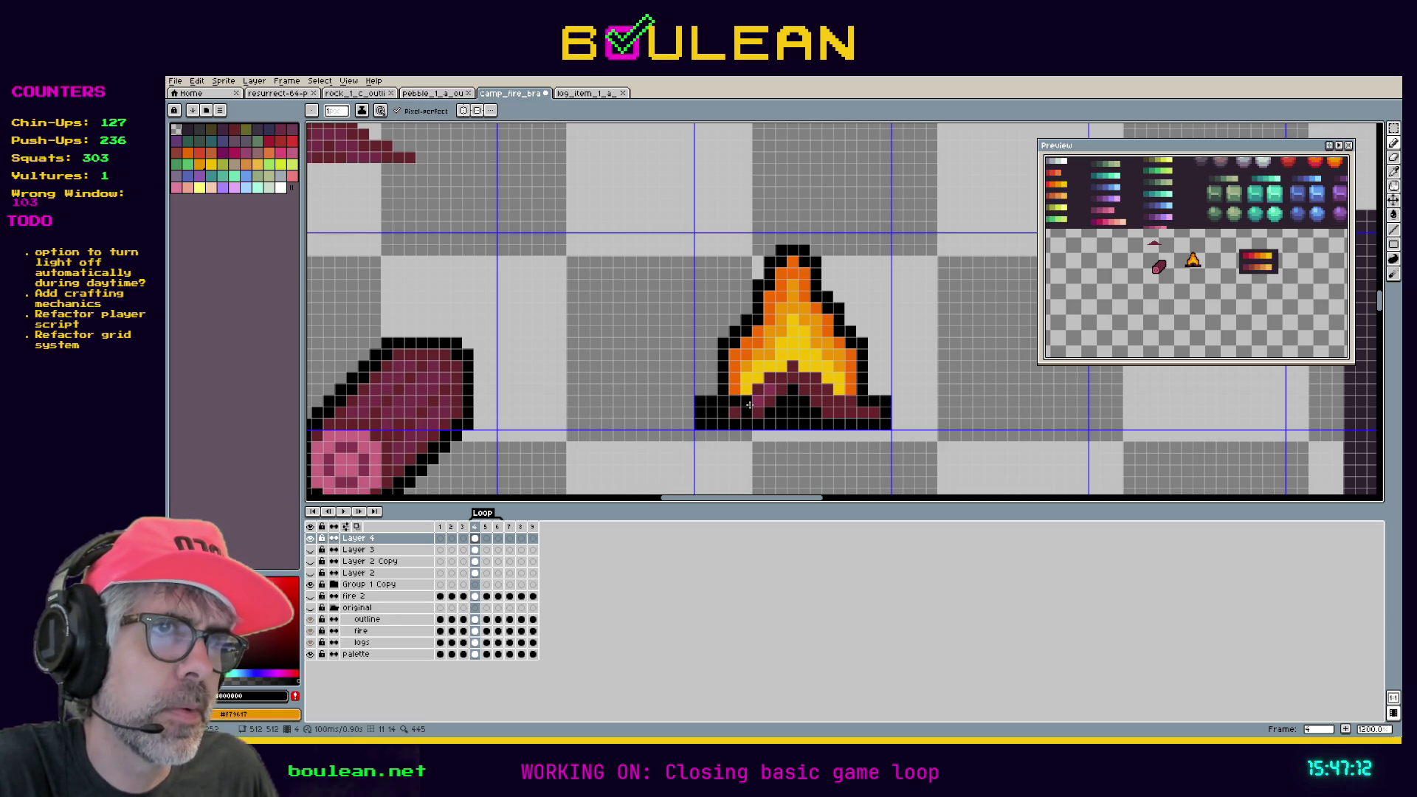
pyautogui.keyDown('alt'); pyautogui.click(750, 408); pyautogui.keyUp('alt')
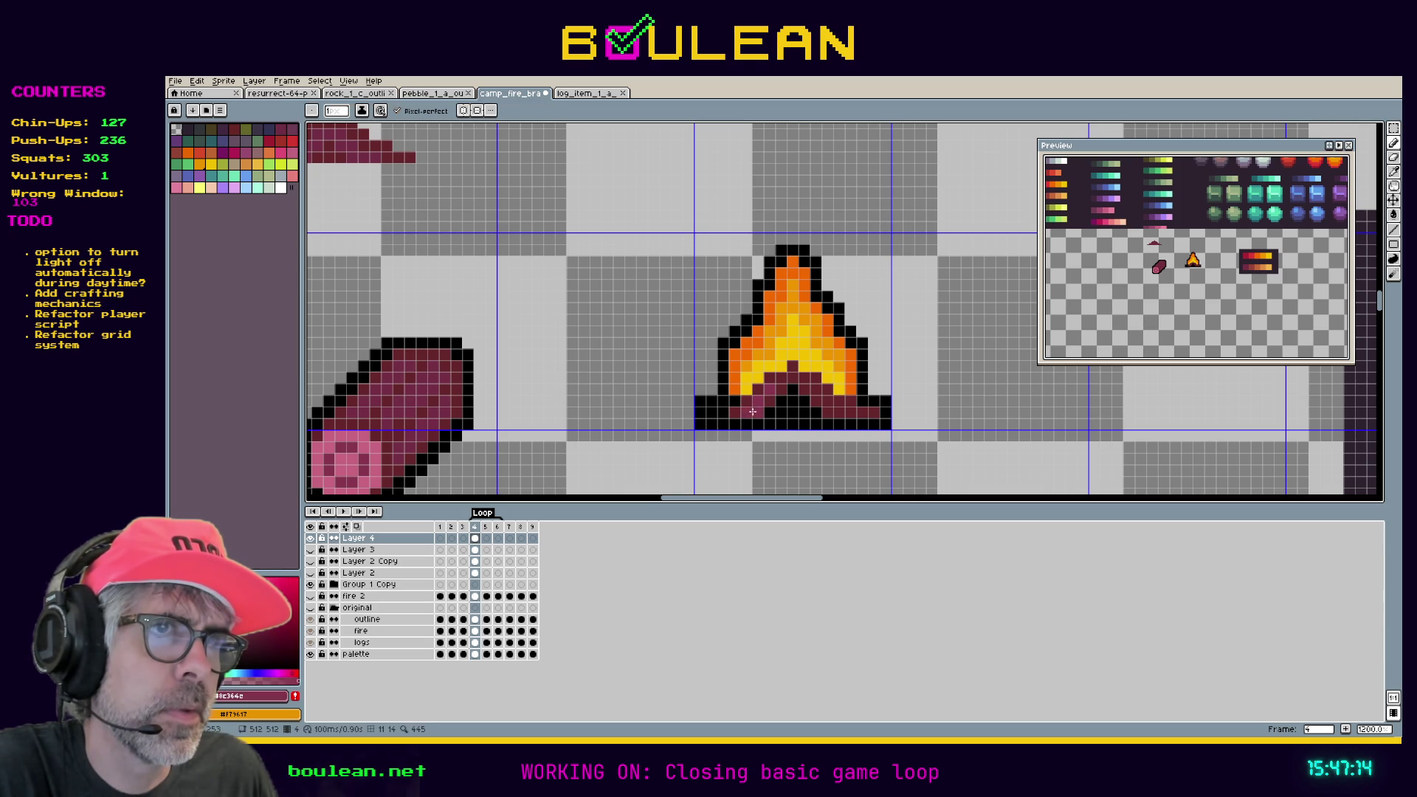
pyautogui.keyDown('alt'); pyautogui.click(768, 392); pyautogui.keyUp('alt')
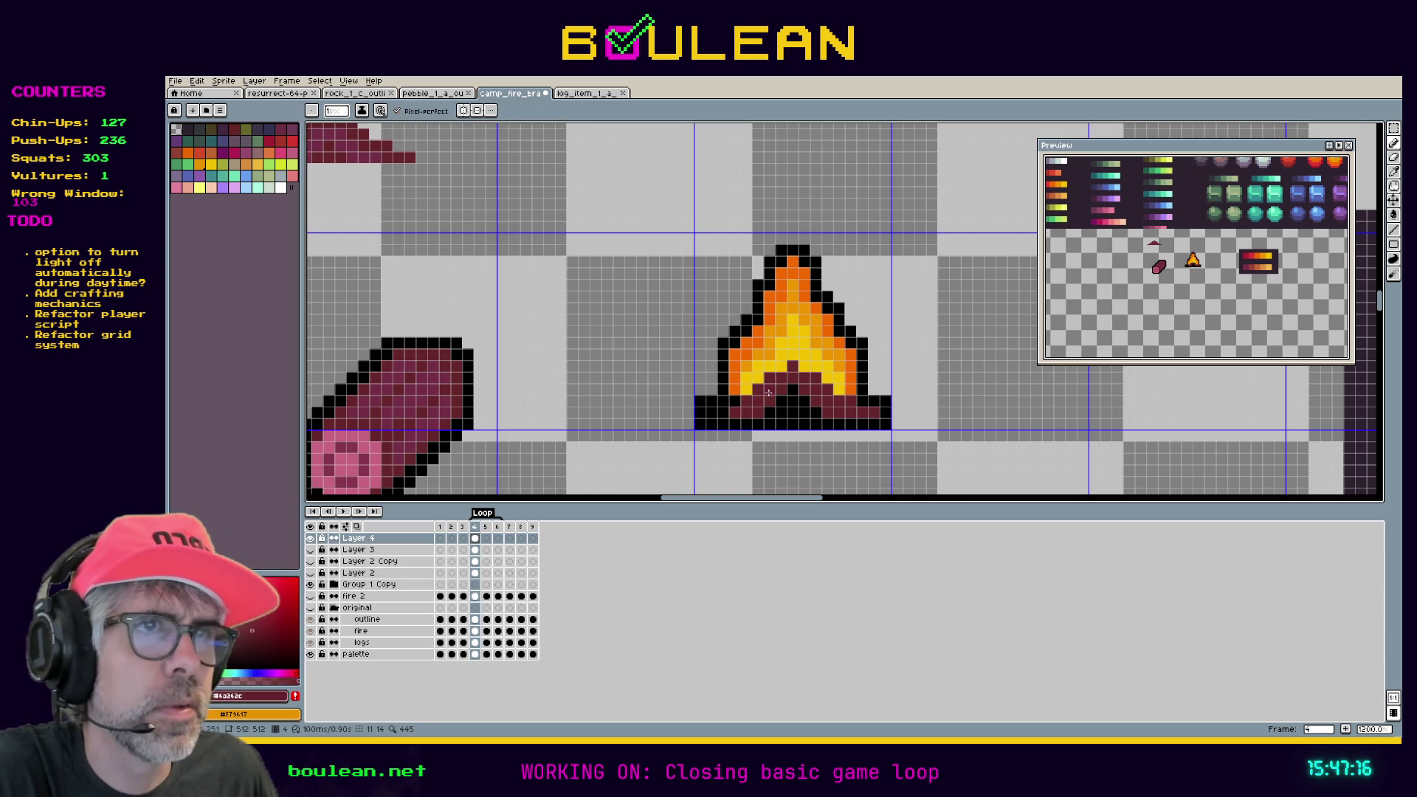
pyautogui.press('alt')
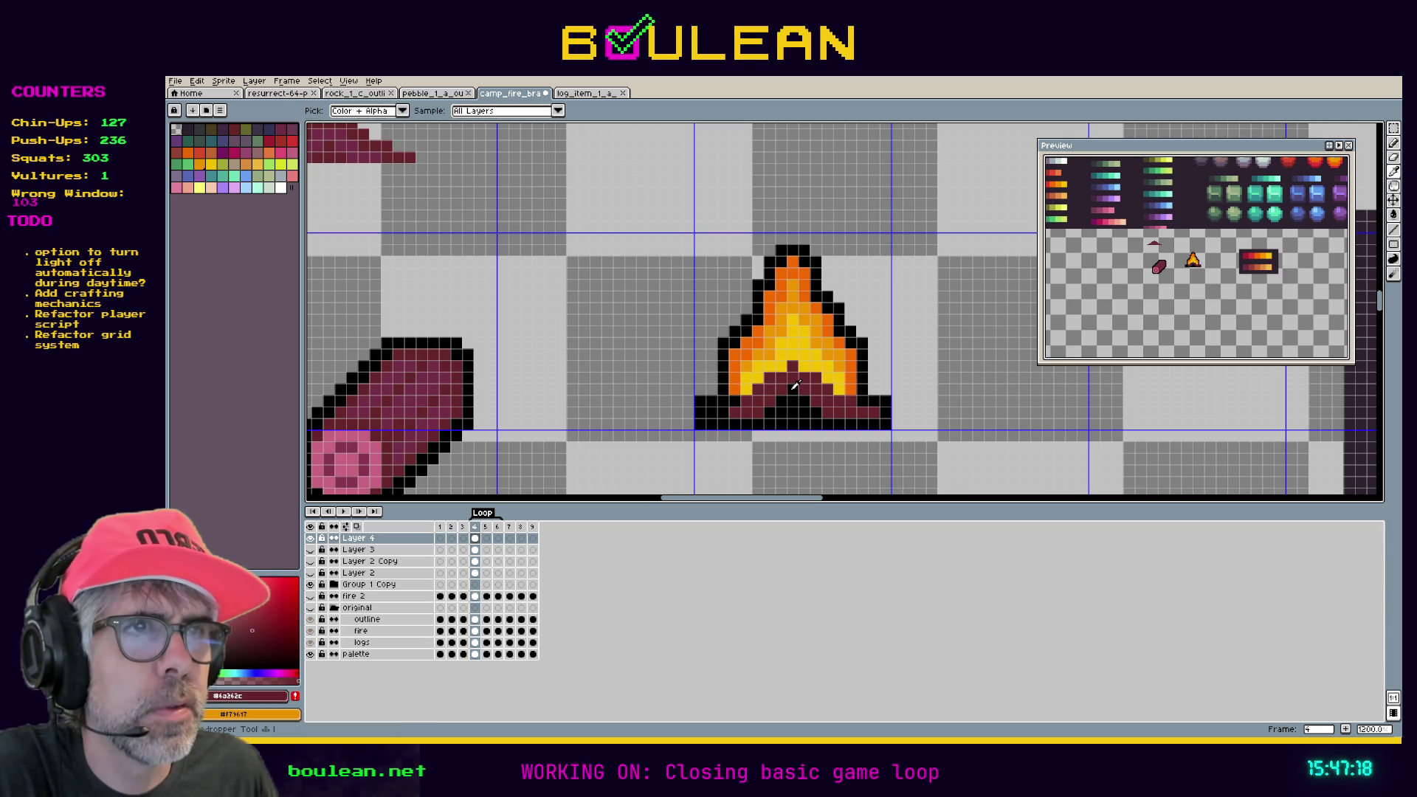
# Paint the maroon cells above the logs flame-yellow, then add a black pixel right of the log base.
pyautogui.keyDown('alt'); pyautogui.click(805, 360); pyautogui.keyUp('alt')
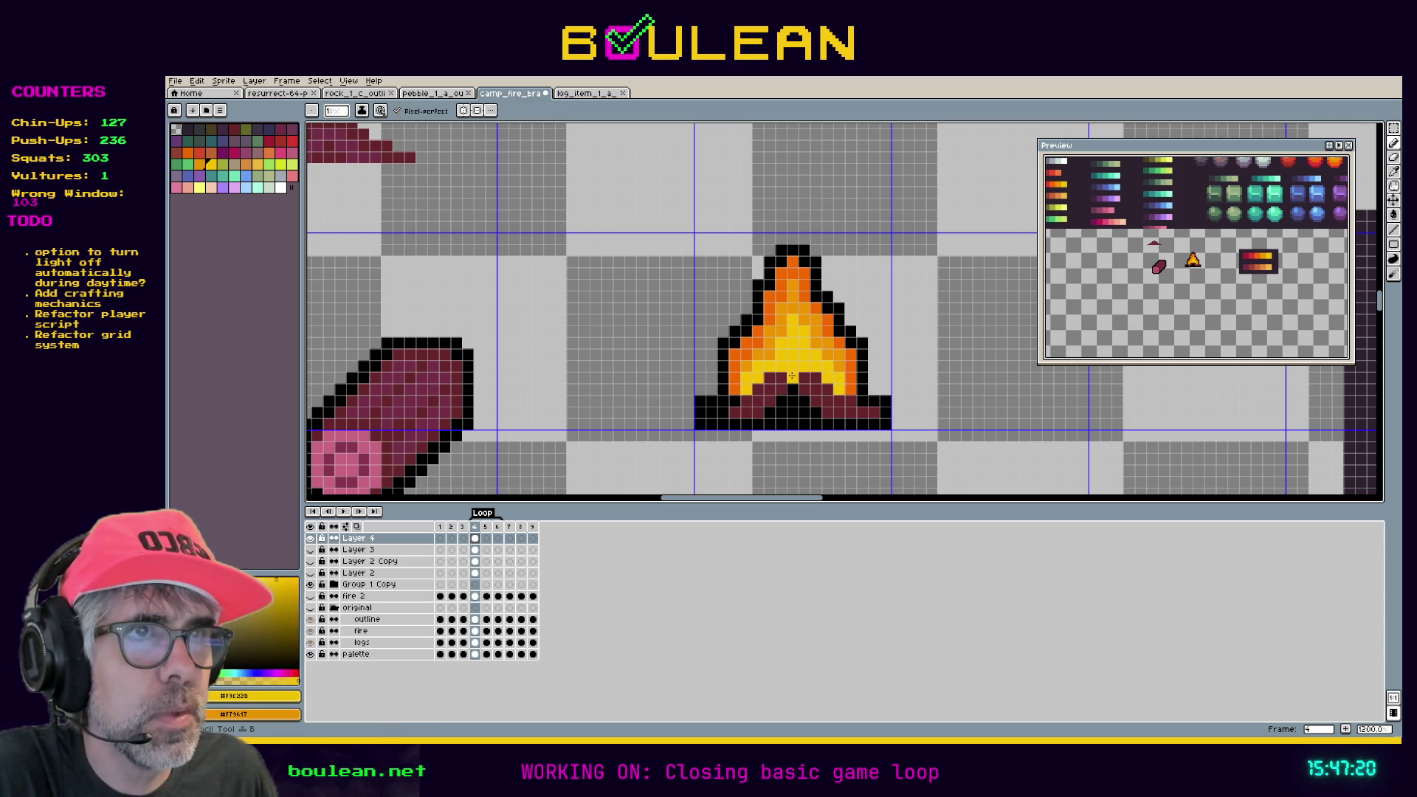
pyautogui.moveTo(792, 377)
pyautogui.mouseDown()
pyautogui.moveTo(758, 392)
pyautogui.moveTo(777, 389)
pyautogui.mouseUp()
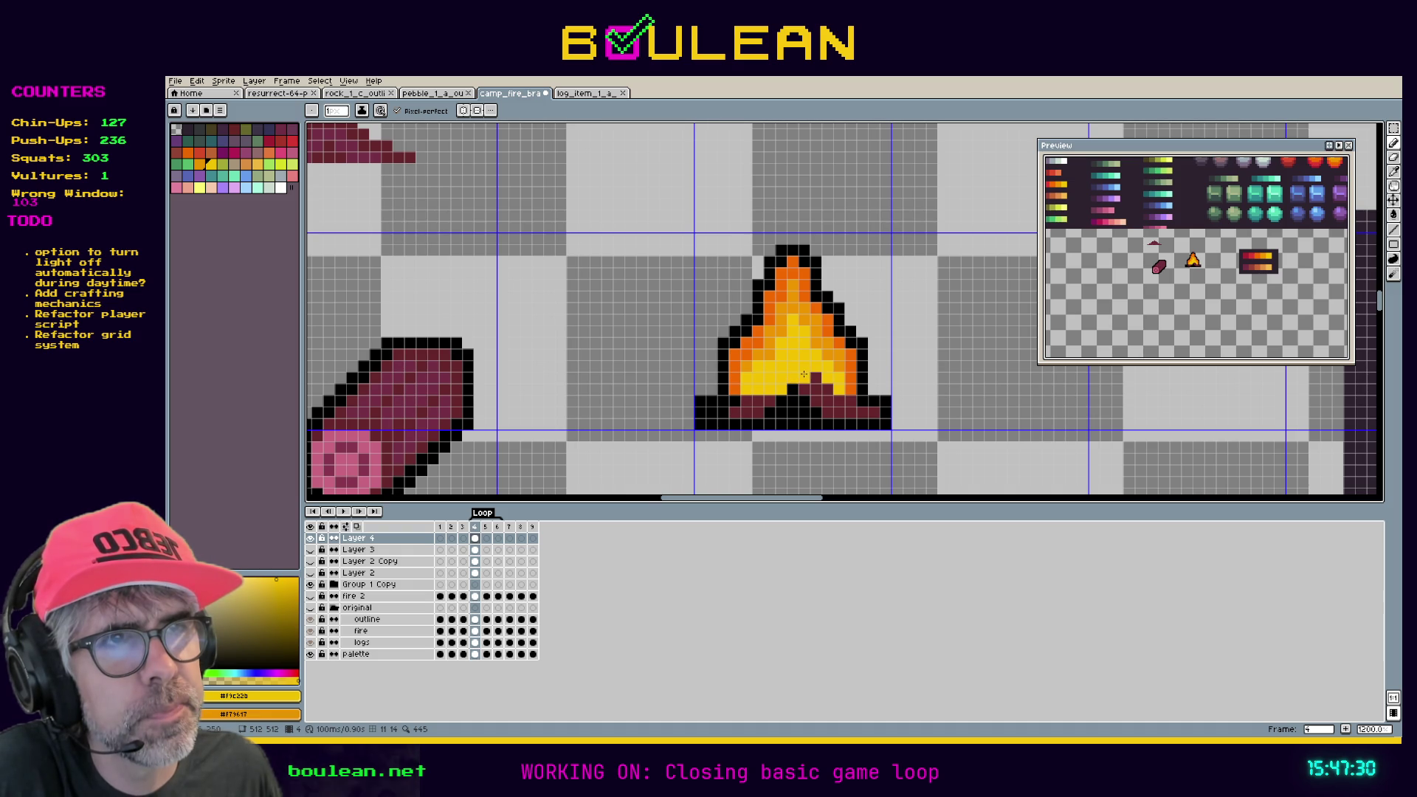
pyautogui.hotkey('ctrl', 'z')
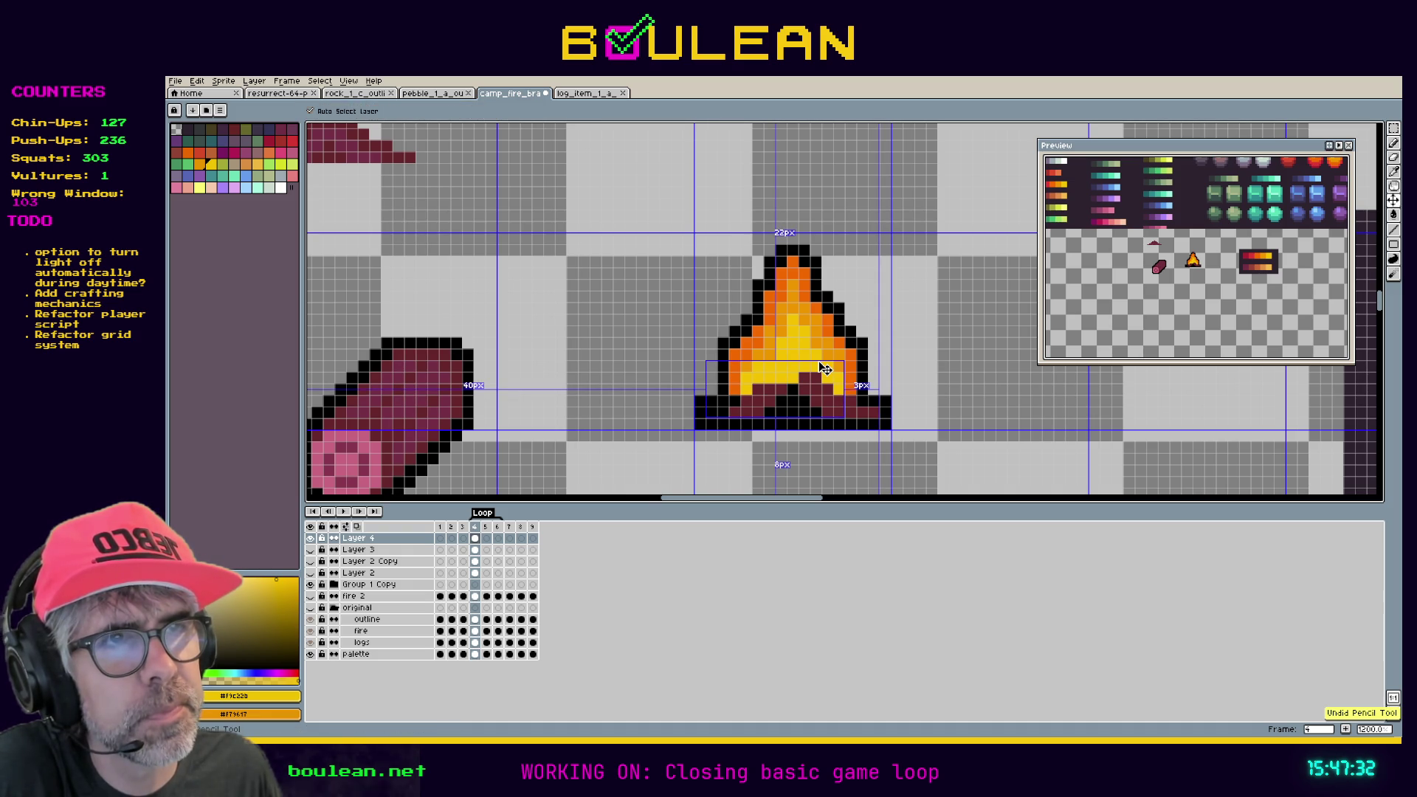
pyautogui.moveTo(821, 373); pyautogui.dragTo(810, 378)
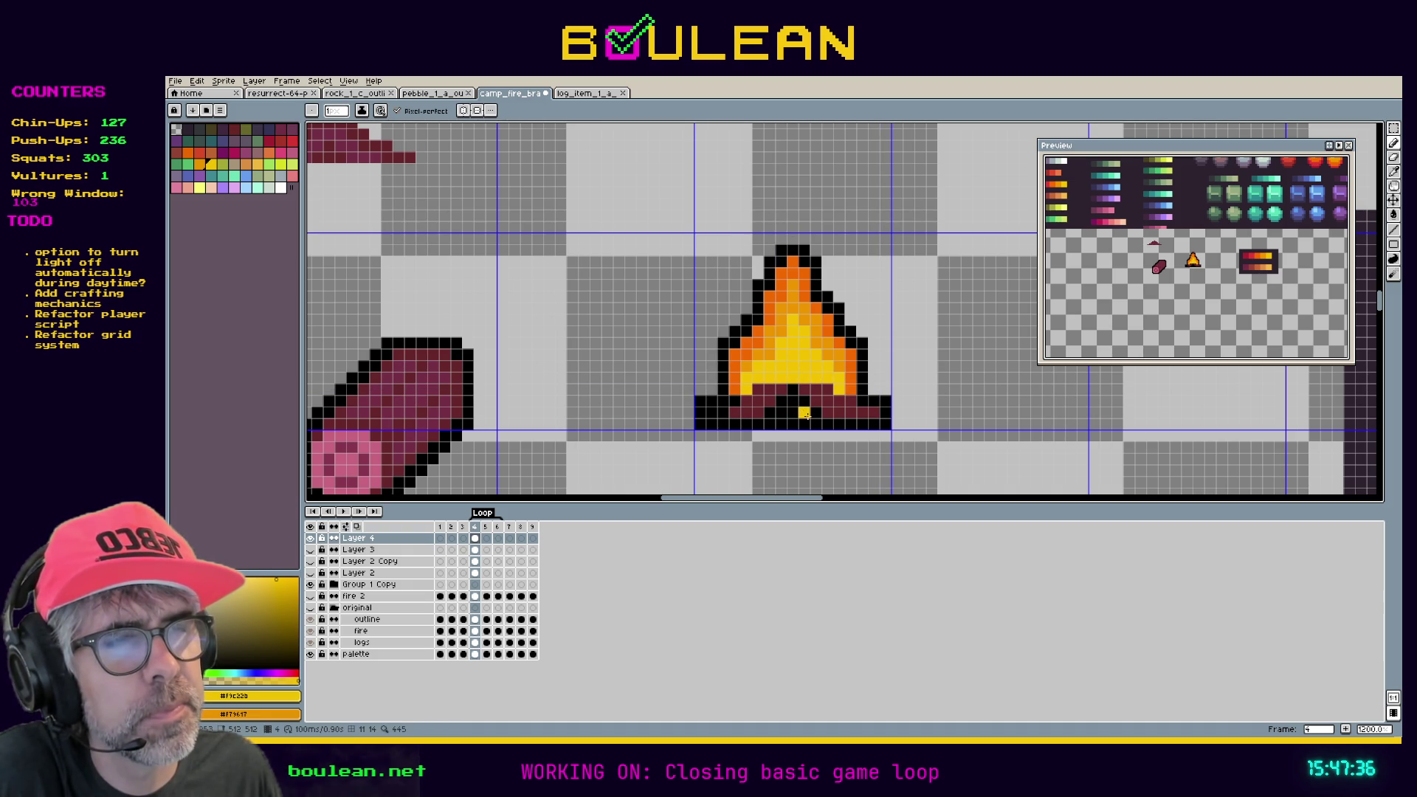
pyautogui.keyDown('alt'); pyautogui.click(865, 418); pyautogui.keyUp('alt')
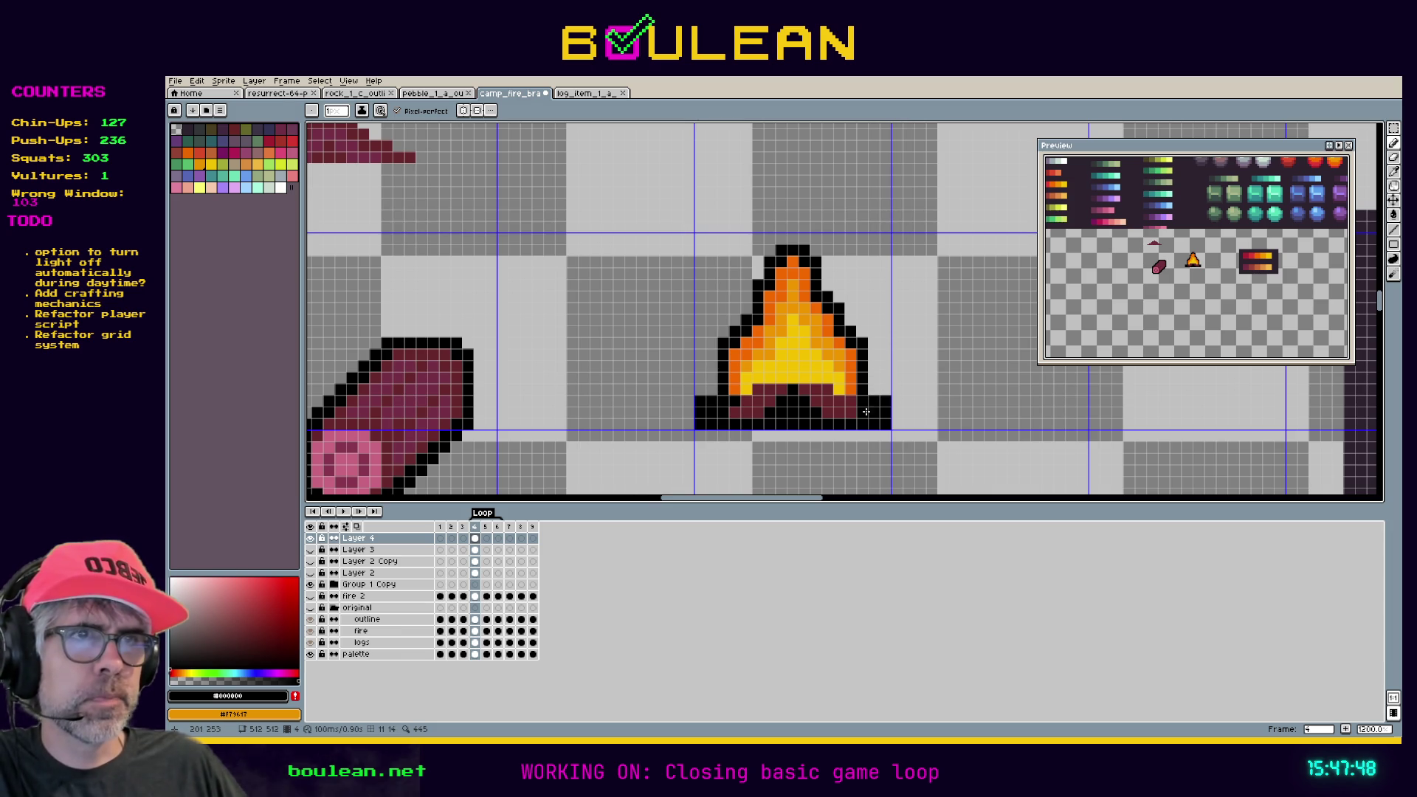
pyautogui.click(907, 422)
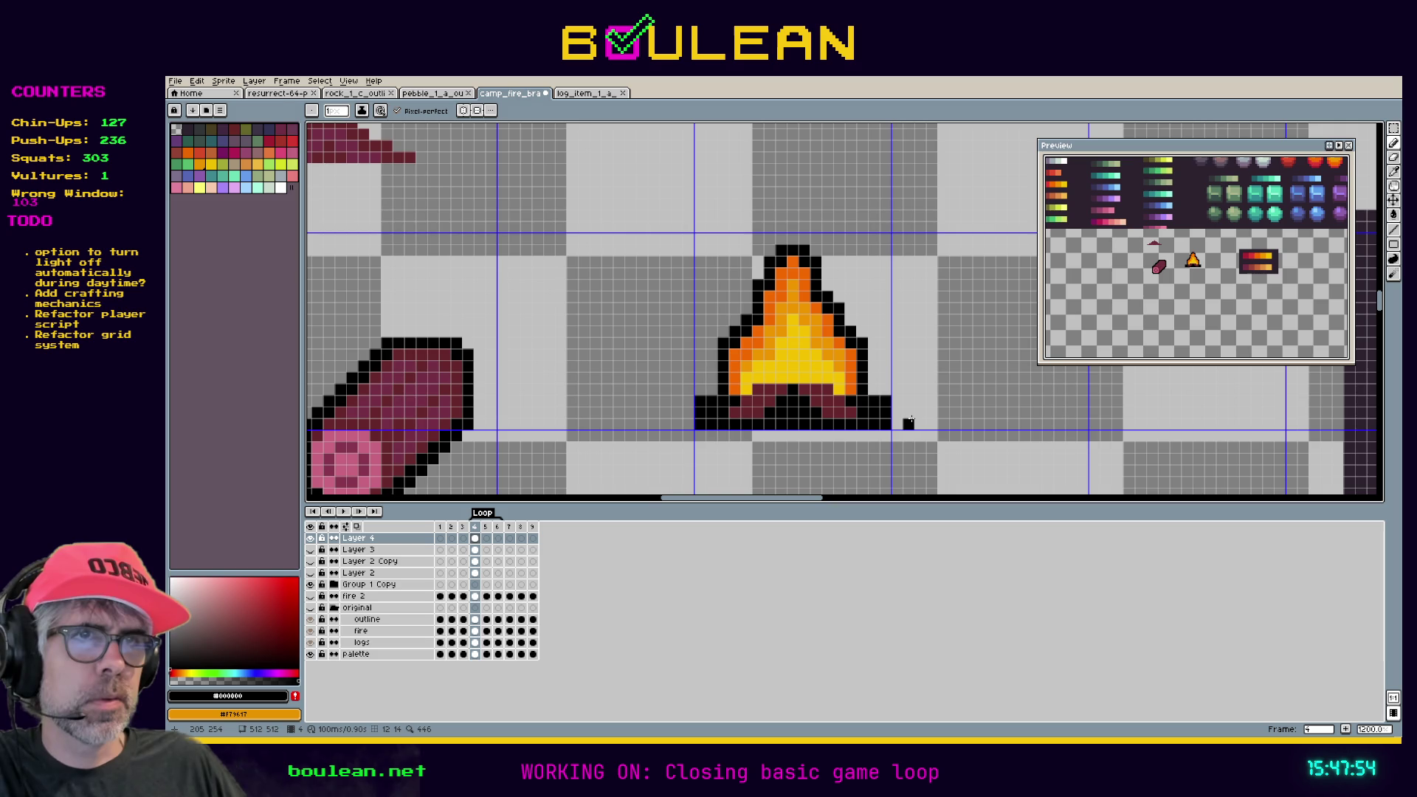
pyautogui.press('alt')
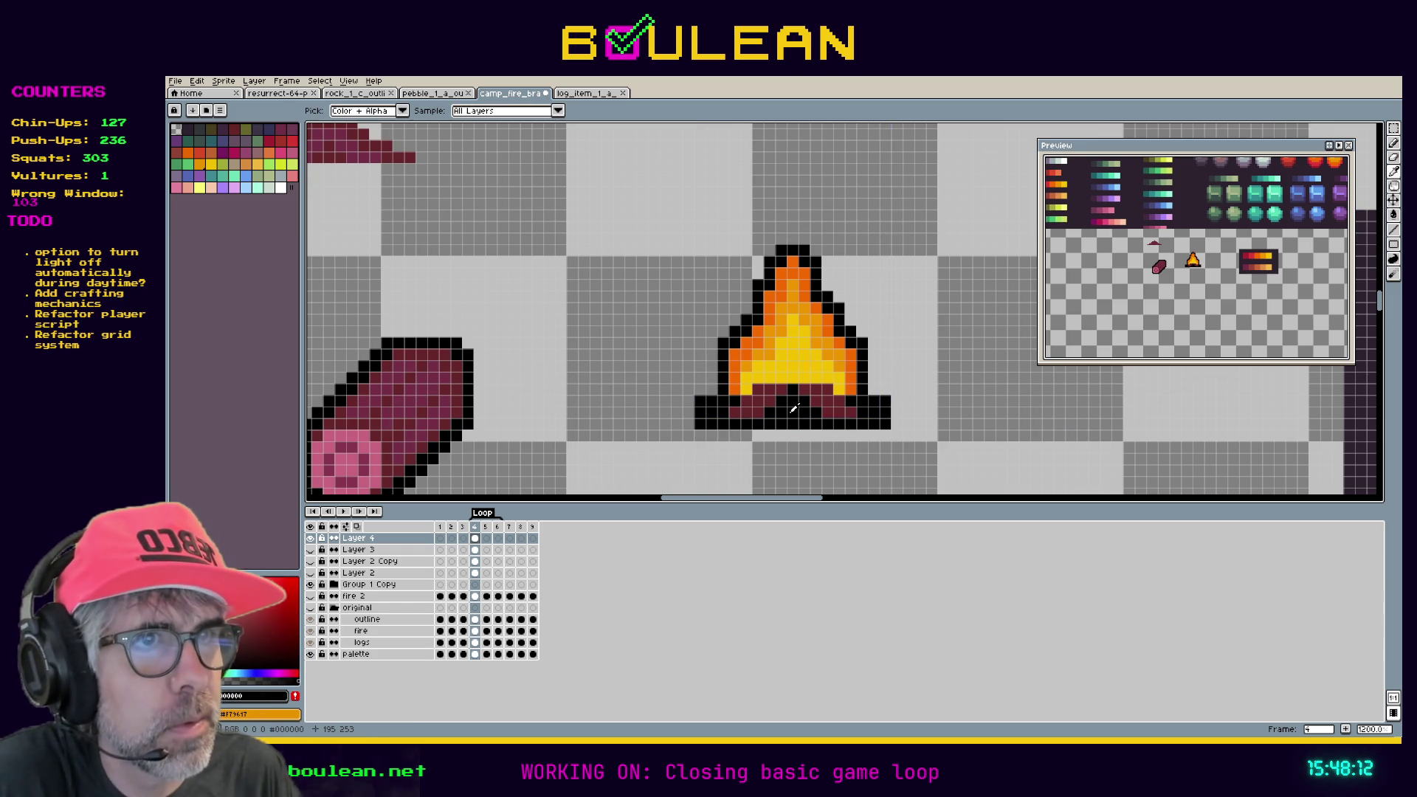
# Hide the grid and paint maroon pixels onto the logs under the flame.
pyautogui.hotkey('ctrl', 'h')
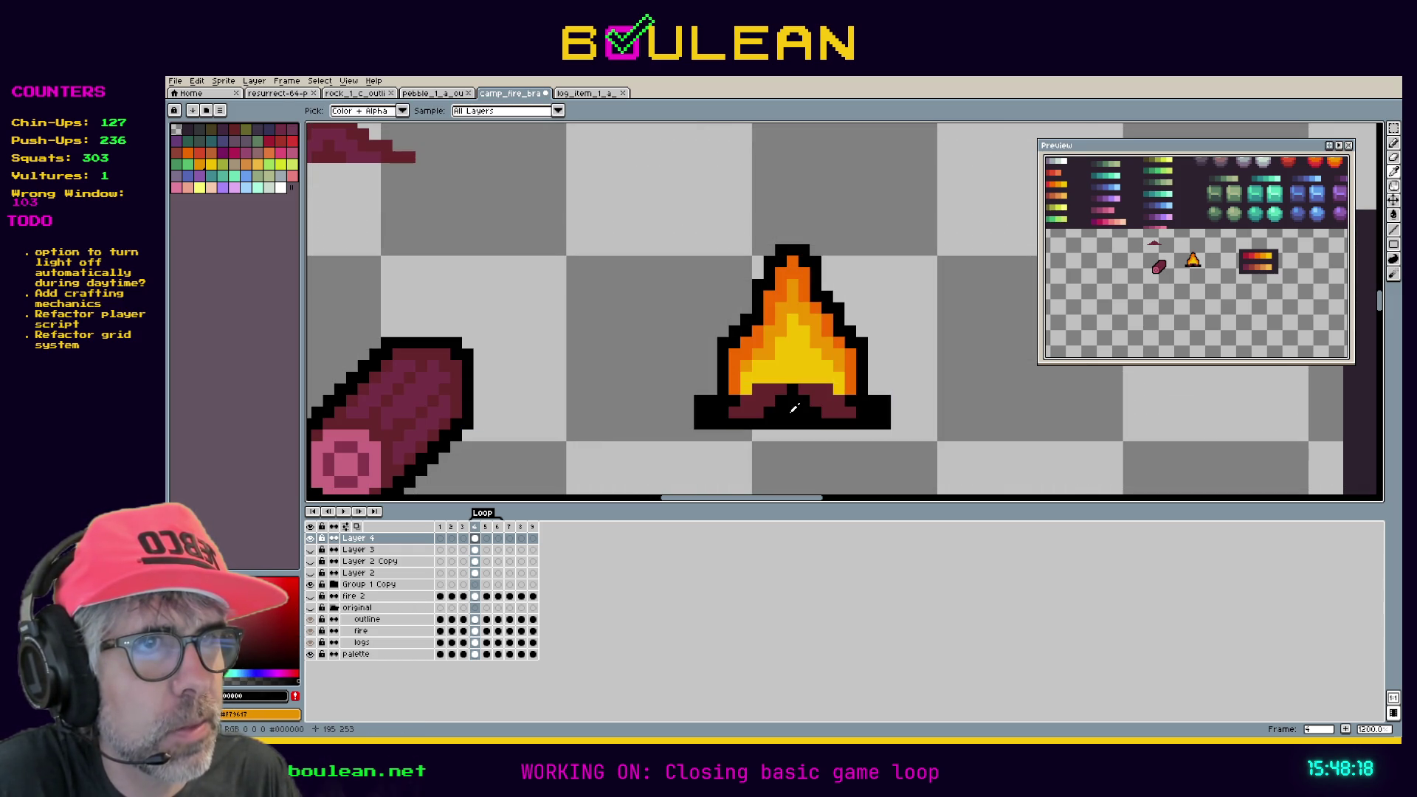
pyautogui.click(372, 461)
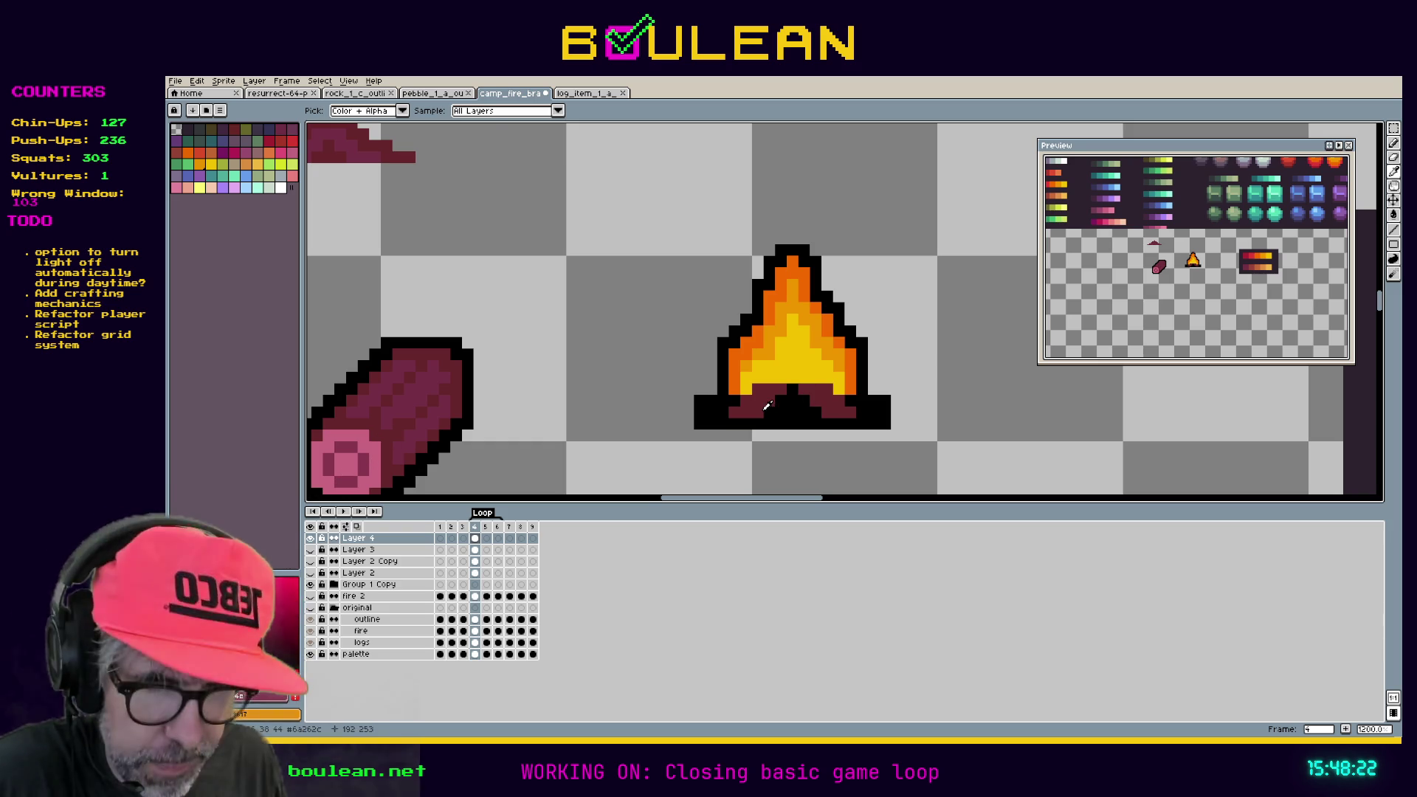
pyautogui.press('b')
pyautogui.click(768, 389)
pyautogui.click(837, 402)
pyautogui.click(831, 403)
pyautogui.click(815, 389)
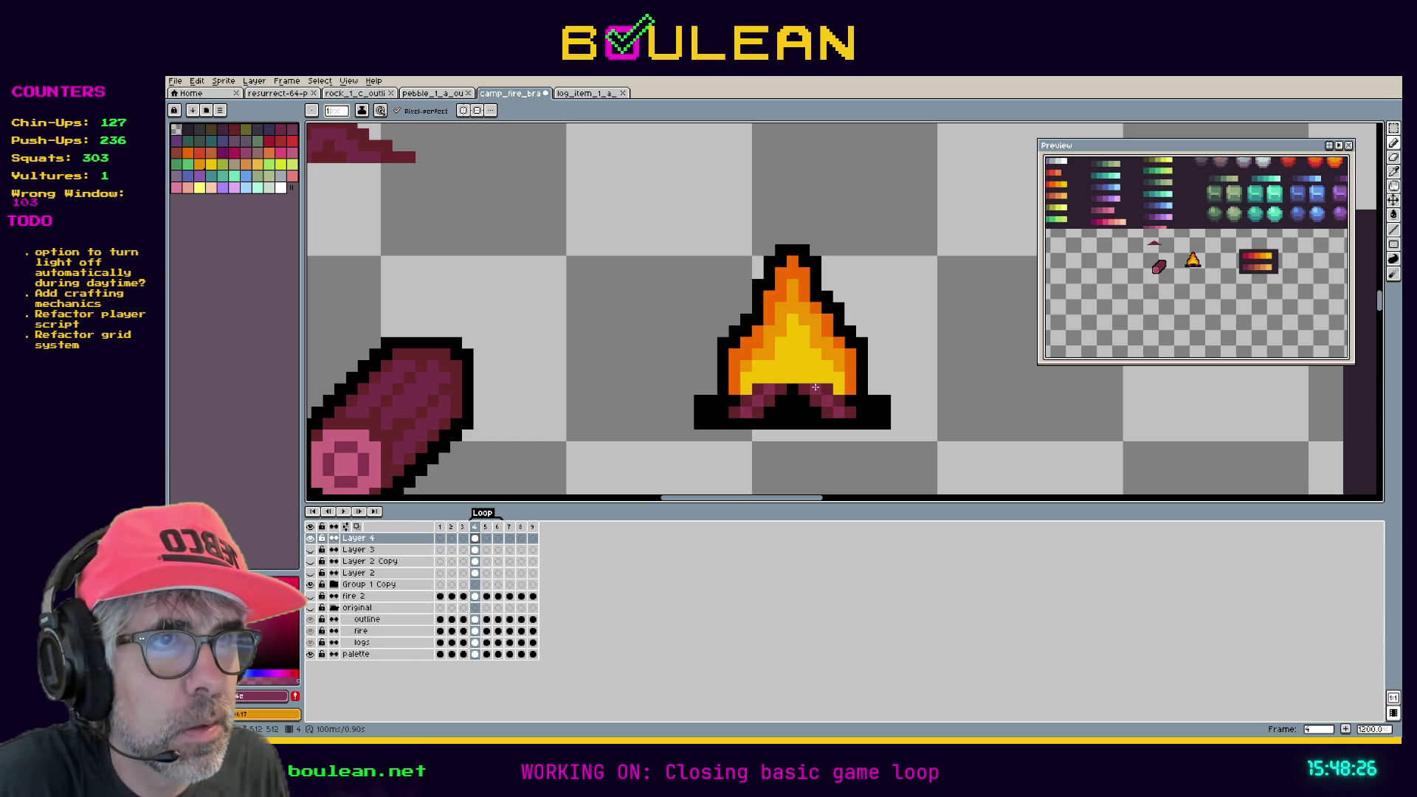
# Sample the log colours and paint dark-red pixels along the campfire's base.
pyautogui.press('i')
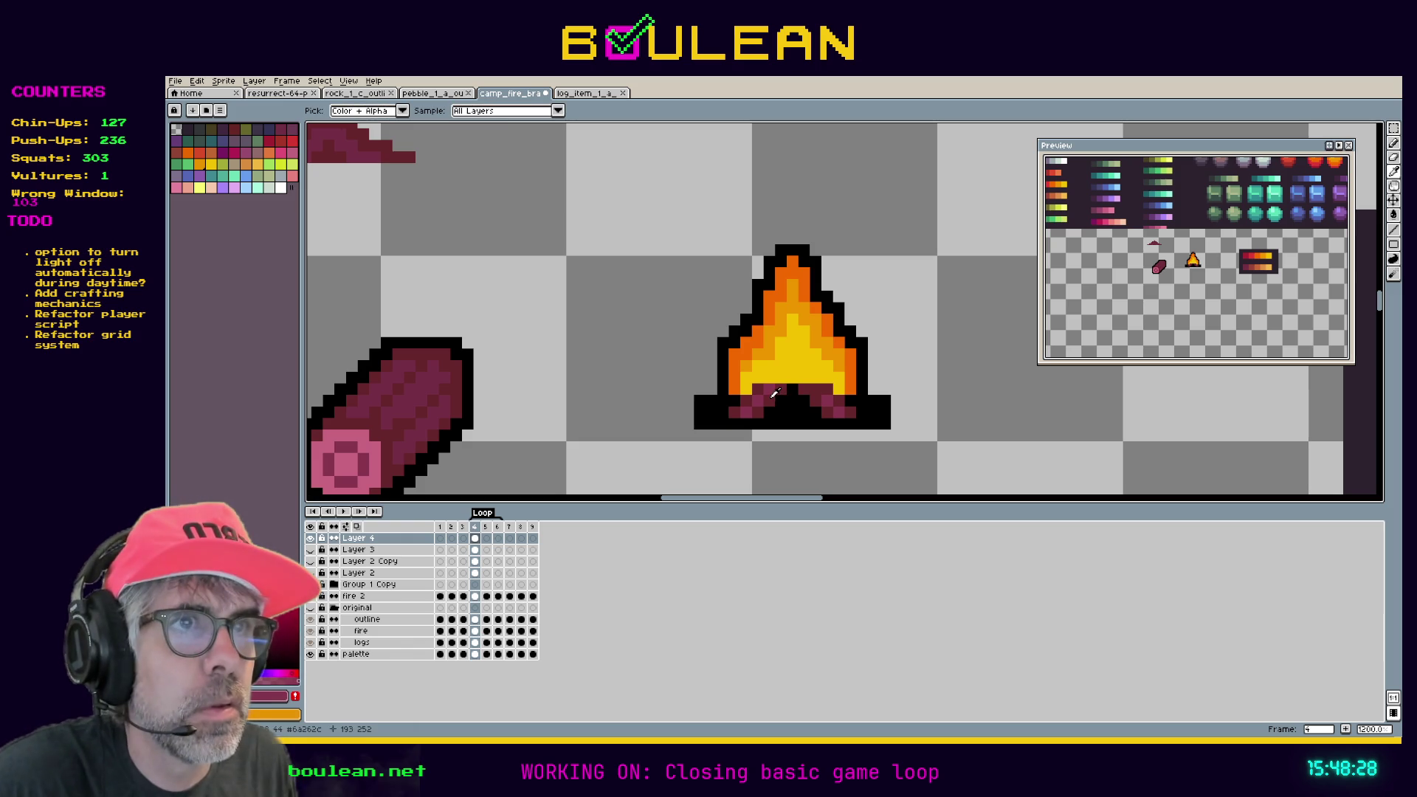
pyautogui.click(774, 394)
pyautogui.press('b')
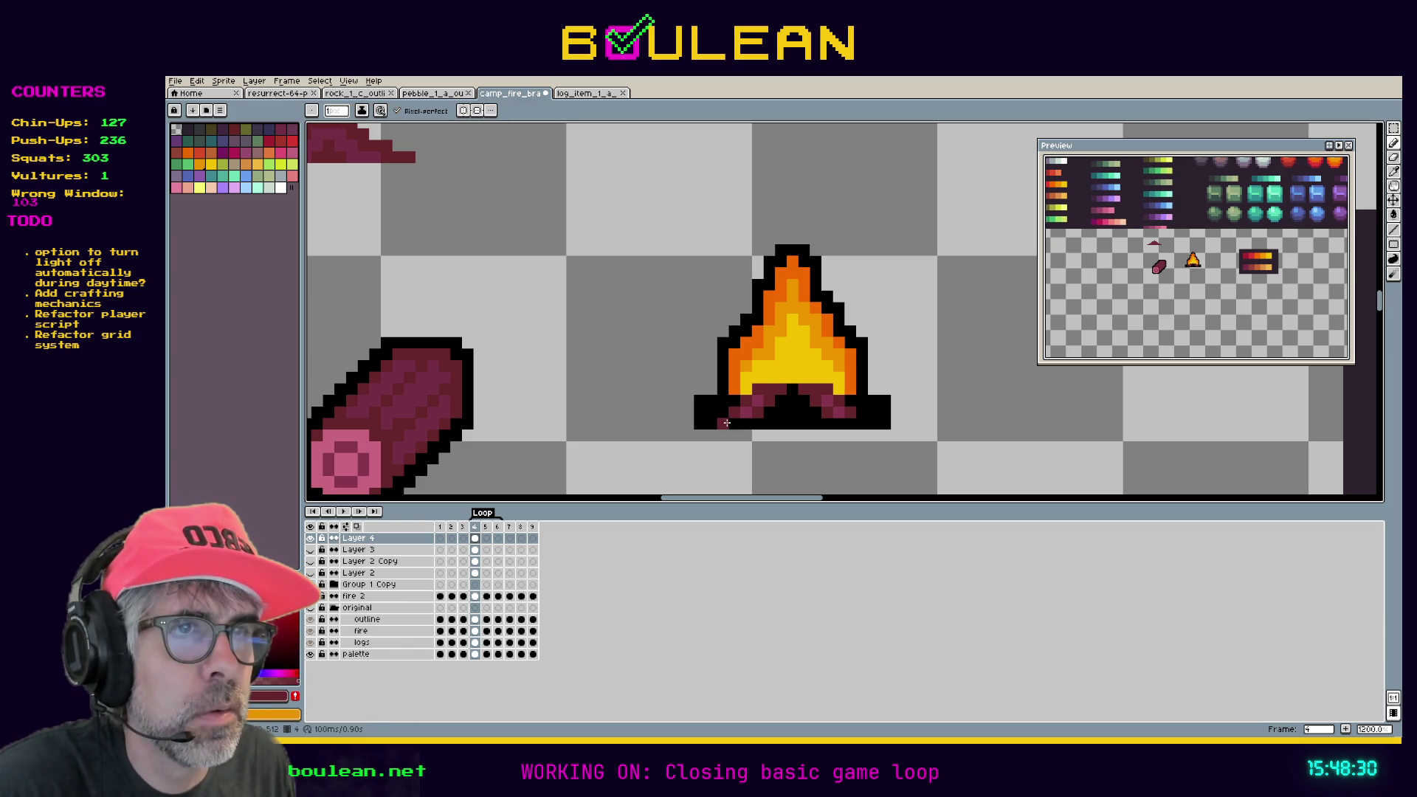
pyautogui.press('i')
pyautogui.click(732, 417)
pyautogui.press('b')
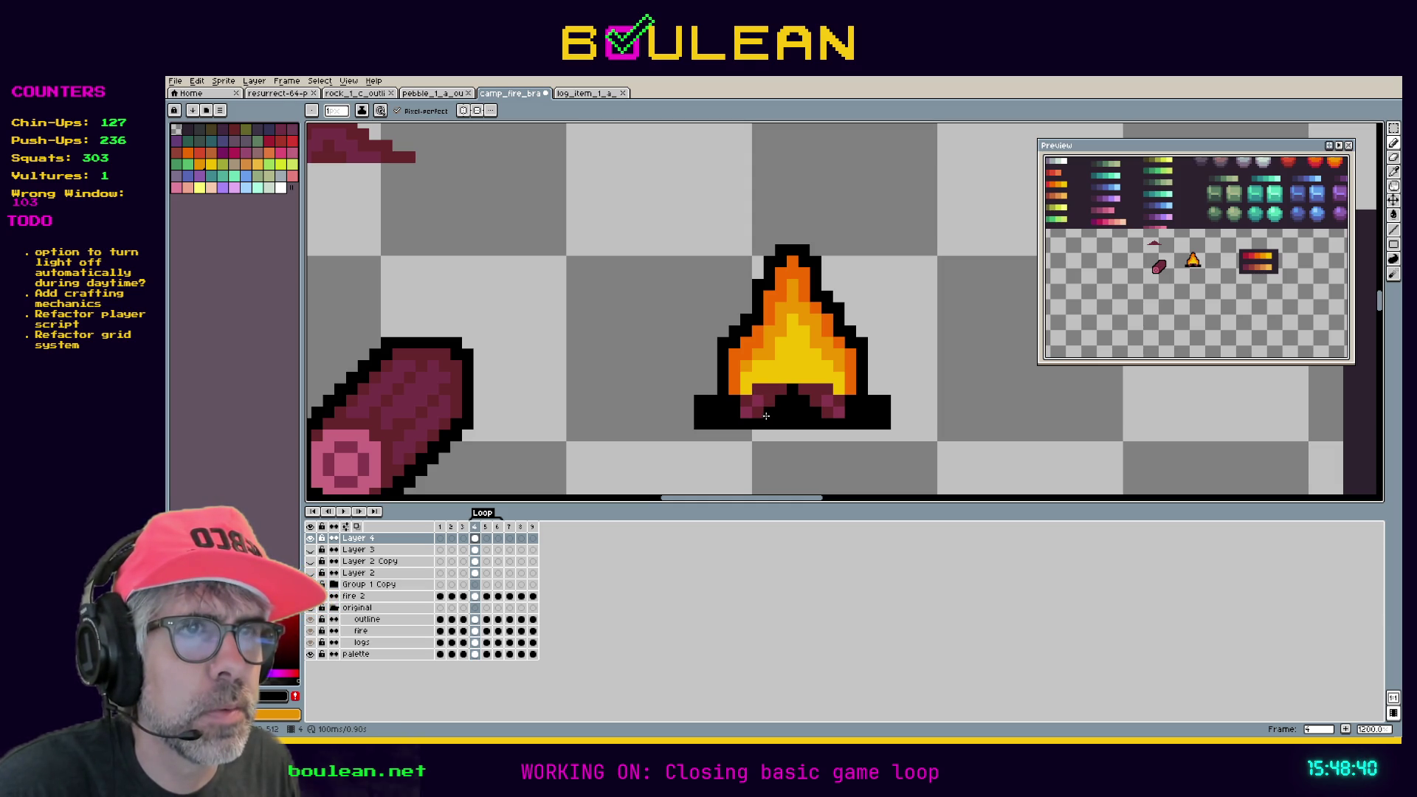
pyautogui.press('i')
pyautogui.click(761, 408)
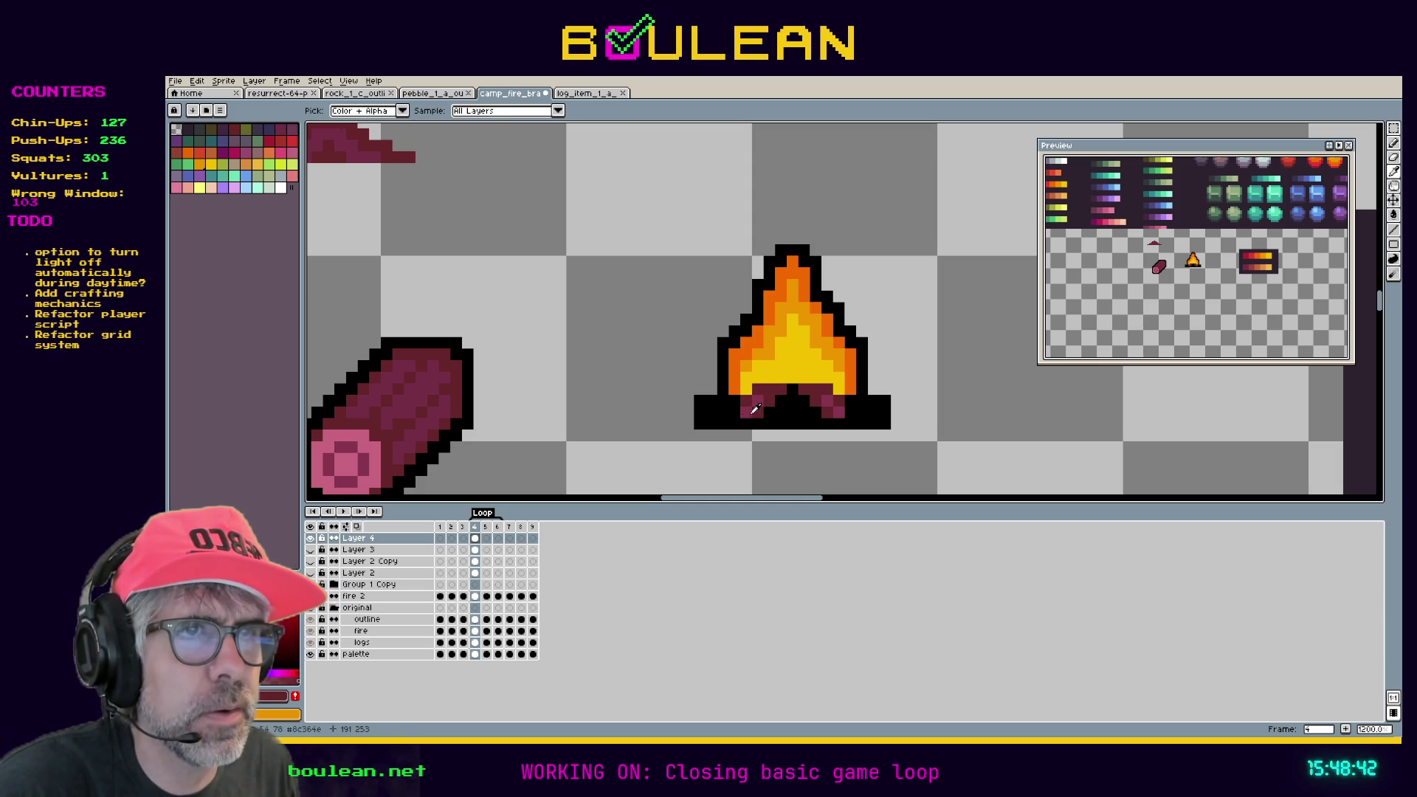
pyautogui.press('b')
pyautogui.moveTo(727, 415); pyautogui.dragTo(733, 415)
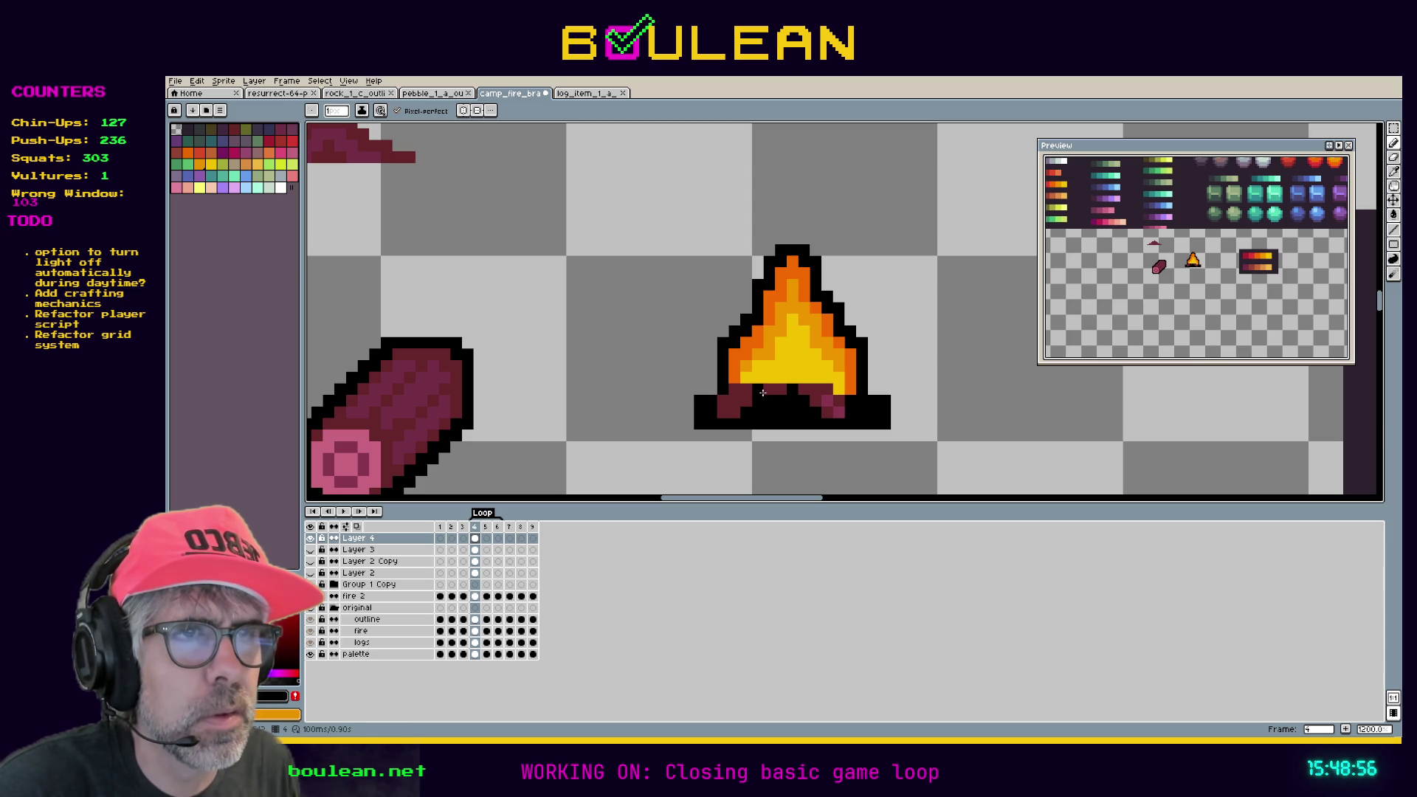
# Paint maroon pixels above the base and on the fire's lower left, undoing one stray edit.
pyautogui.keyDown('alt'); pyautogui.click(751, 390); pyautogui.keyUp('alt')
pyautogui.click(746, 380)
pyautogui.click(746, 366)
pyautogui.click(757, 366)
pyautogui.press('alt')
pyautogui.keyDown('alt'); pyautogui.click(772, 377); pyautogui.keyUp('alt')
pyautogui.click(767, 381)
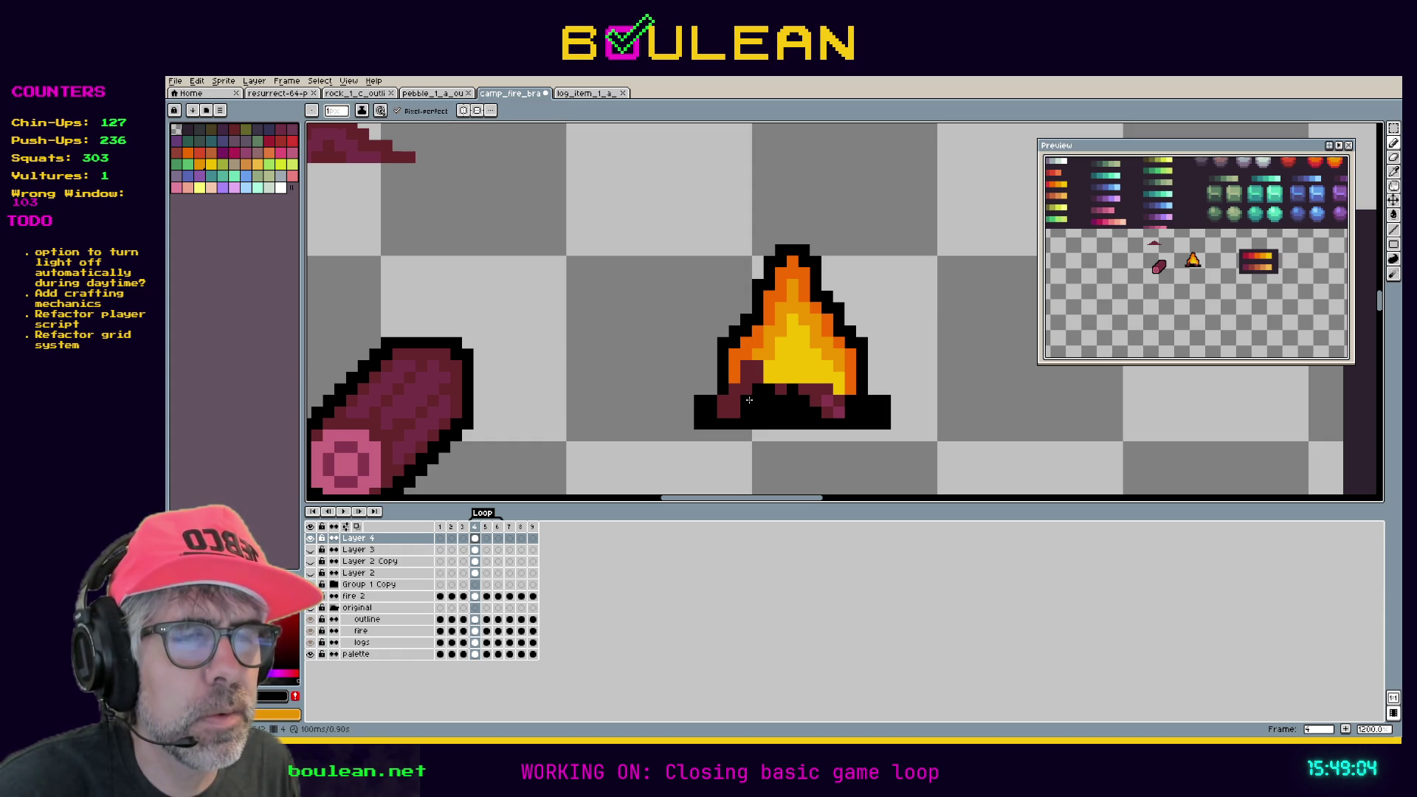
pyautogui.press('alt')
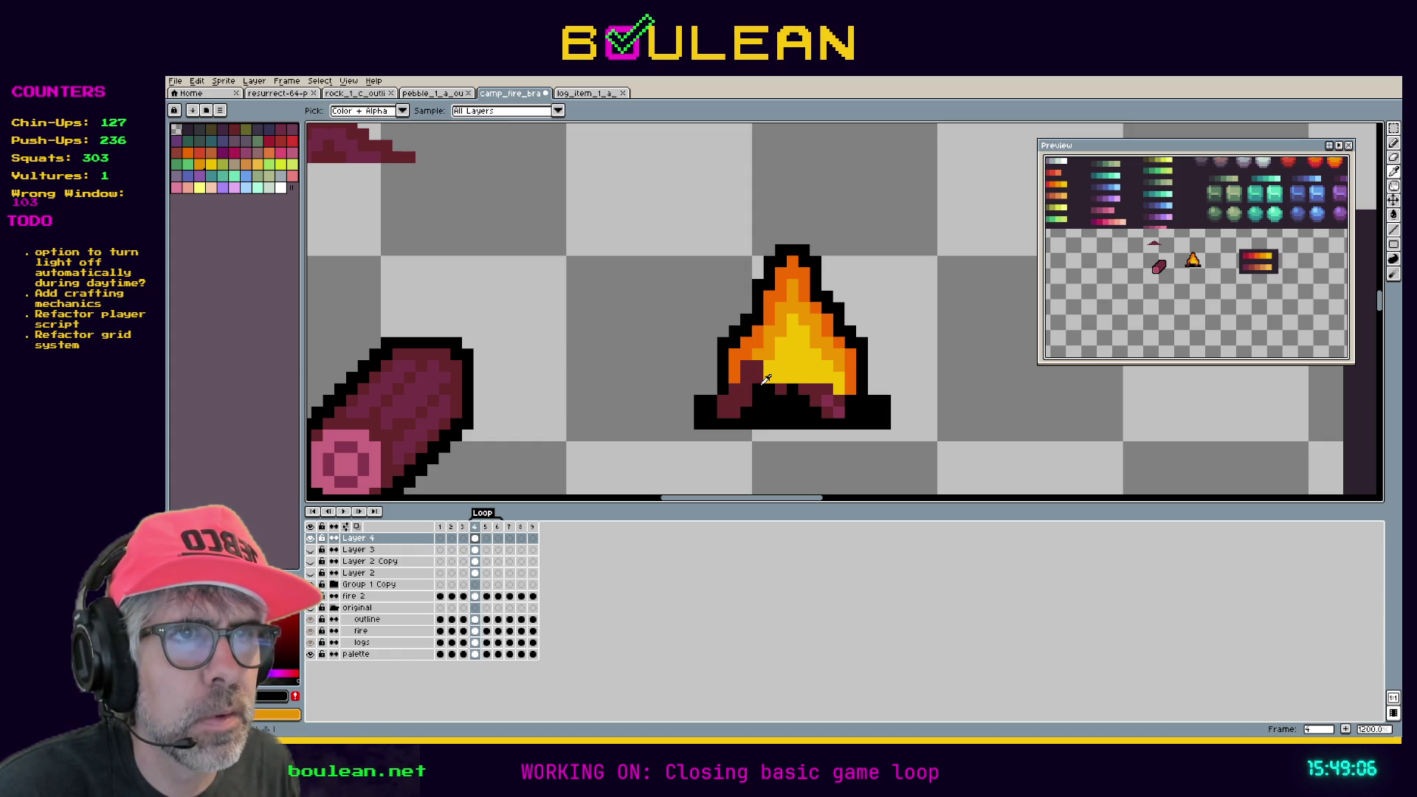
pyautogui.hotkey('ctrl', 'z')
pyautogui.press('alt')
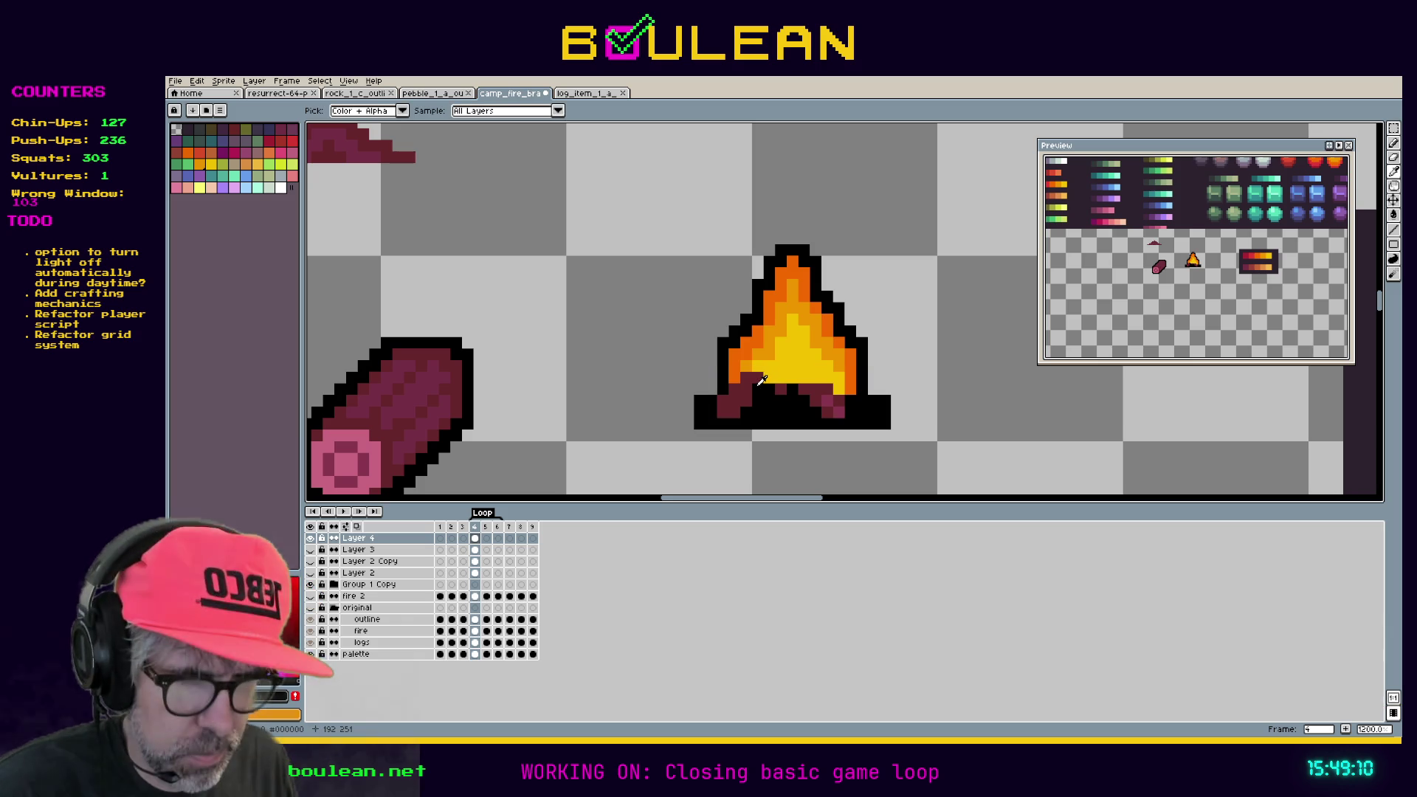
pyautogui.keyDown('alt'); pyautogui.click(760, 376); pyautogui.keyUp('alt')
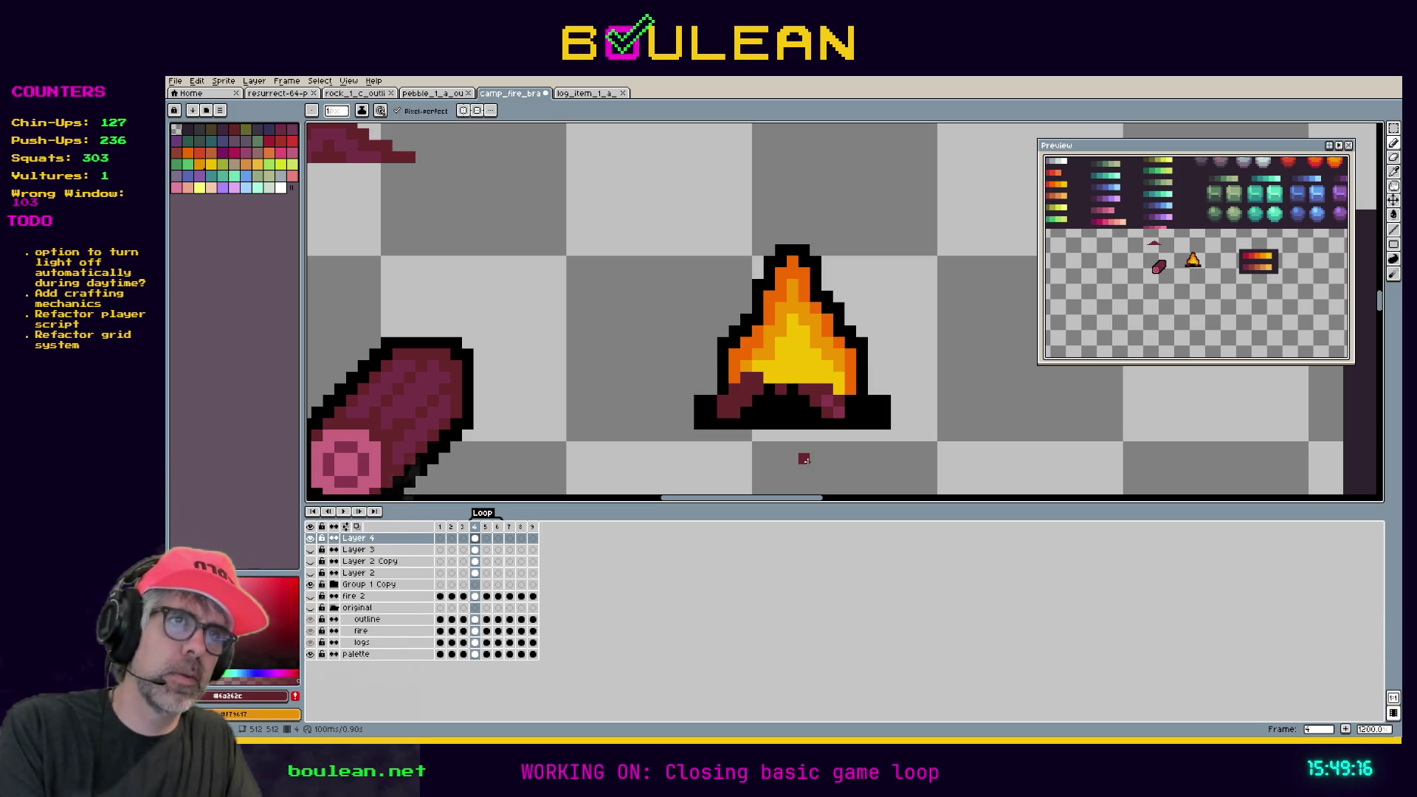
# Draw a rectangular marquee around the lower-left logs of the fire.
pyautogui.press('m')
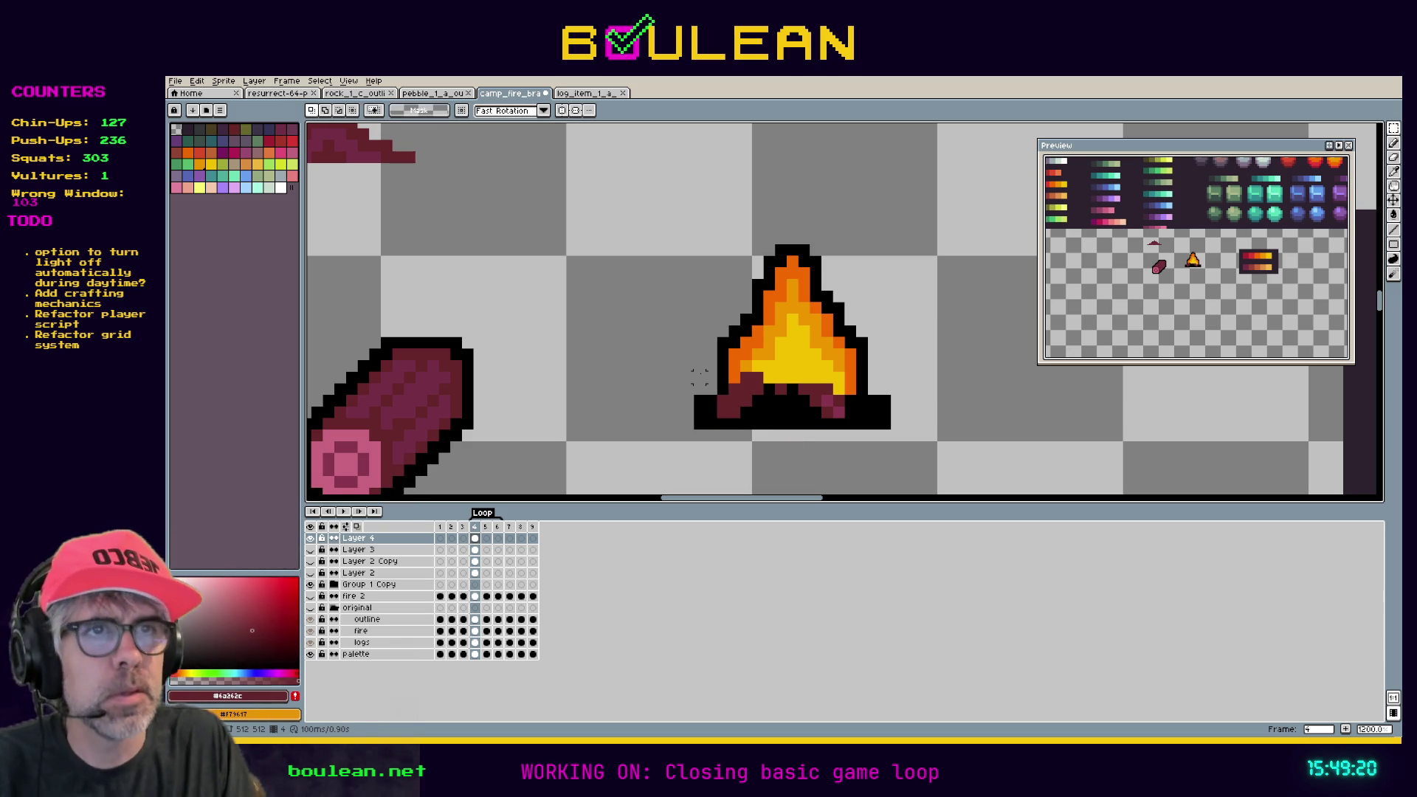
pyautogui.moveTo(696, 363)
pyautogui.mouseDown()
pyautogui.moveTo(741, 417)
pyautogui.moveTo(762, 419)
pyautogui.mouseUp()
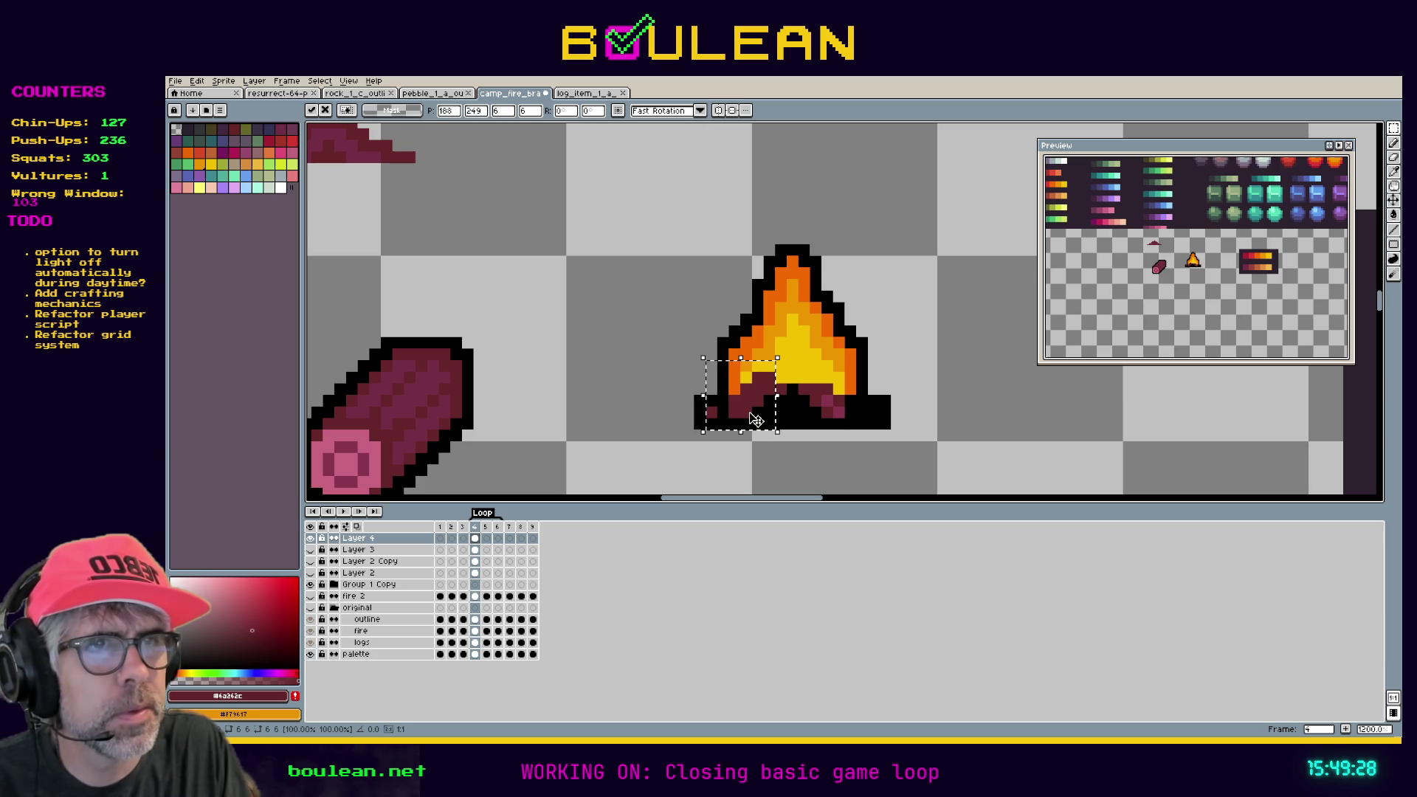
pyautogui.press('e')
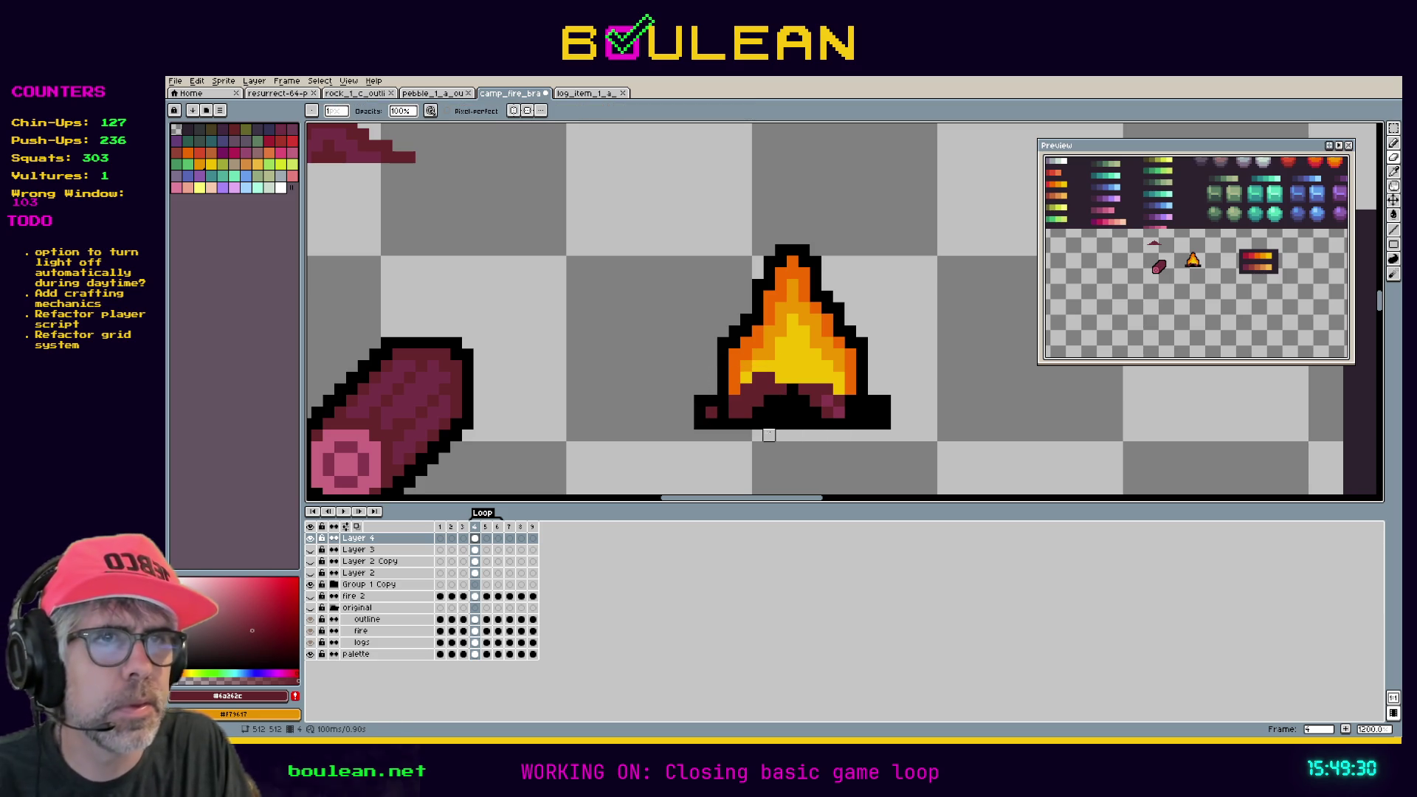
pyautogui.press('m')
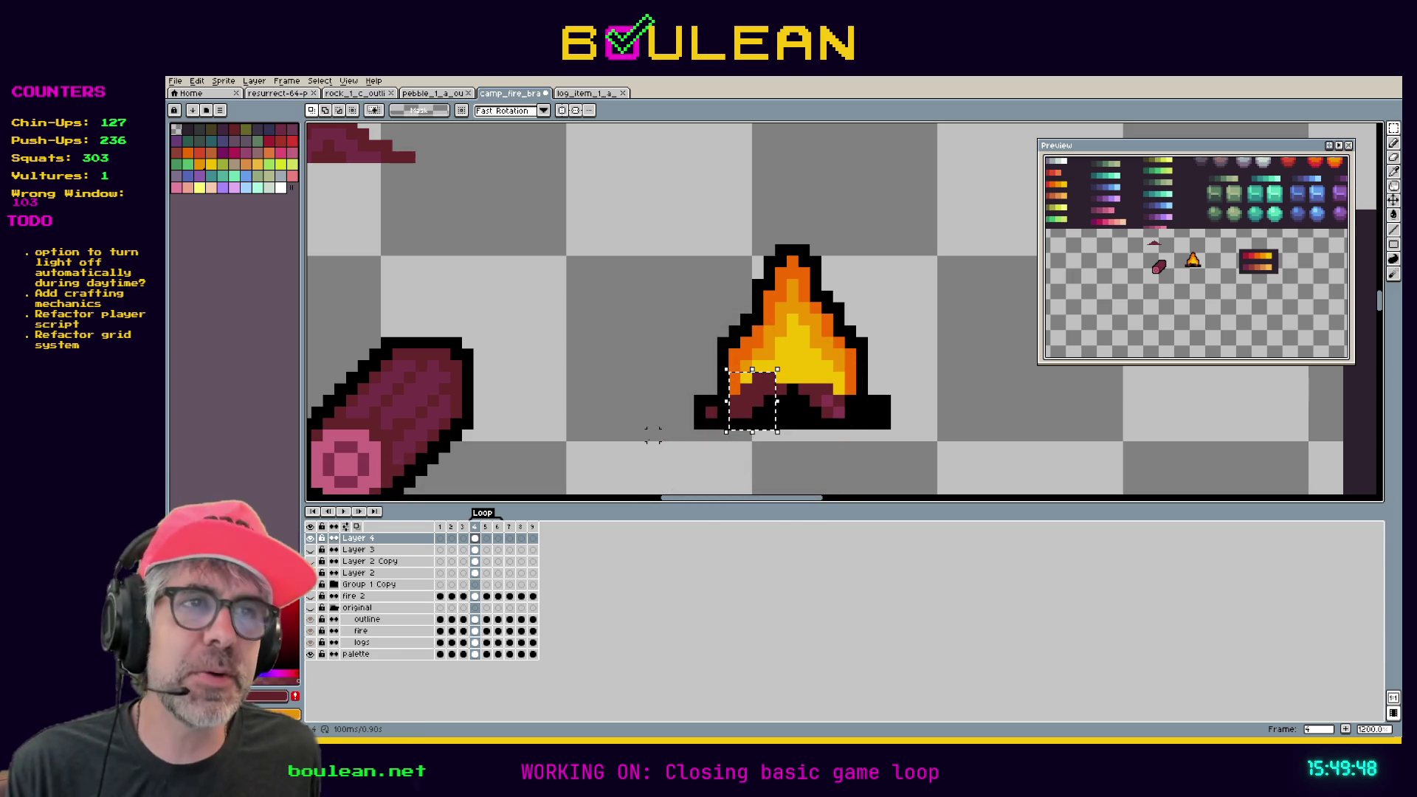
# Create Layer 5 above Layer 4 using New Layer from its timeline menu.
pyautogui.rightClick(383, 543)
pyautogui.moveTo(416, 561)
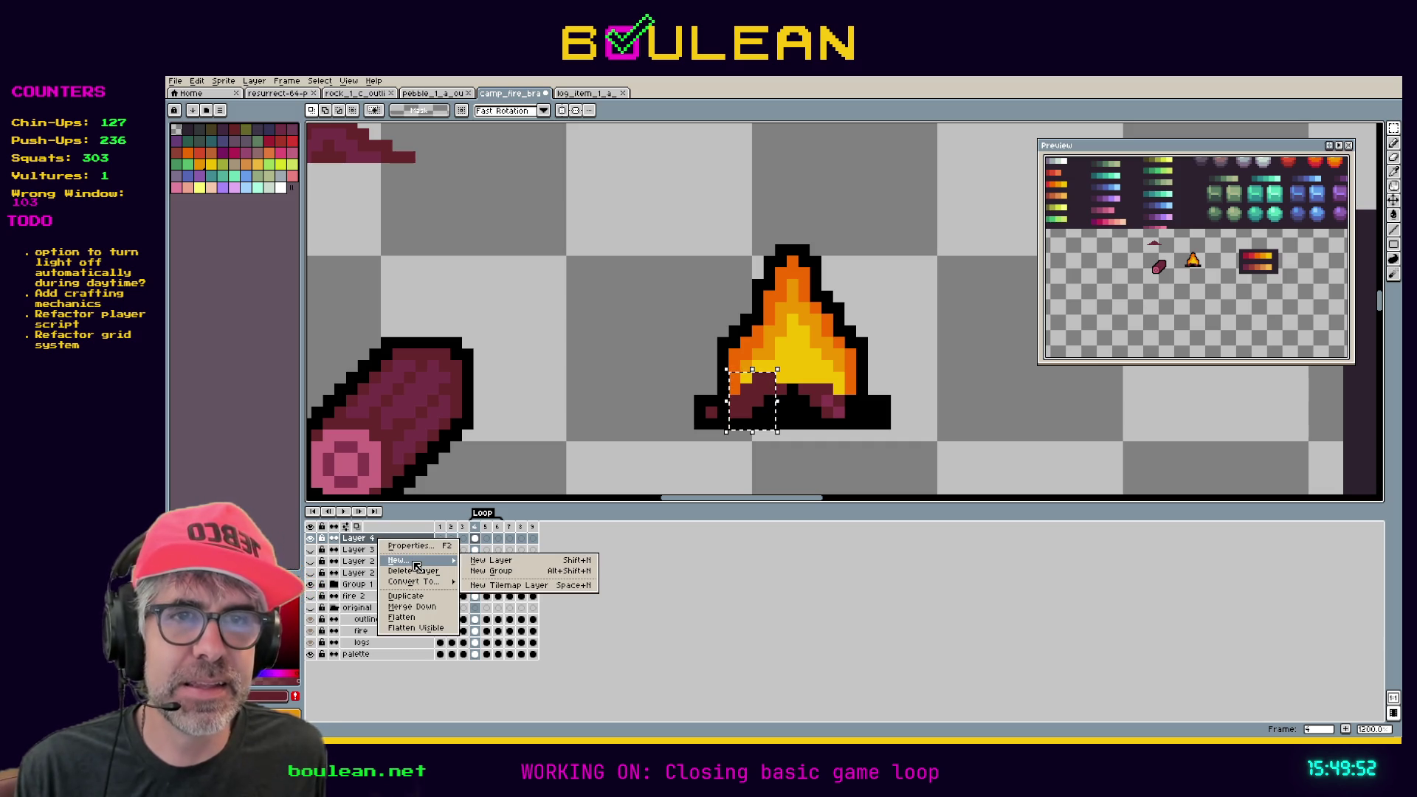
pyautogui.click(480, 560)
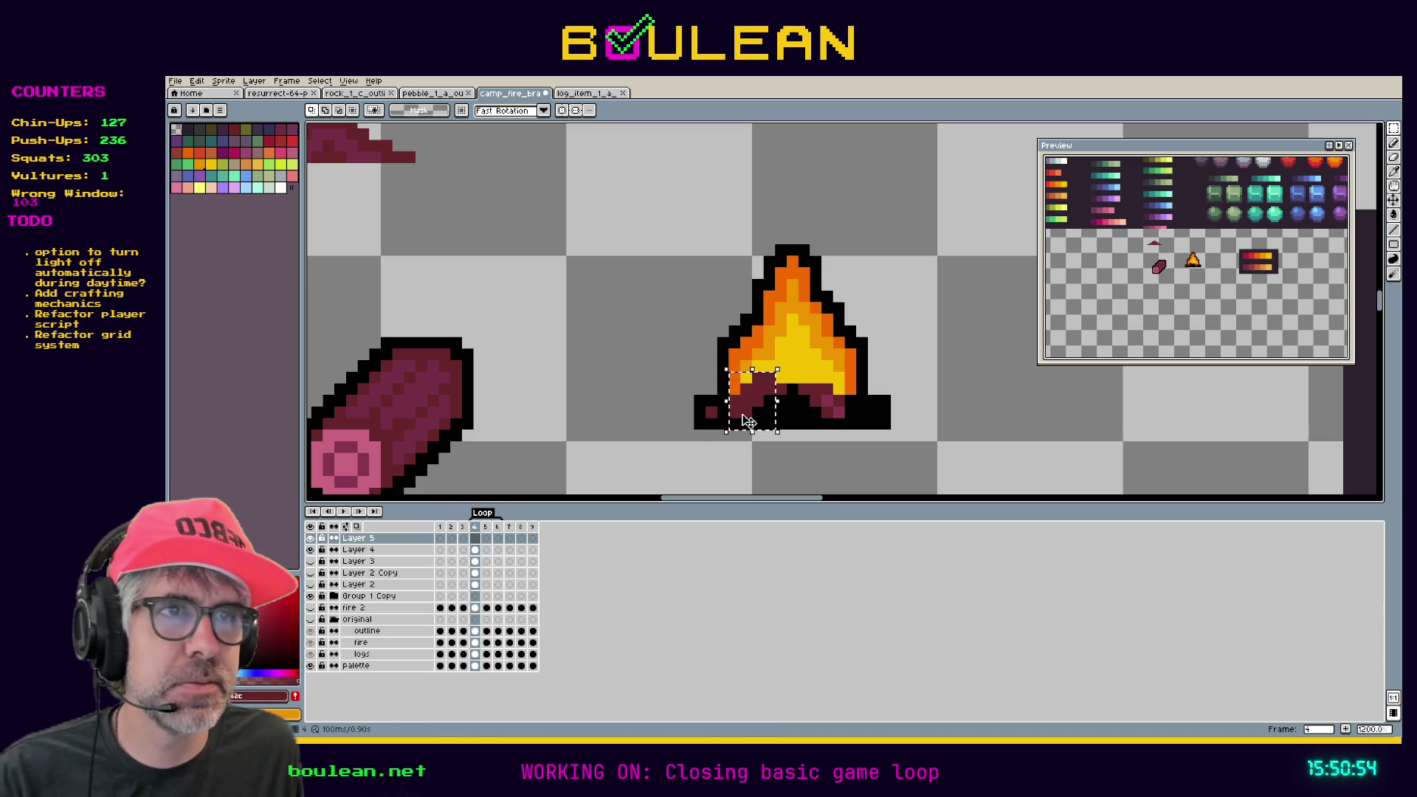
# Paste a copy of the log pixels six pixels right and blacken the fire's left base pixel.
pyautogui.moveTo(757, 412); pyautogui.dragTo(788, 416)
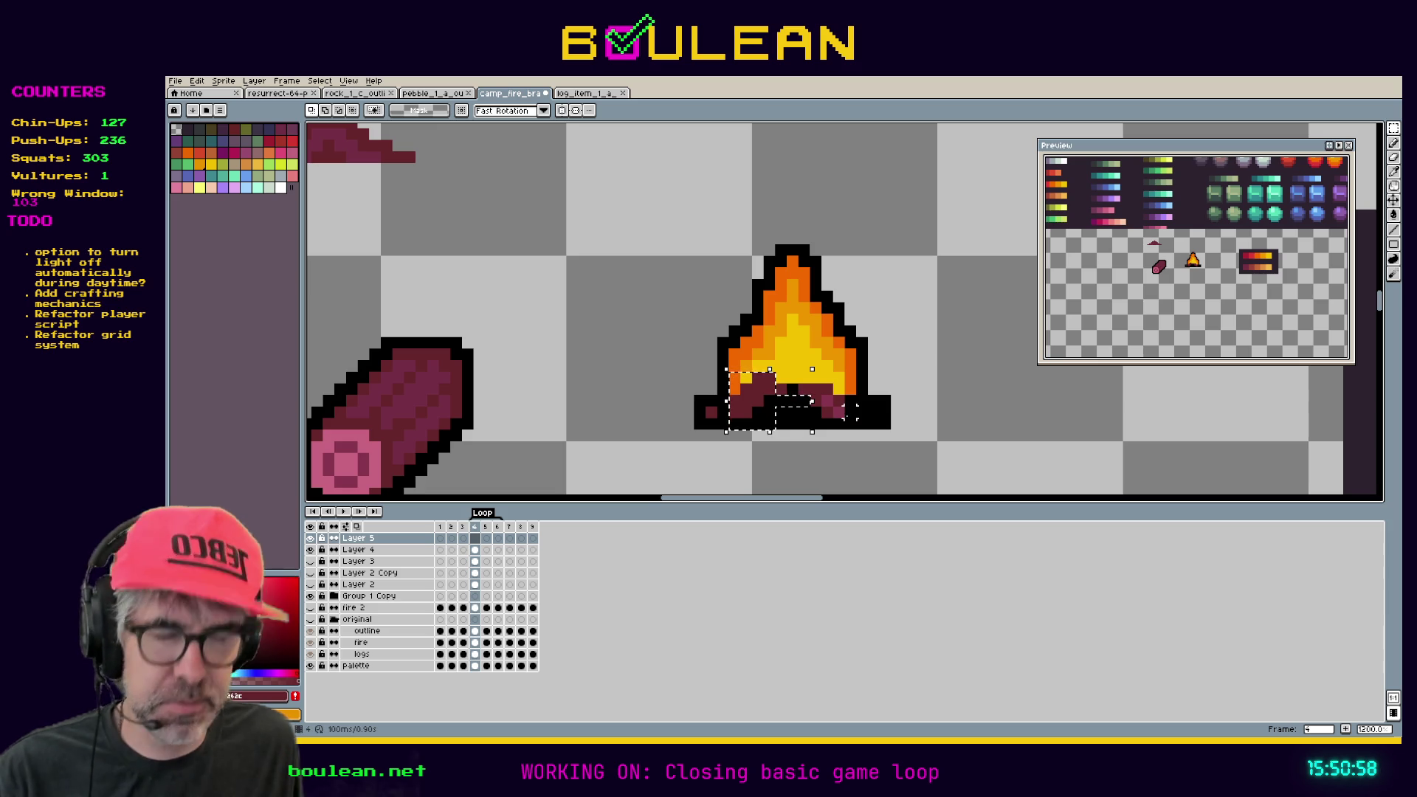
pyautogui.hotkey('ctrl', 'v')
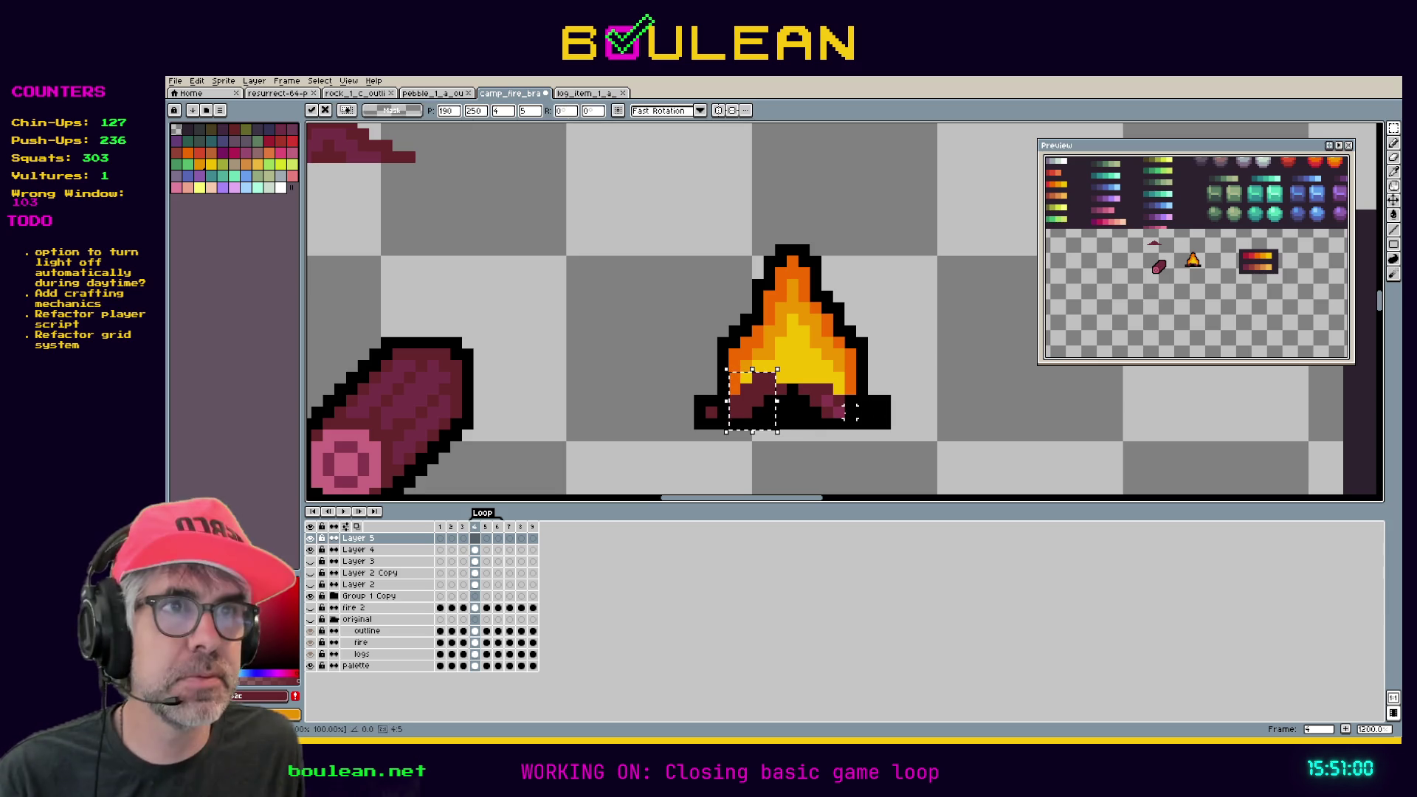
pyautogui.moveTo(766, 408); pyautogui.dragTo(830, 411)
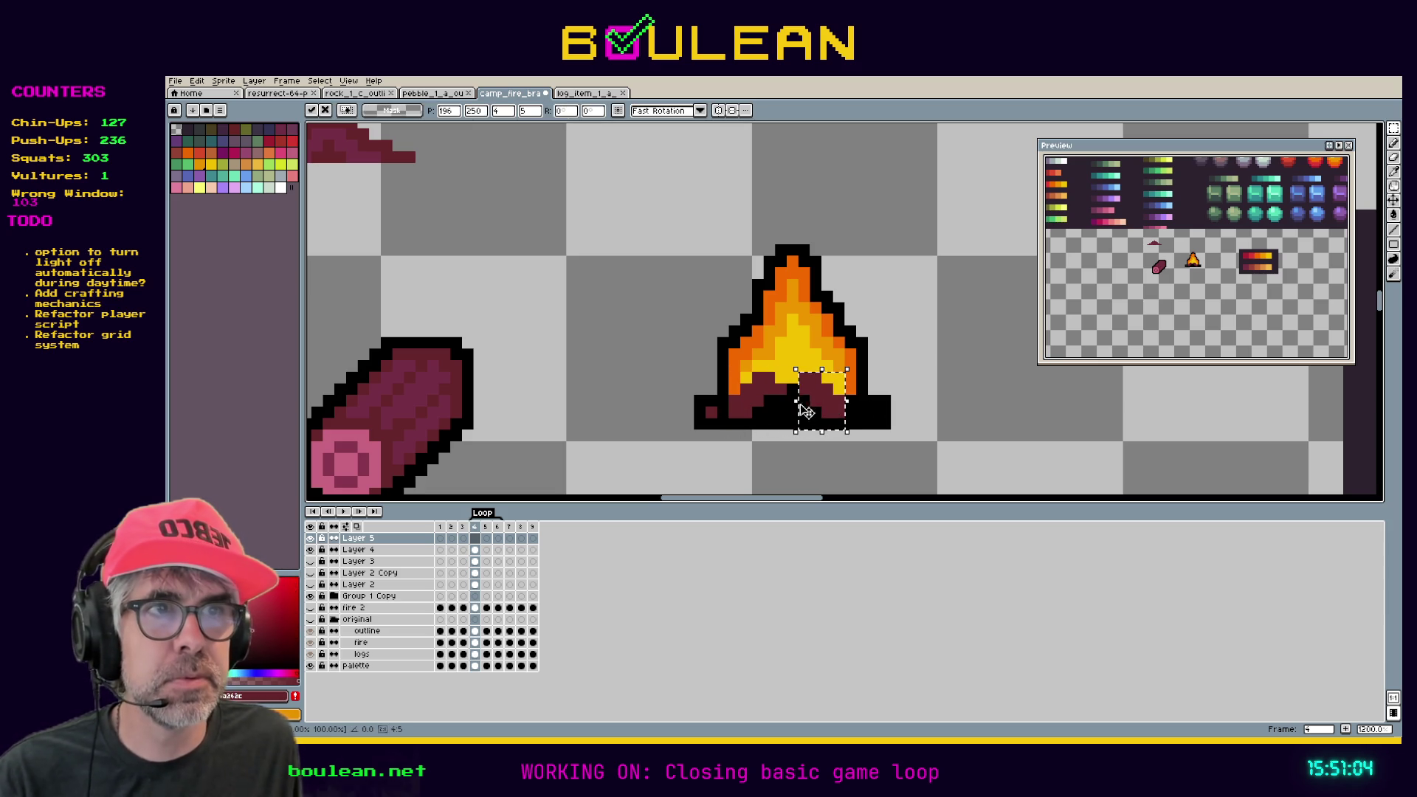
pyautogui.click(780, 411)
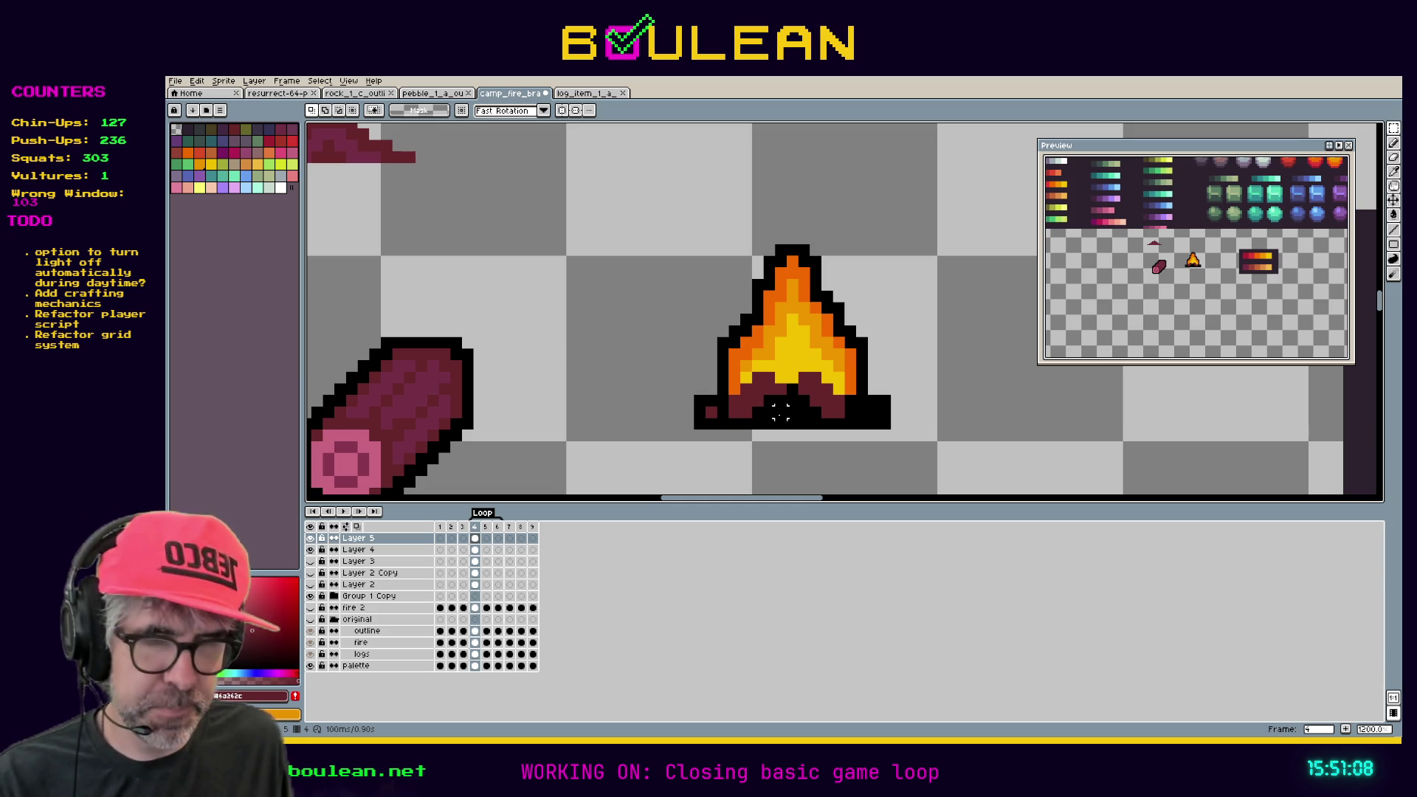
pyautogui.press('b')
pyautogui.click(710, 410)
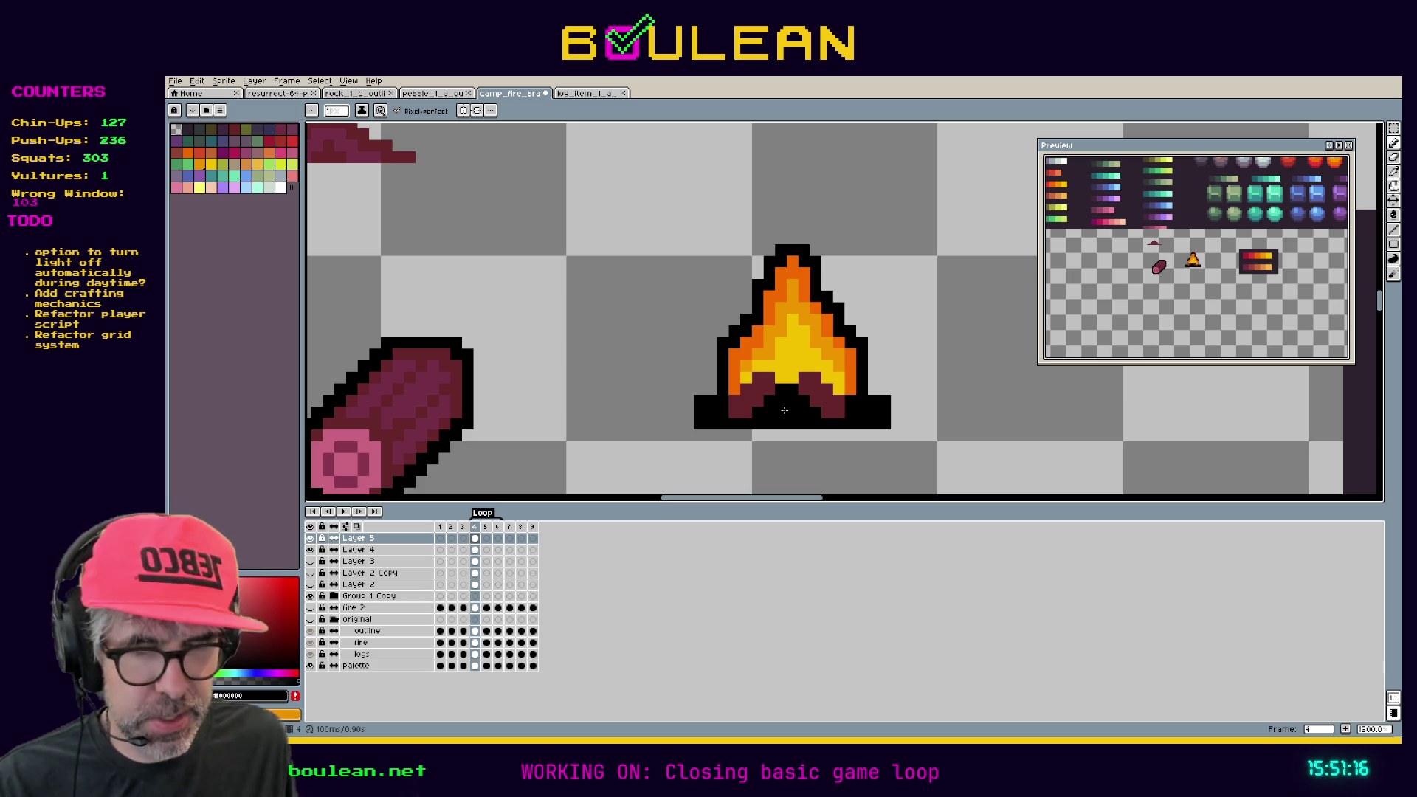
# Nudge the lower-left base pixels one pixel left and add Layer 6.
pyautogui.press('m')
pyautogui.moveTo(787, 418)
pyautogui.mouseDown()
pyautogui.moveTo(728, 370)
pyautogui.moveTo(758, 396)
pyautogui.mouseUp()
pyautogui.press('Left')
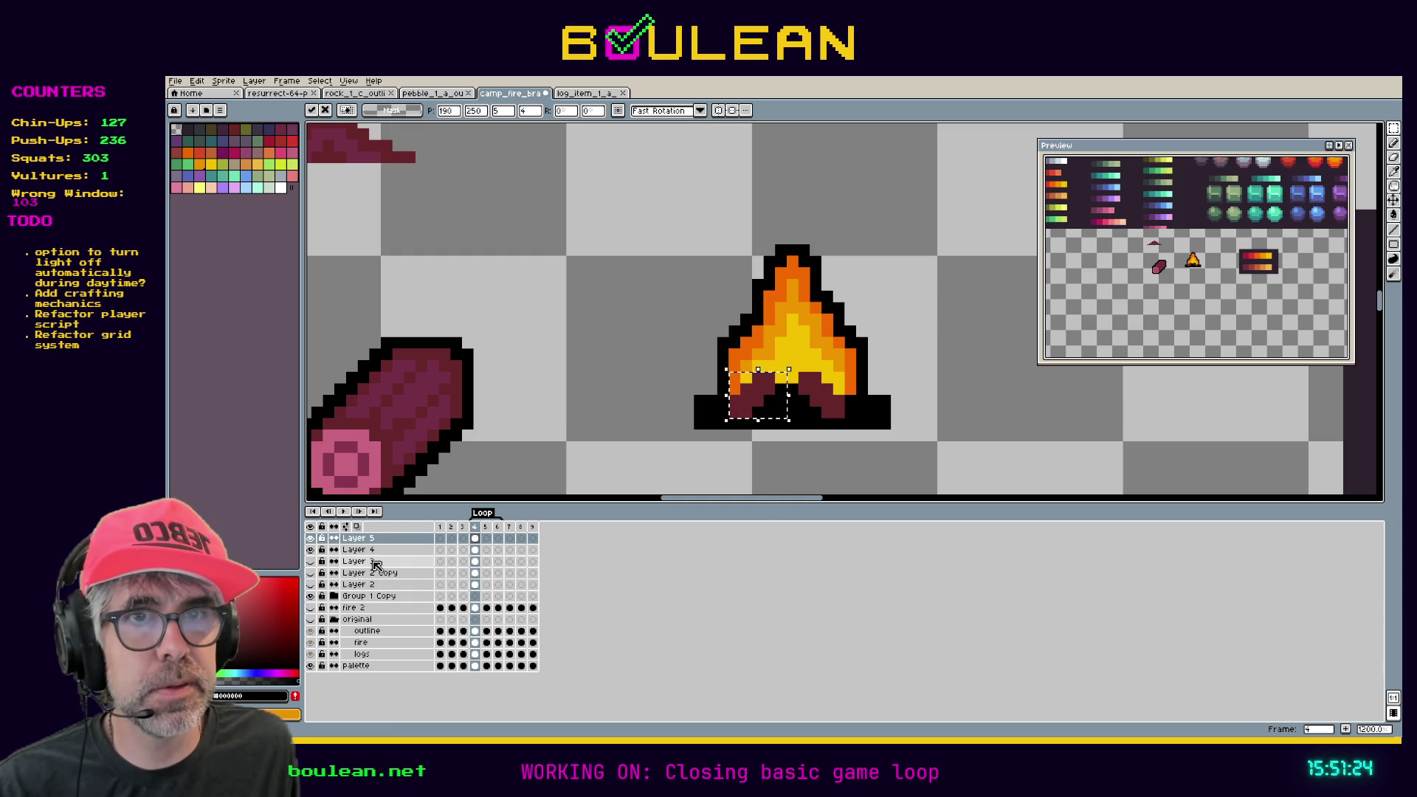
pyautogui.rightClick(377, 539)
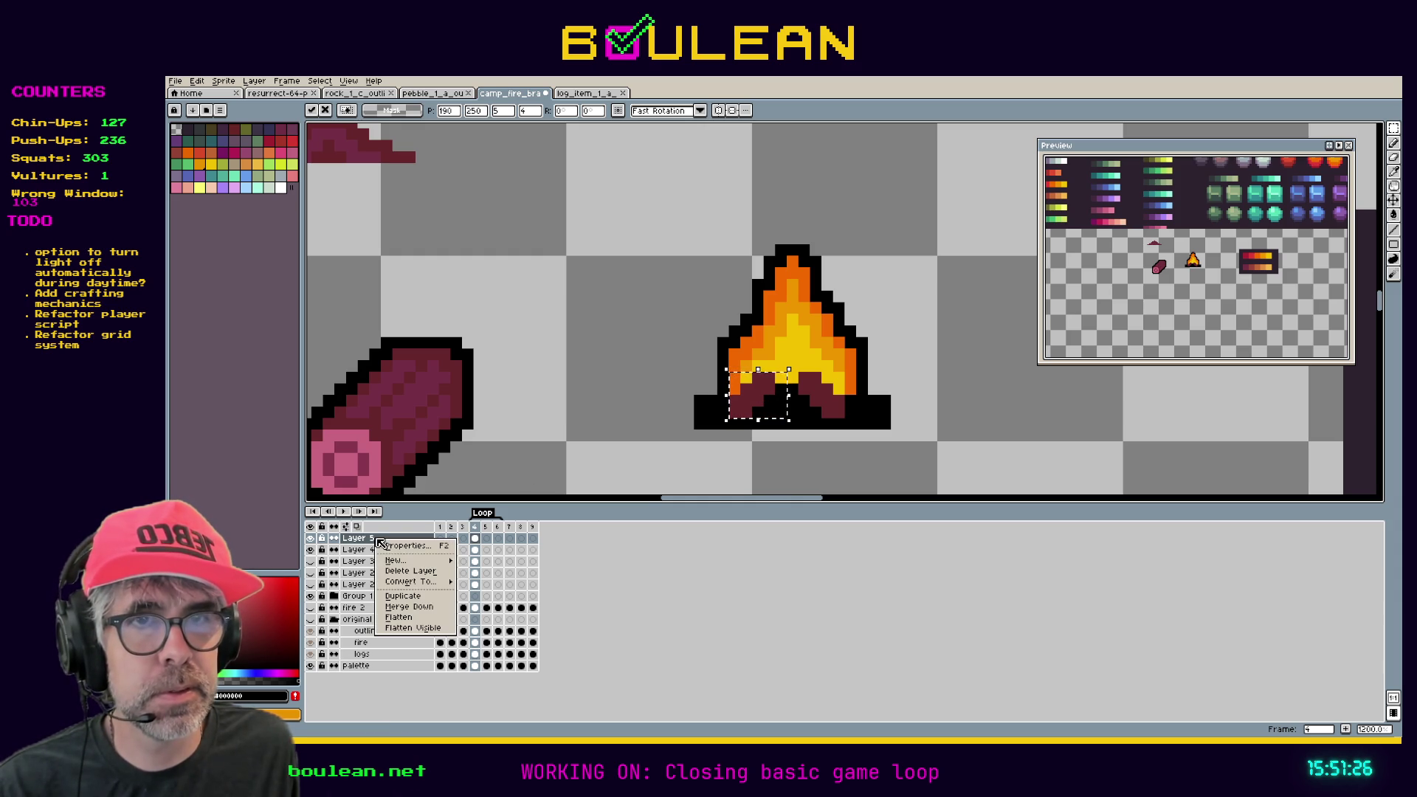
pyautogui.moveTo(413, 560)
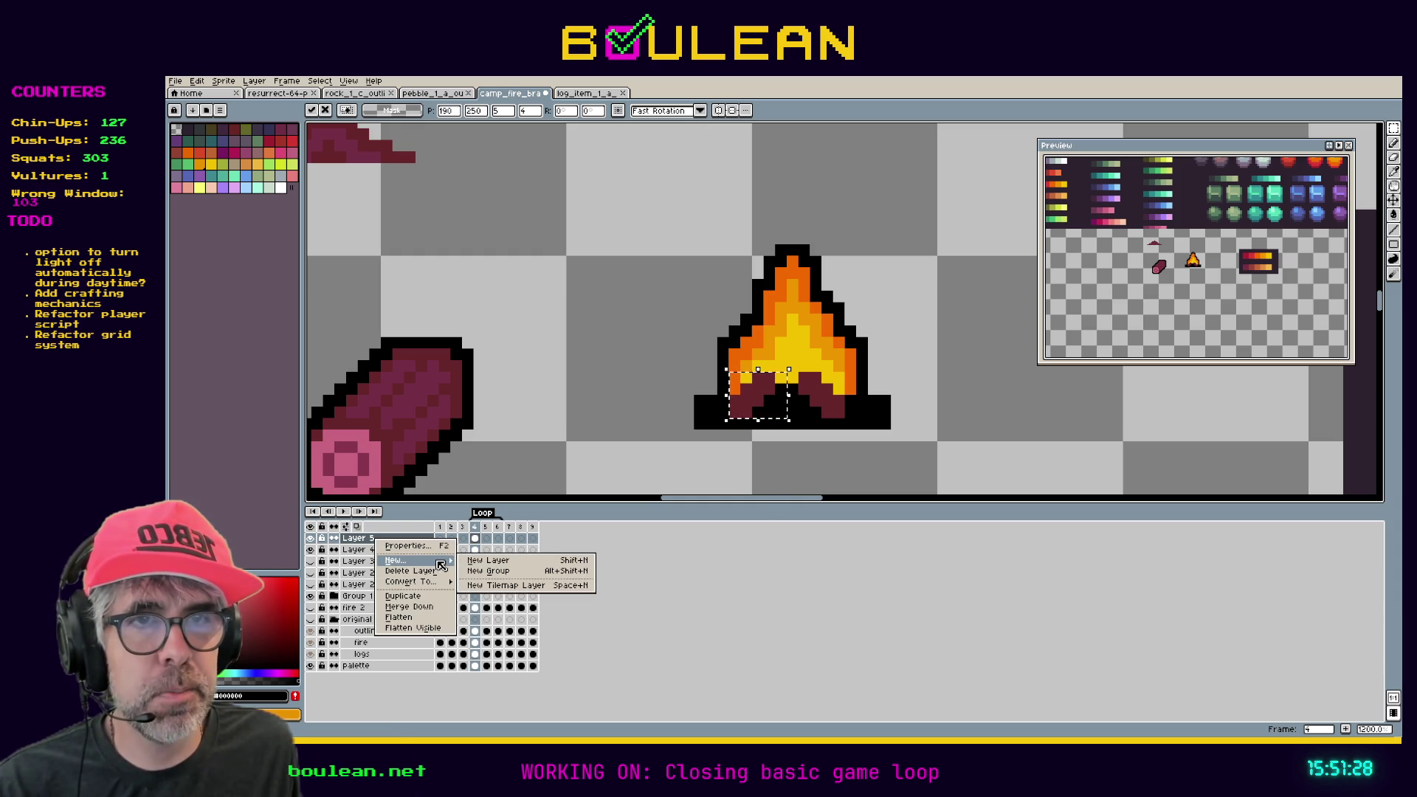
pyautogui.click(476, 563)
# Reselect the lower-left base and shift it one pixel right.
pyautogui.click(710, 411)
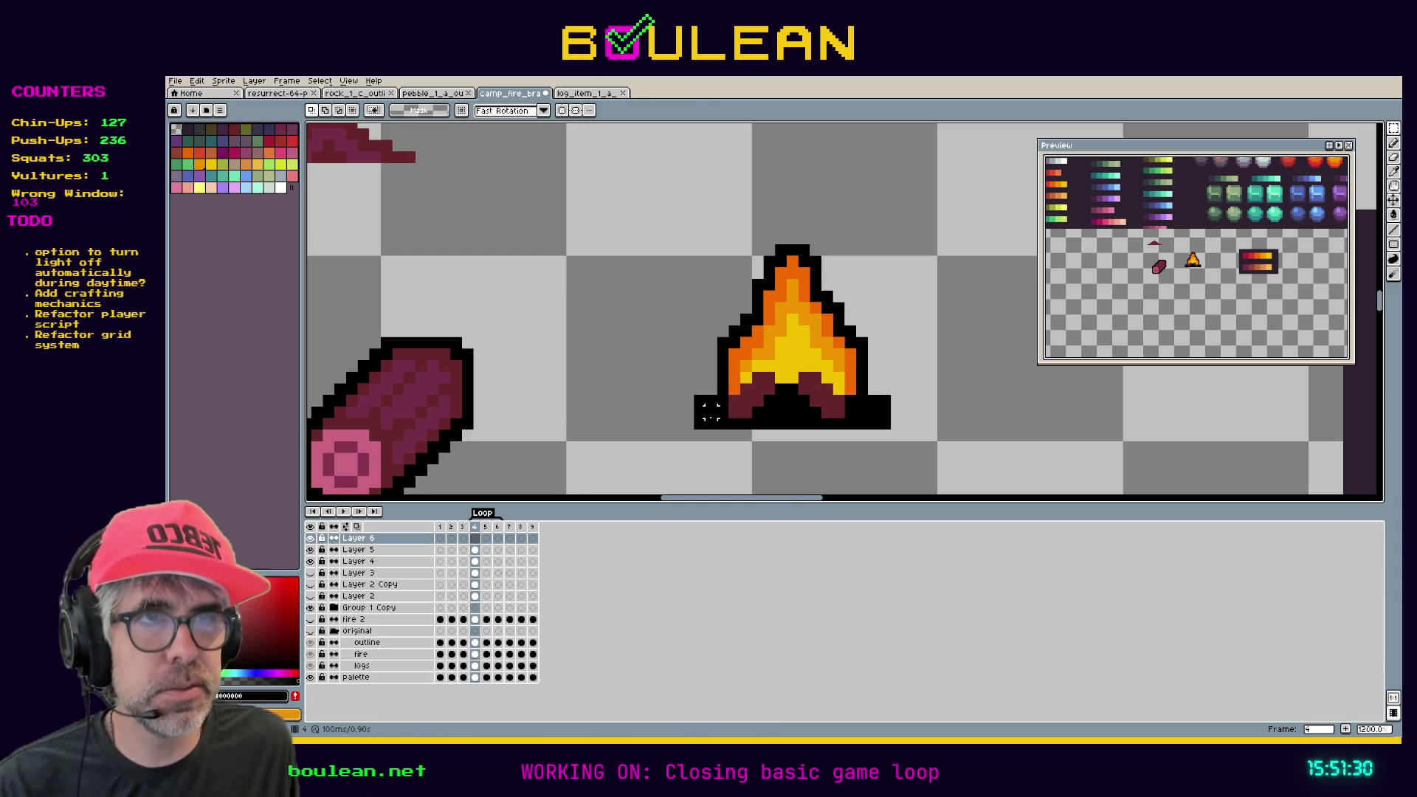
pyautogui.moveTo(729, 369); pyautogui.dragTo(788, 420)
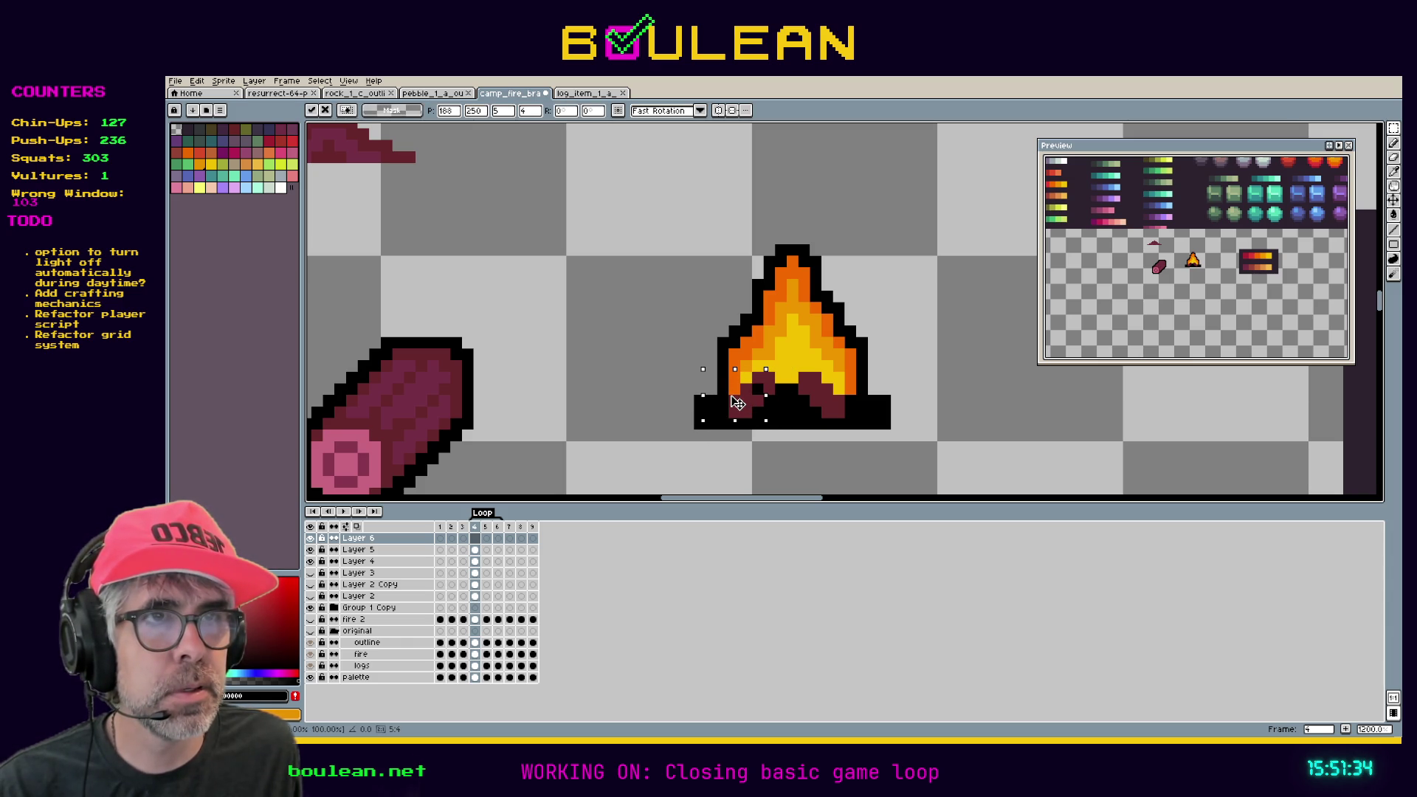
pyautogui.moveTo(738, 403); pyautogui.dragTo(755, 401)
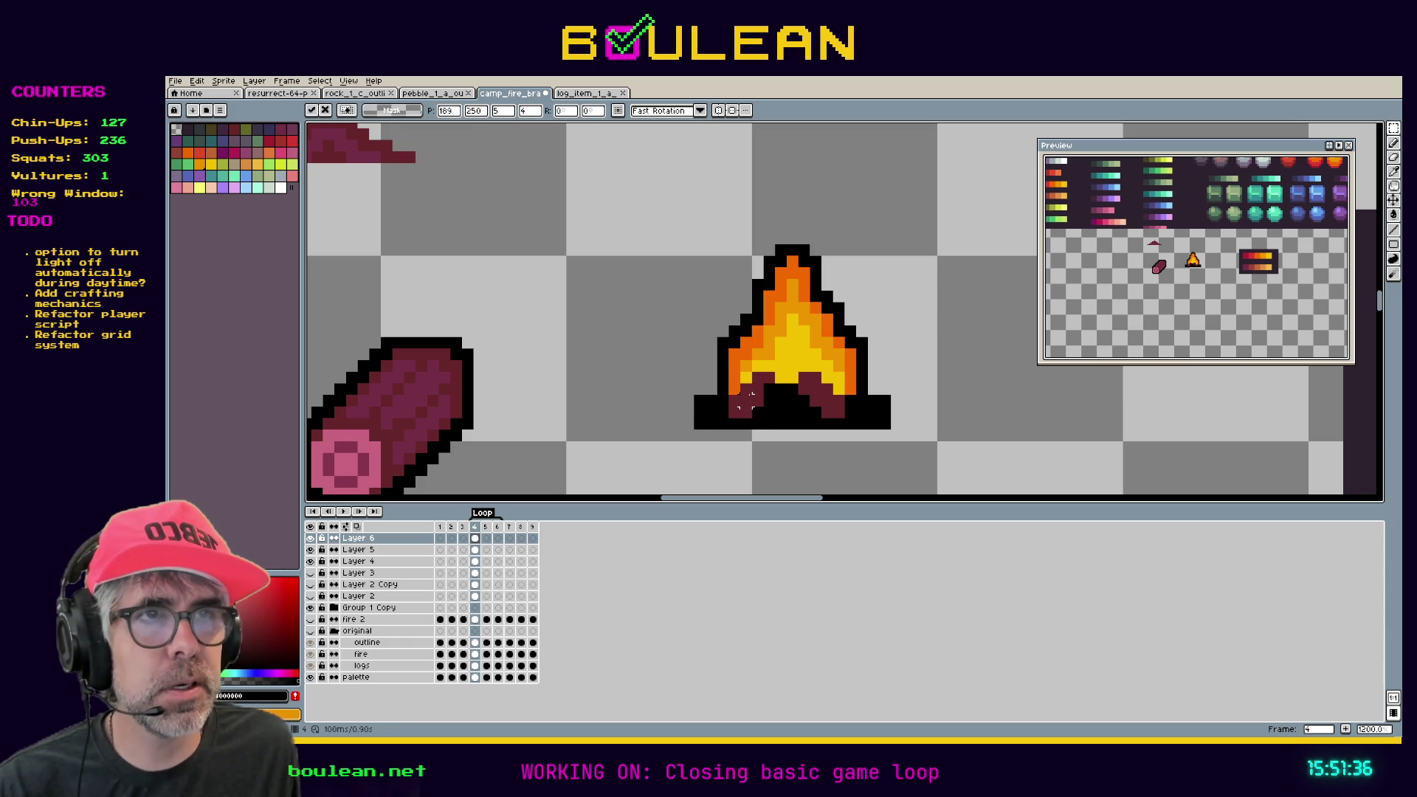
pyautogui.hotkey('ctrl', 'd')
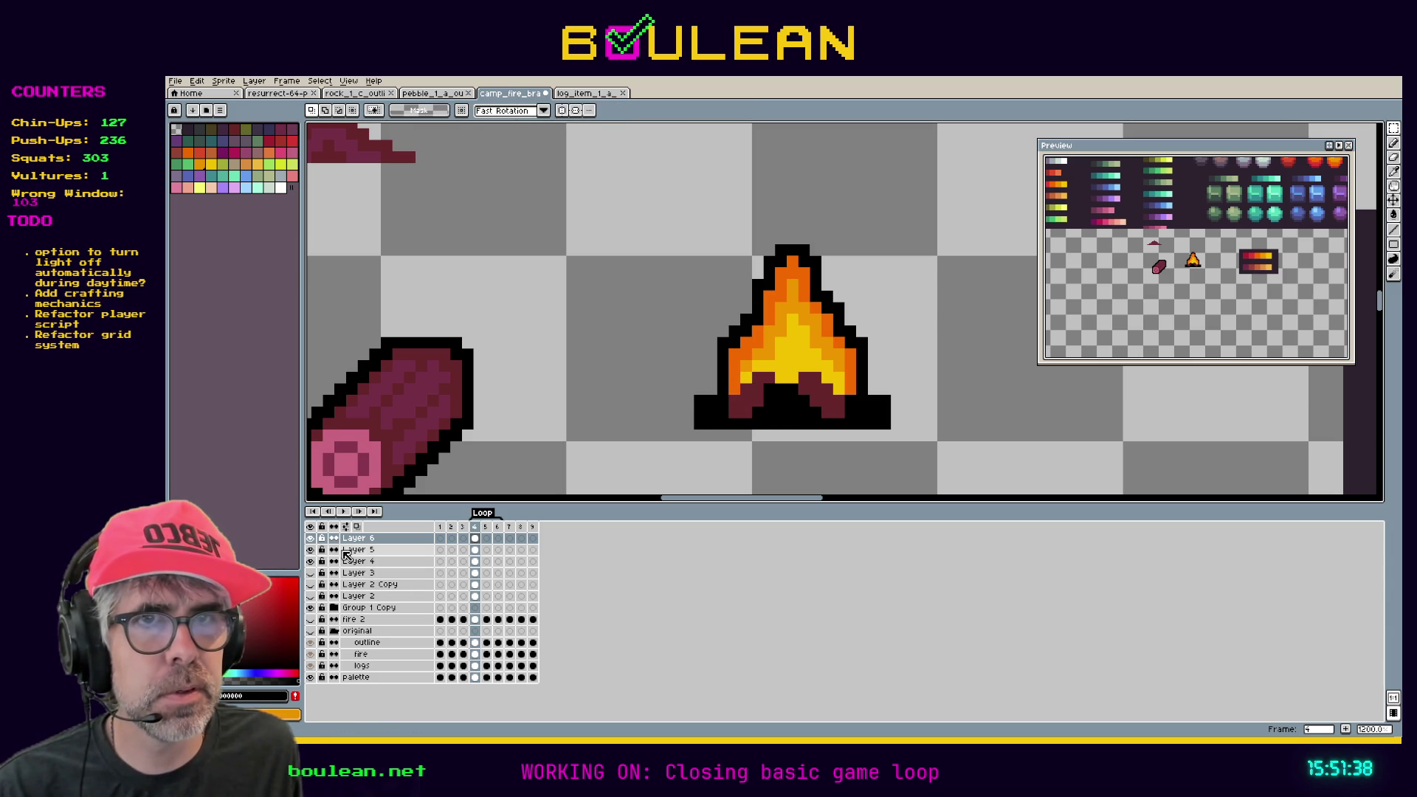
# Toggle Layer 5 and Layer 6 visibility and magic-wand the log colour on Layer 4.
pyautogui.click(312, 550)
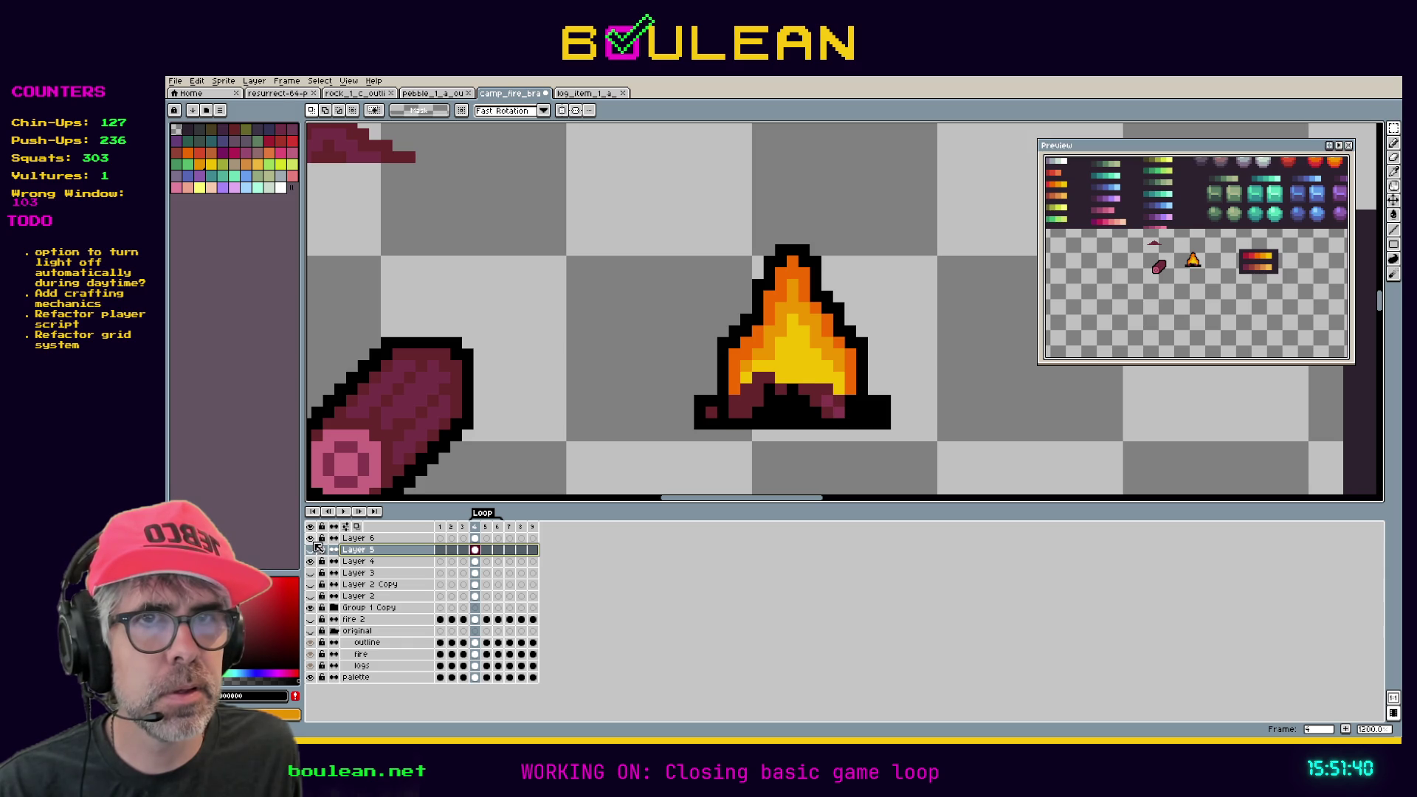
pyautogui.click(358, 560)
pyautogui.press('w')
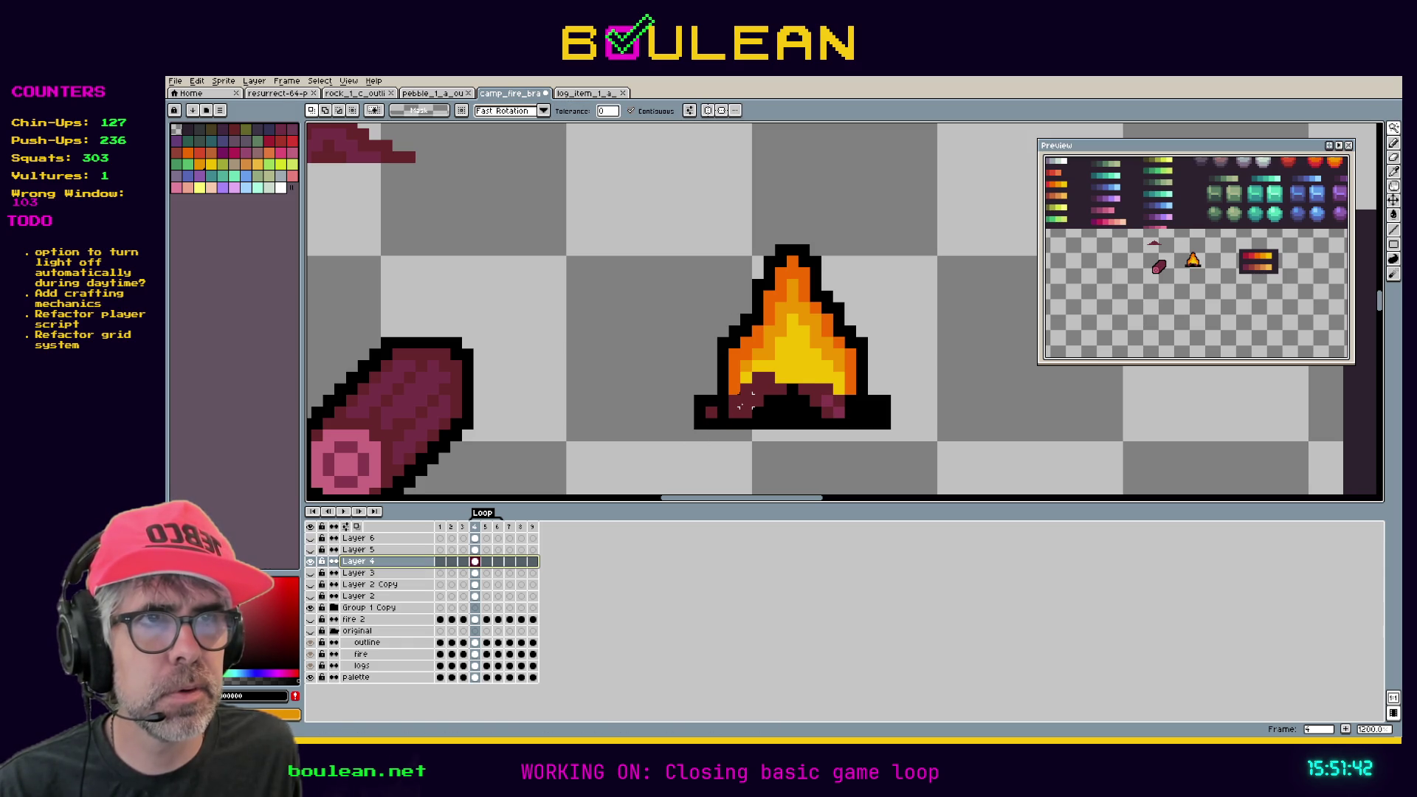
pyautogui.click(744, 412)
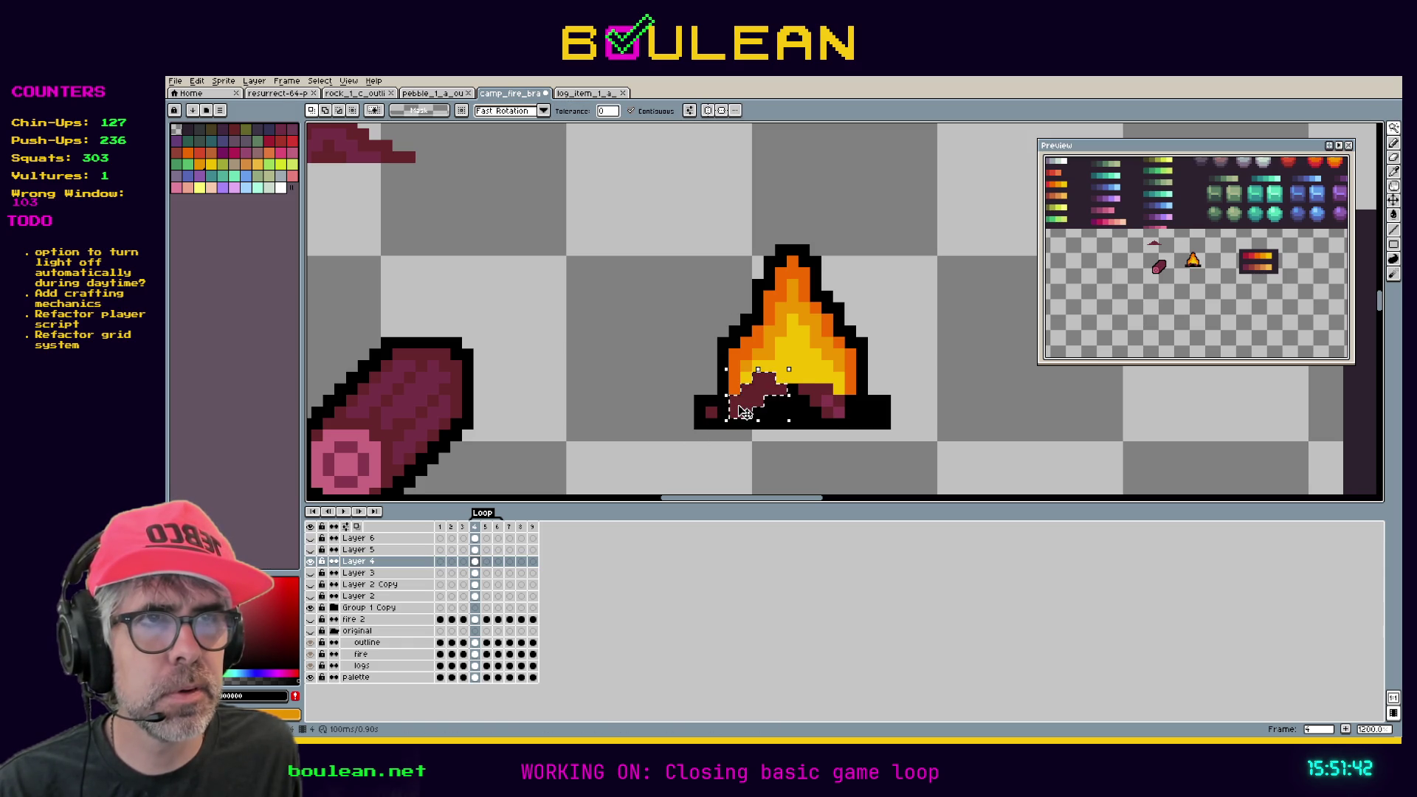
pyautogui.click(312, 541)
pyautogui.hotkey('ctrl', 'd')
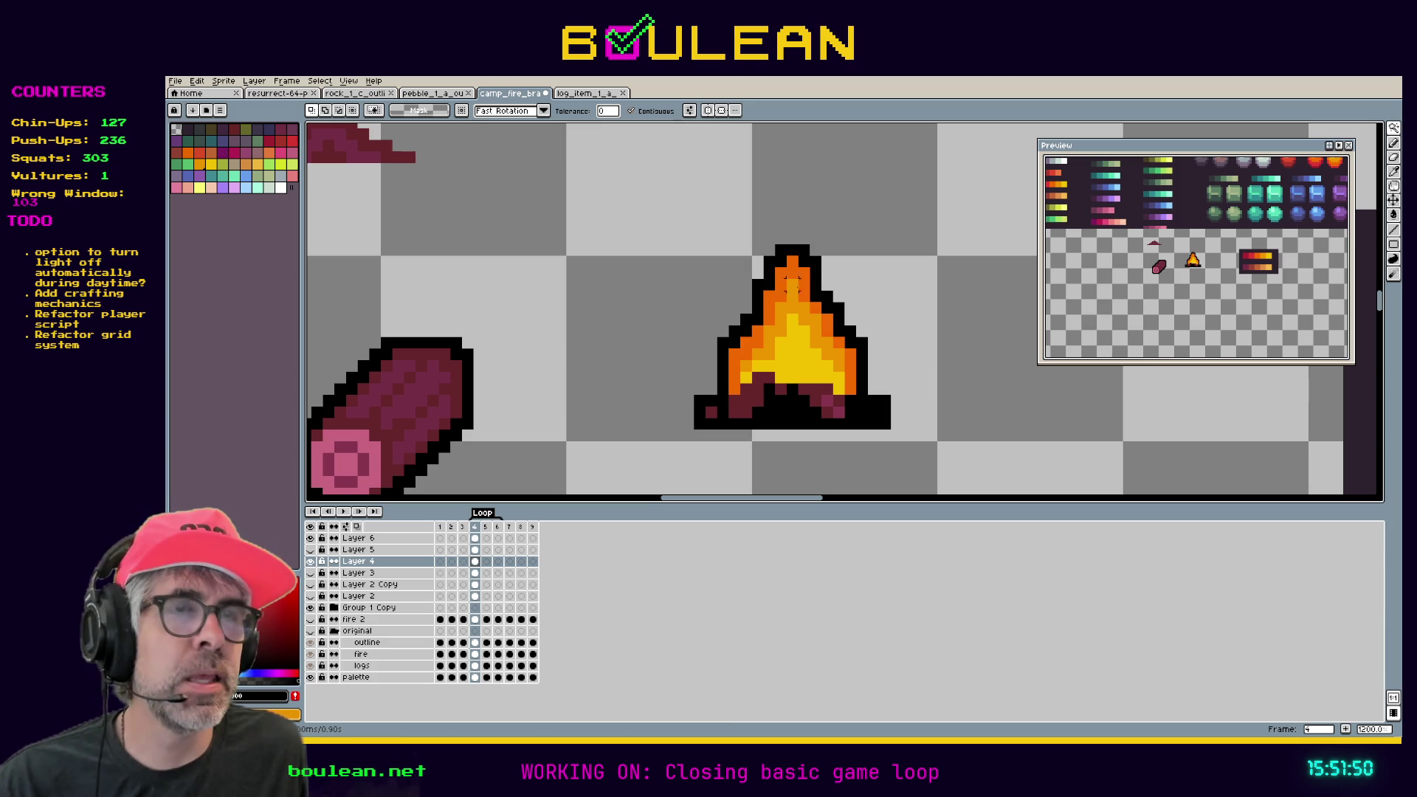
# Transform the selected log pixels twice and sample the dark-red log colour.
pyautogui.hotkey('ctrl', 't')
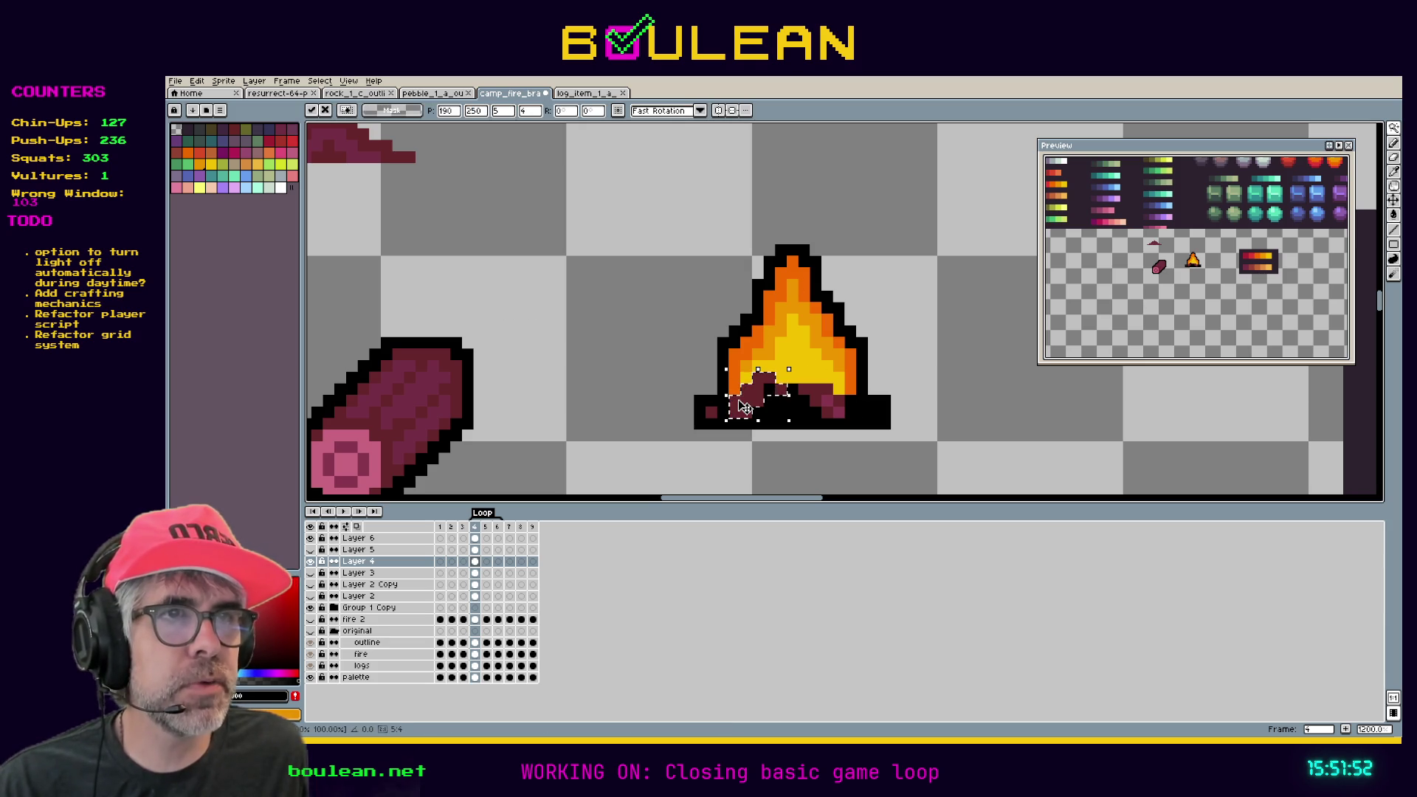
pyautogui.press('Return')
pyautogui.hotkey('ctrl', 't')
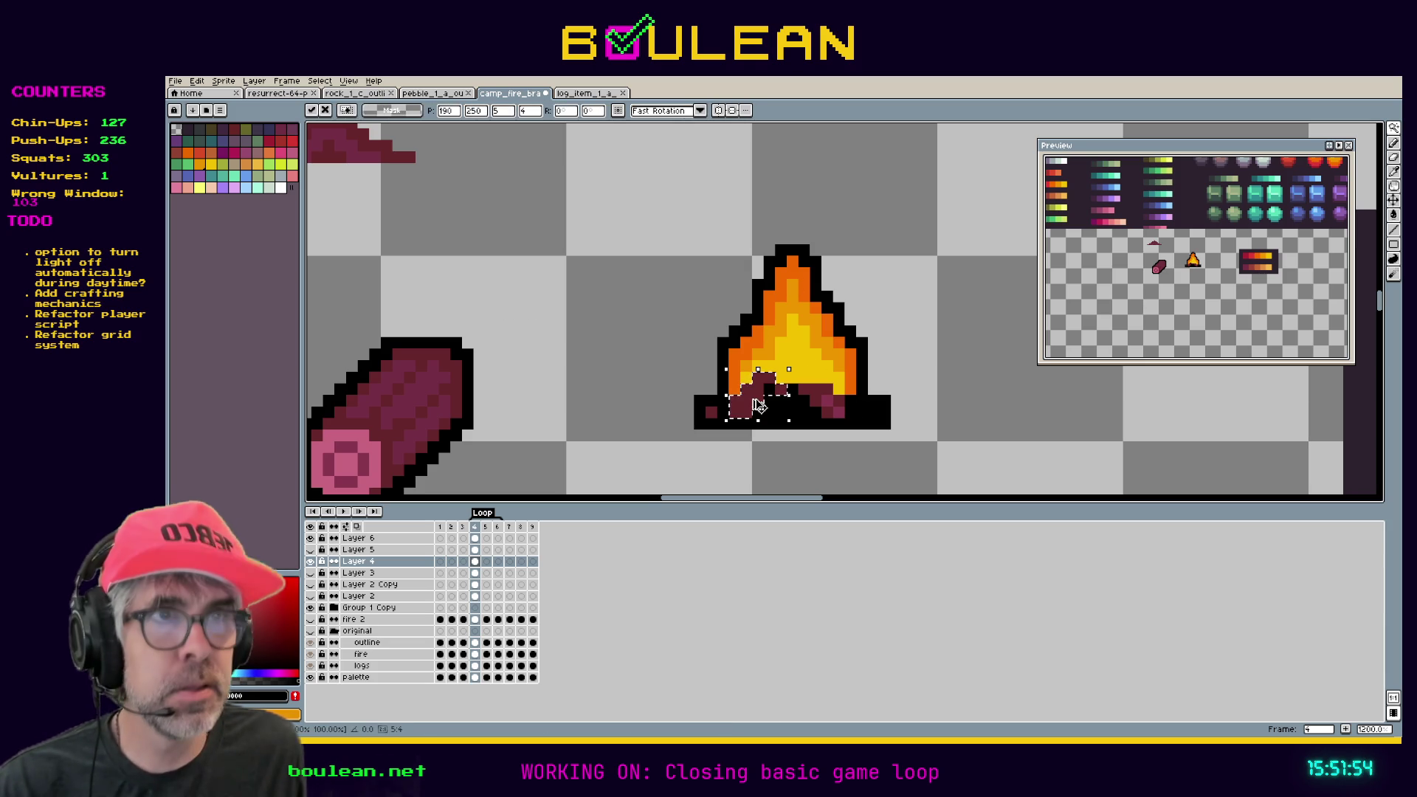
pyautogui.press('Return')
pyautogui.press('i')
pyautogui.click(754, 389)
pyautogui.press('b')
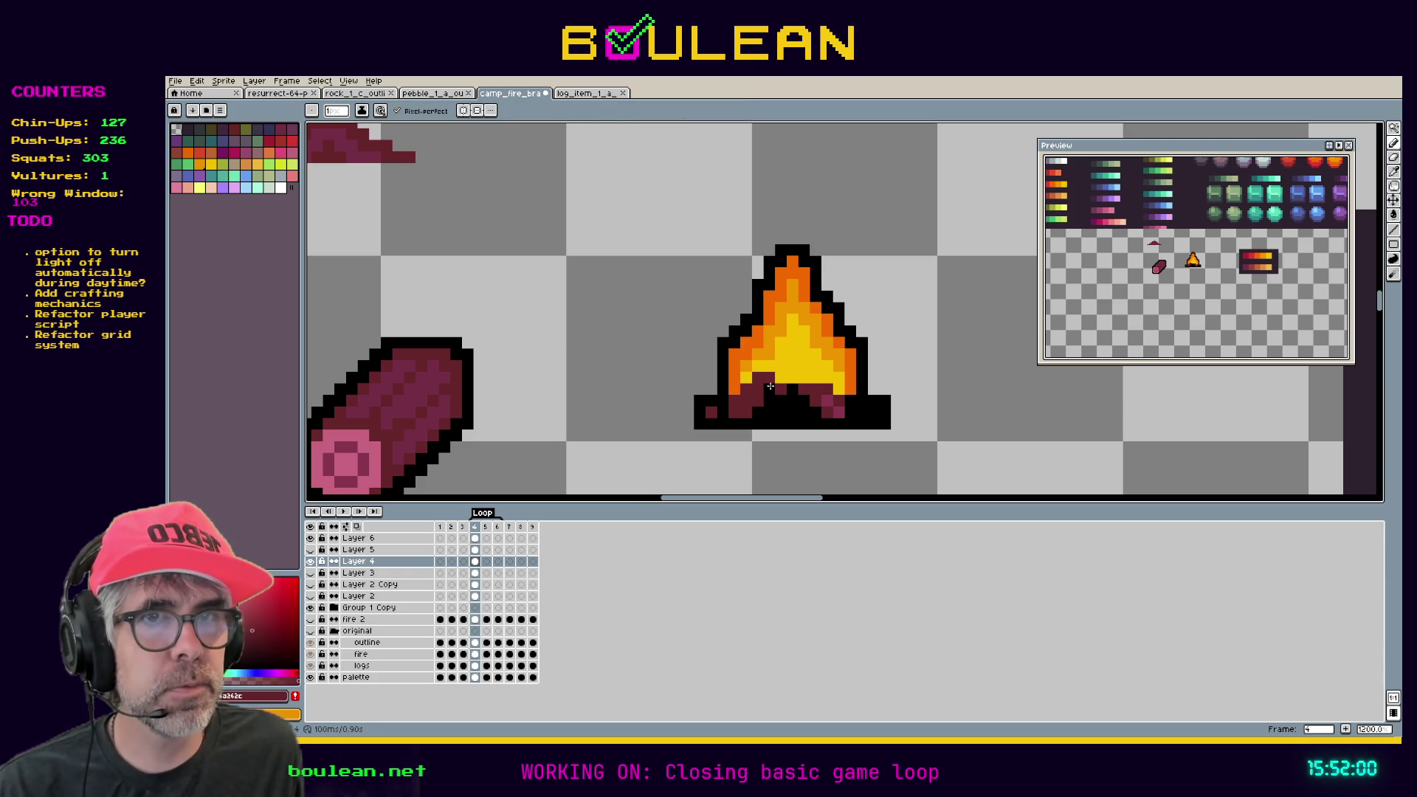
# Erase two dark pixels at the fire's base on Layer 6.
pyautogui.press('e')
pyautogui.hotkey('alt', 'Up')
pyautogui.hotkey('alt', 'Up')
pyautogui.click(769, 385)
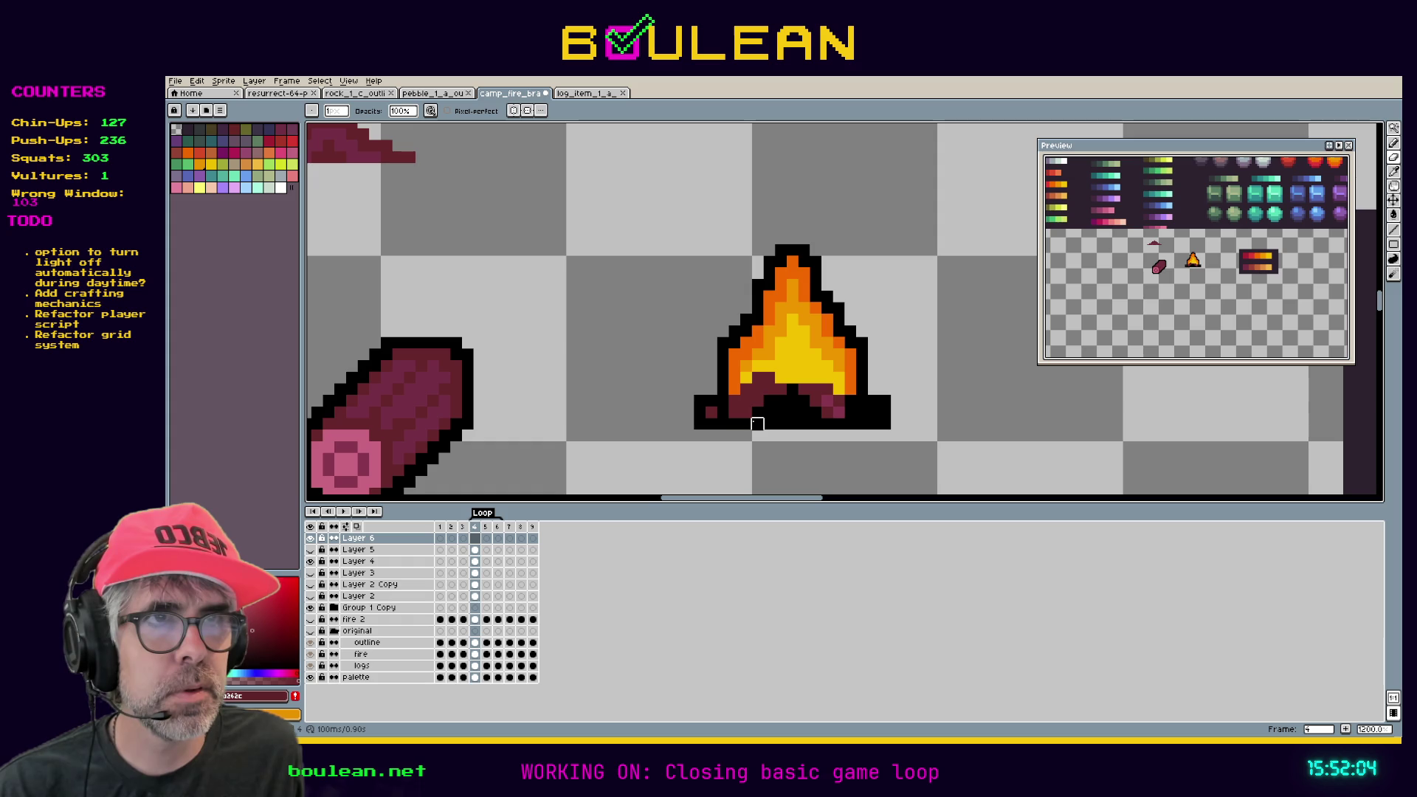
pyautogui.click(780, 388)
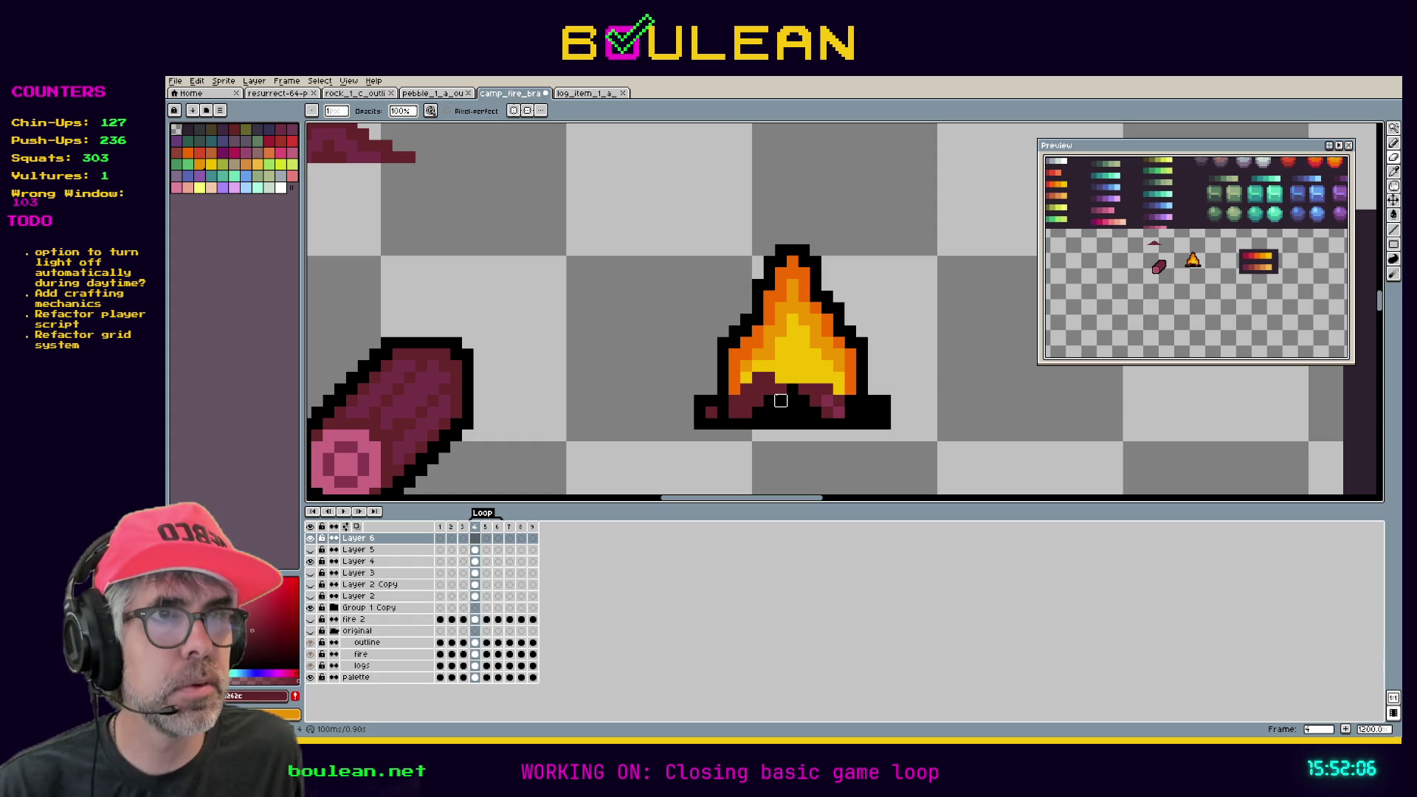
# Select the fire's lower-left base, commit it, and move the selection off to the flame's right.
pyautogui.press('m')
pyautogui.moveTo(774, 417)
pyautogui.mouseDown()
pyautogui.moveTo(727, 379)
pyautogui.moveTo(780, 399)
pyautogui.moveTo(766, 401)
pyautogui.mouseUp()
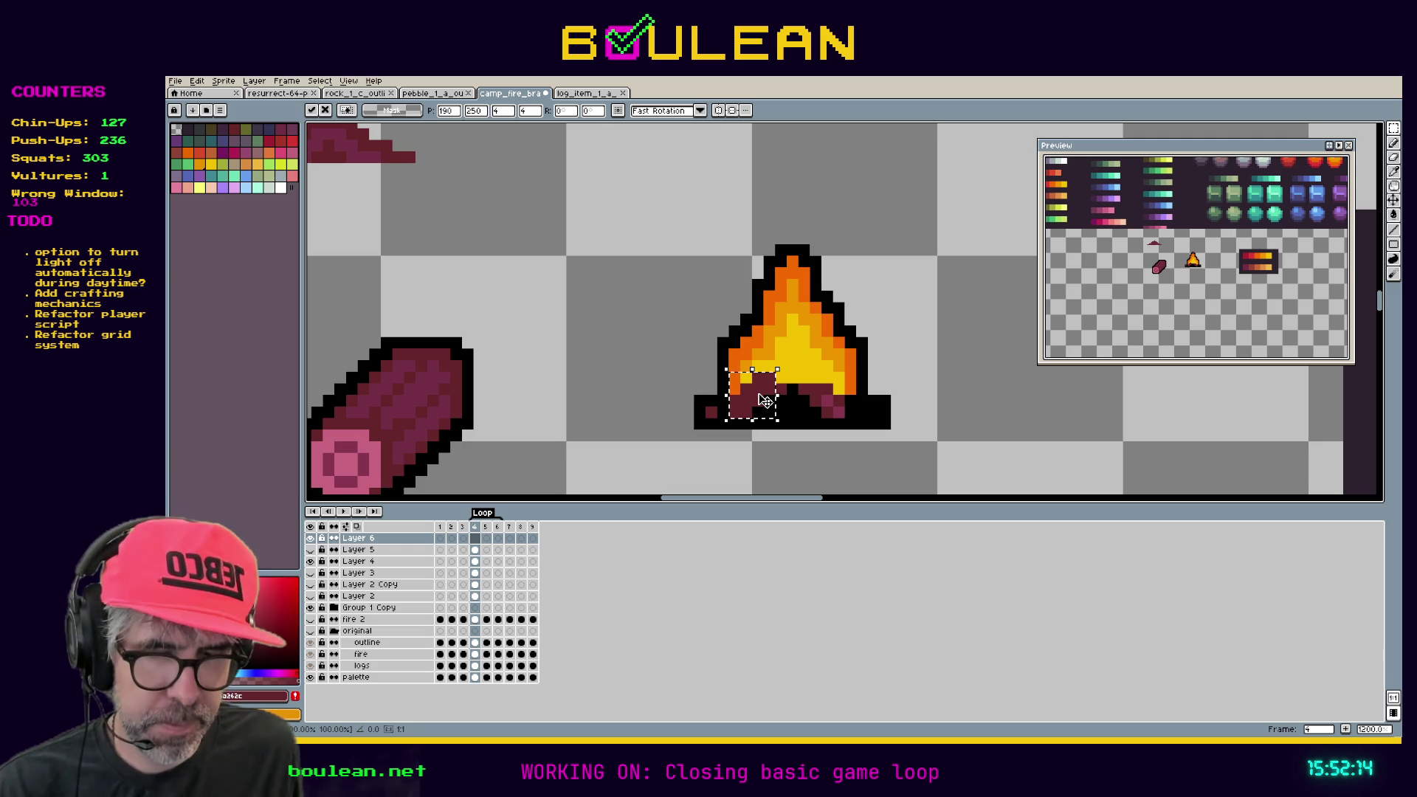
pyautogui.press('Return')
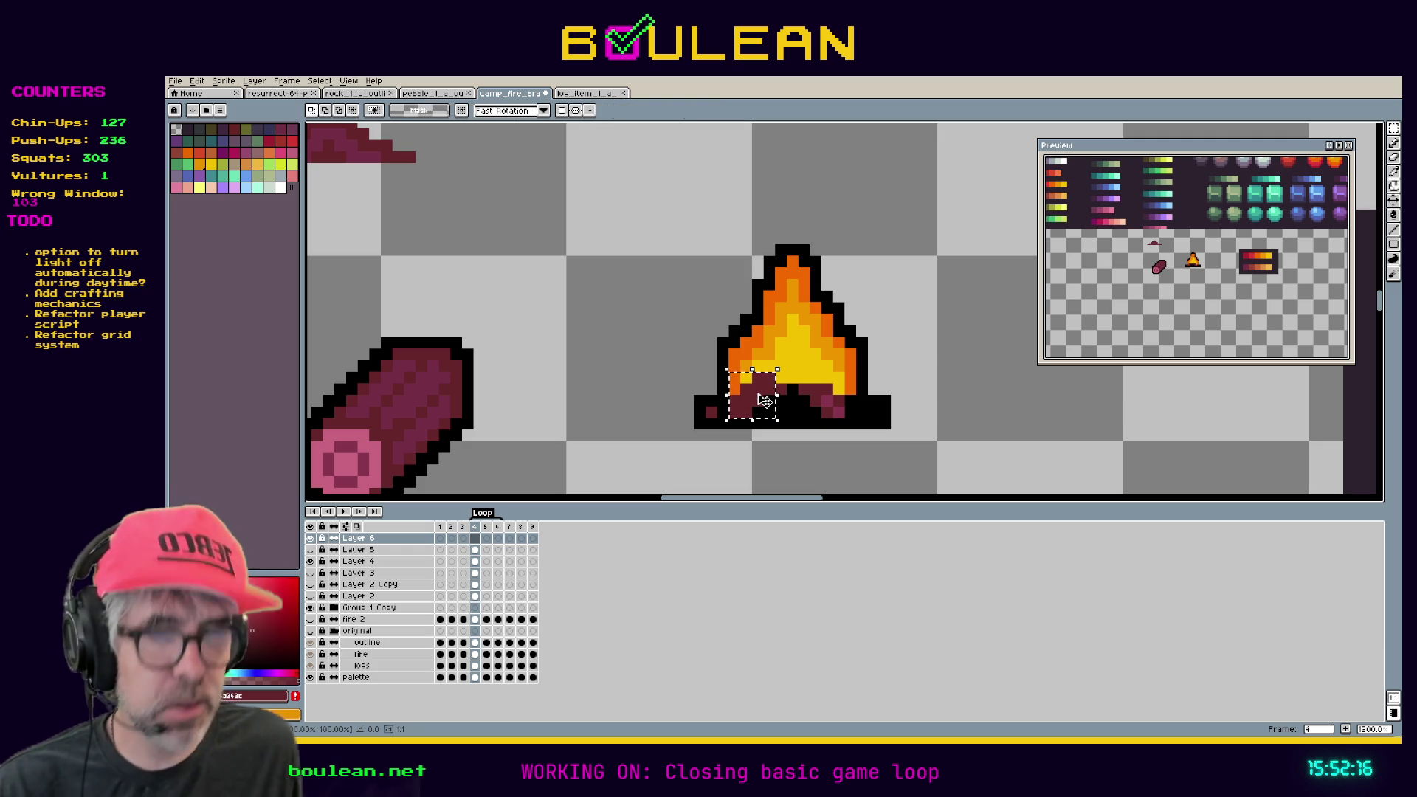
pyautogui.moveTo(768, 405)
pyautogui.mouseDown()
pyautogui.moveTo(828, 415)
pyautogui.moveTo(849, 319)
pyautogui.moveTo(880, 322)
pyautogui.mouseUp()
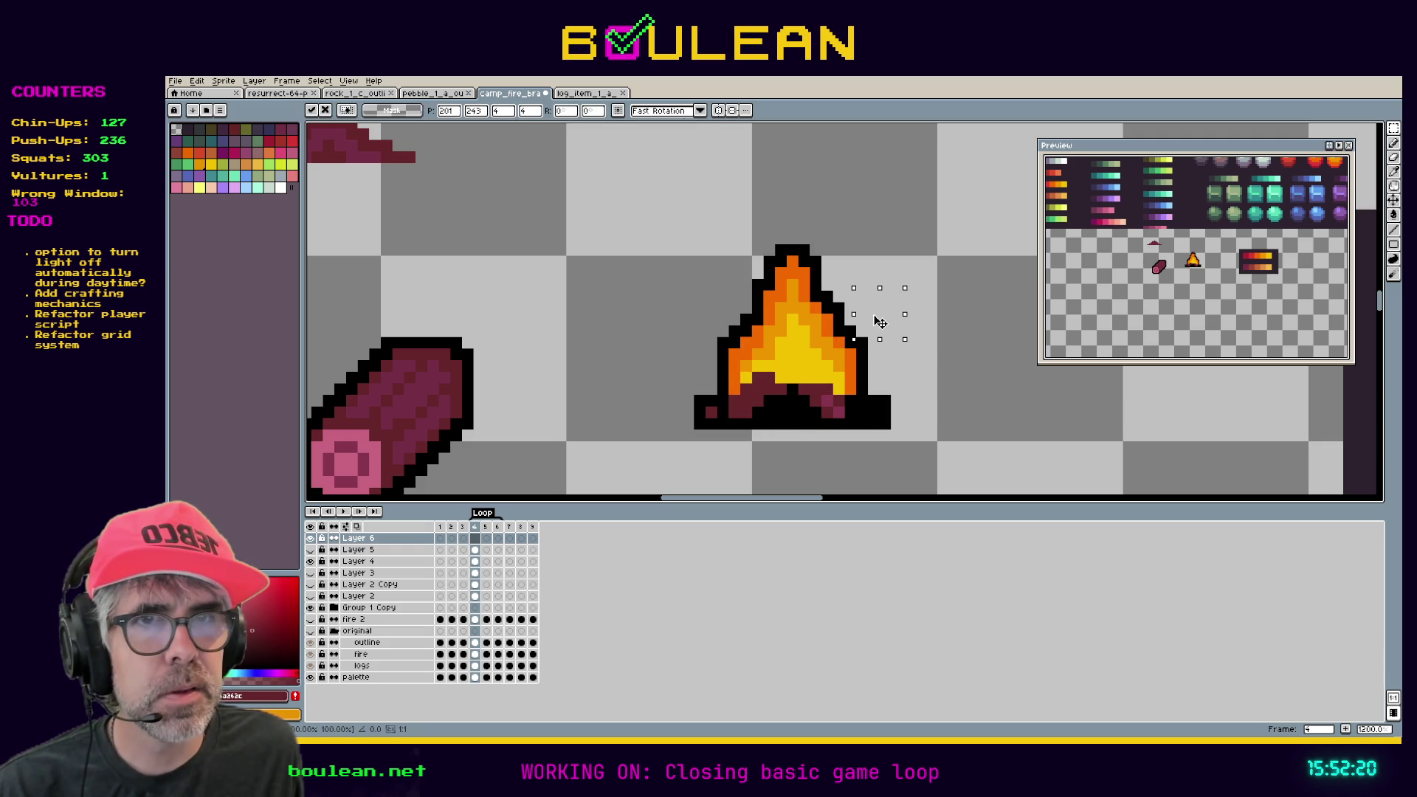
pyautogui.click(792, 365)
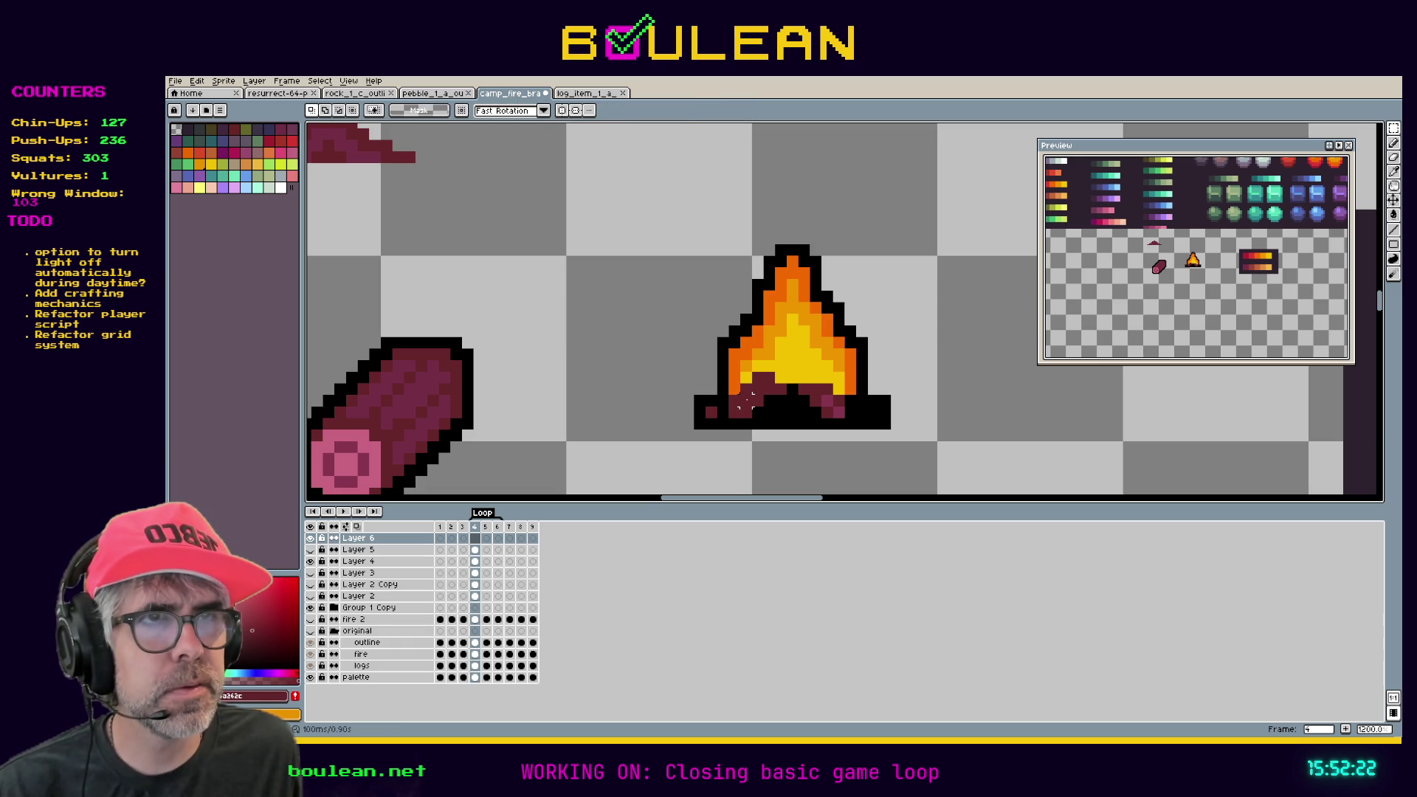
pyautogui.press('w')
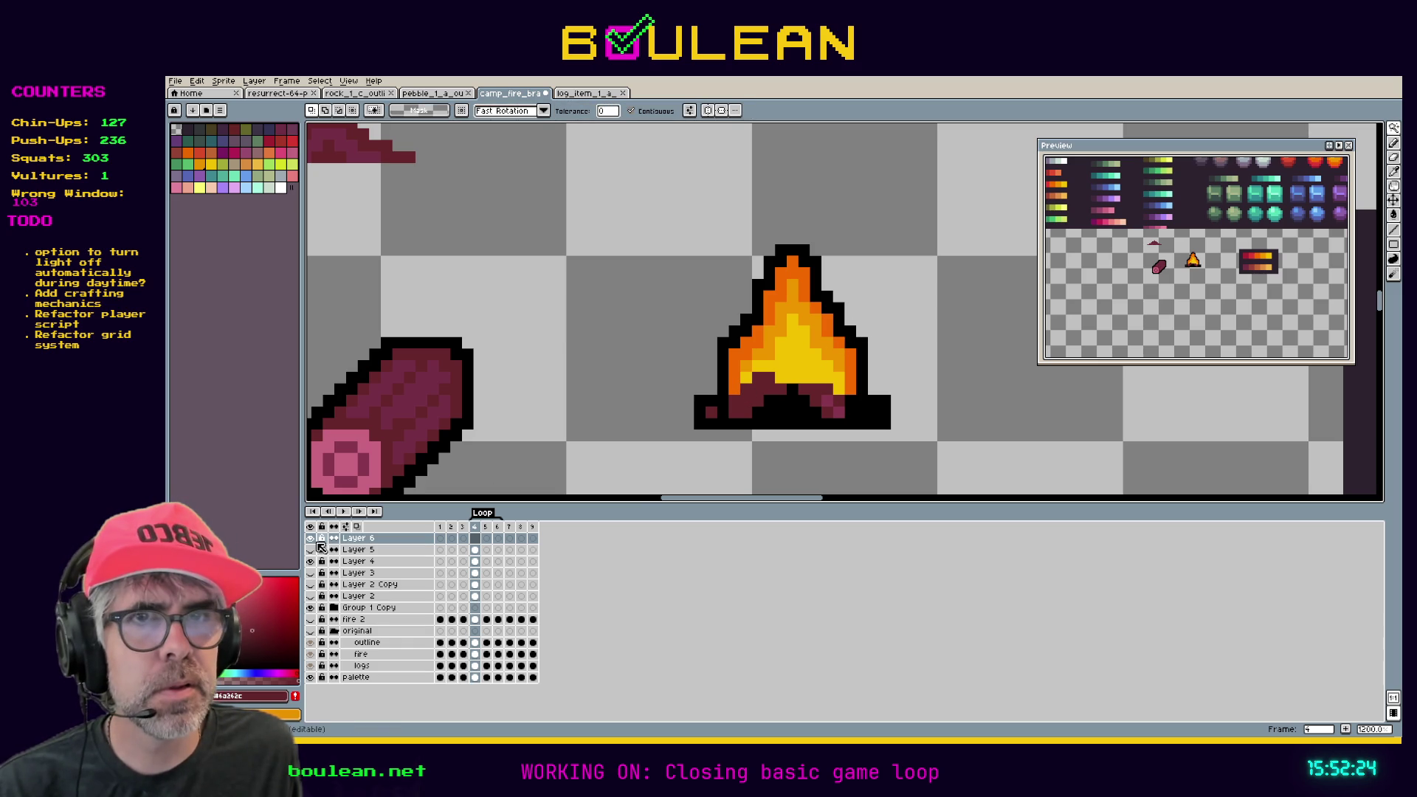
# Magic-wand the dark log pixels, then on Layer 6 draw log strokes and move them up into the fire.
pyautogui.click(359, 562)
pyautogui.click(760, 391)
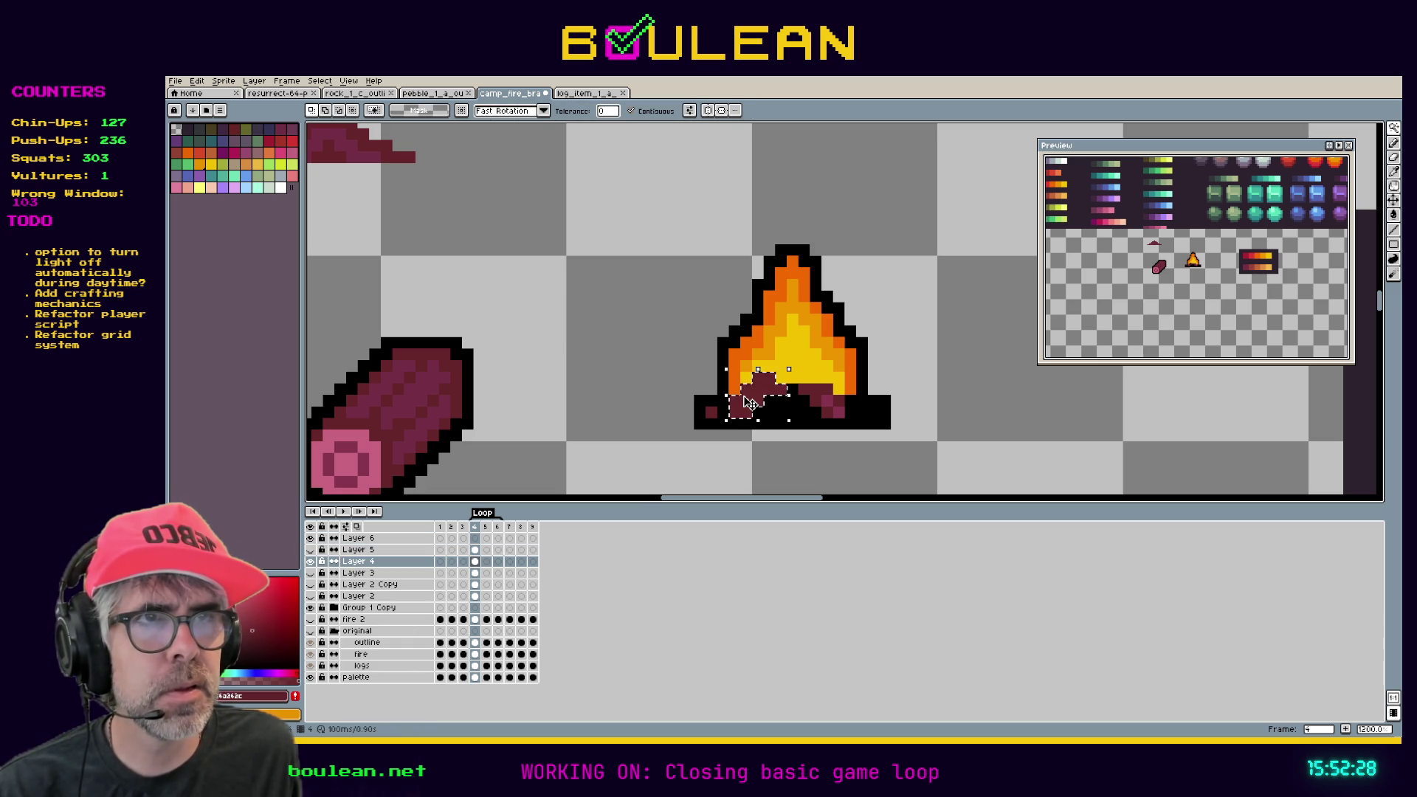
pyautogui.click(359, 538)
pyautogui.hotkey('ctrl', 'd')
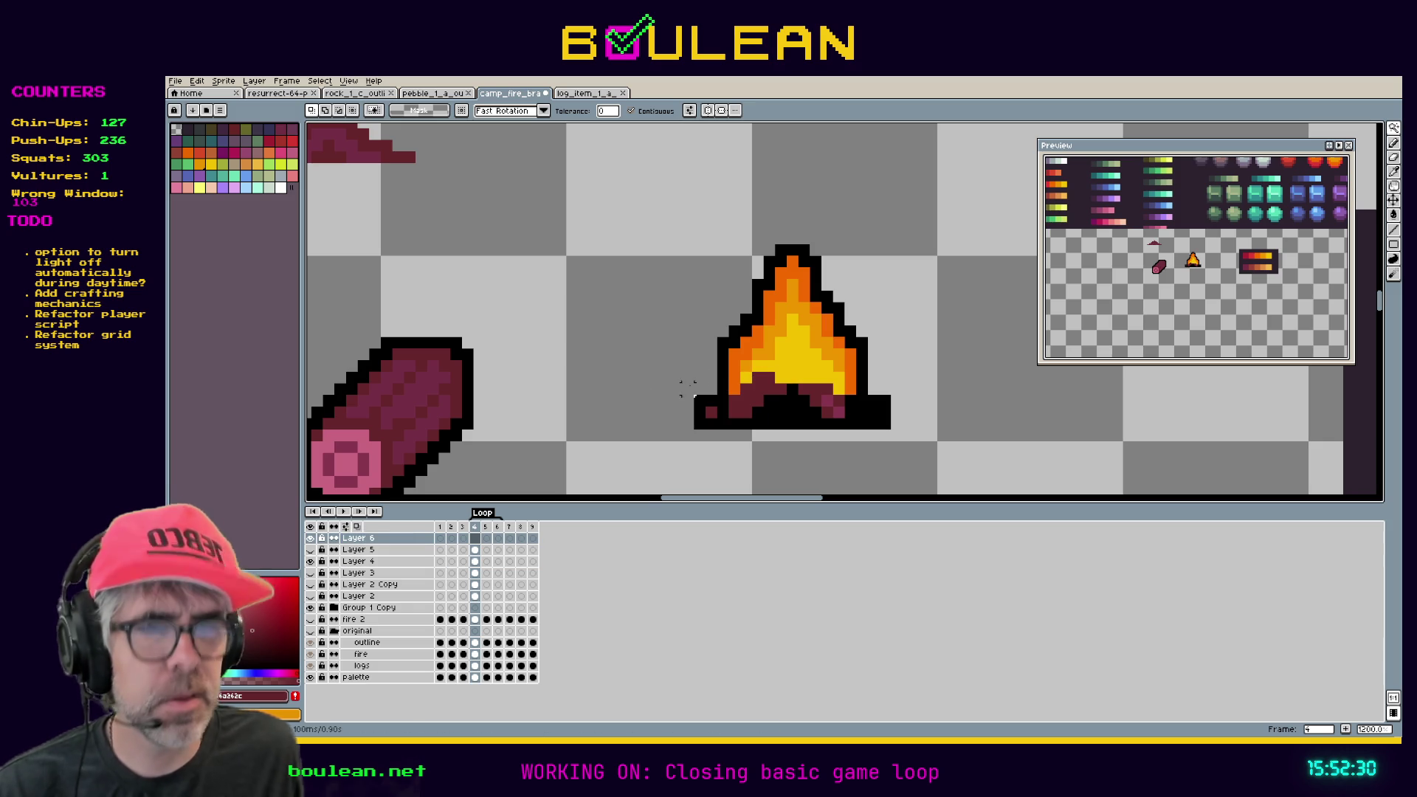
pyautogui.press('b')
pyautogui.moveTo(735, 402); pyautogui.dragTo(781, 389)
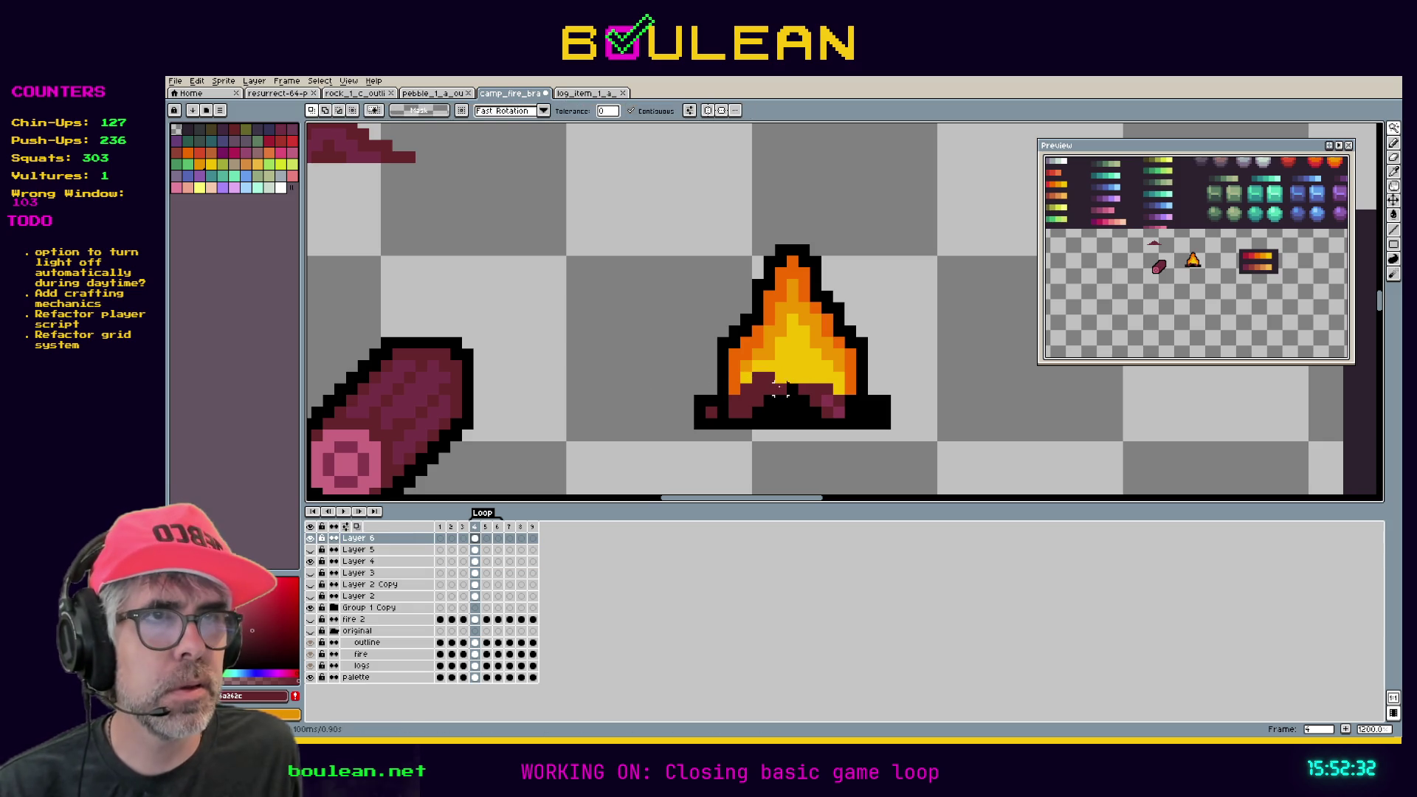
pyautogui.keyDown('alt'); pyautogui.click(781, 395); pyautogui.keyUp('alt')
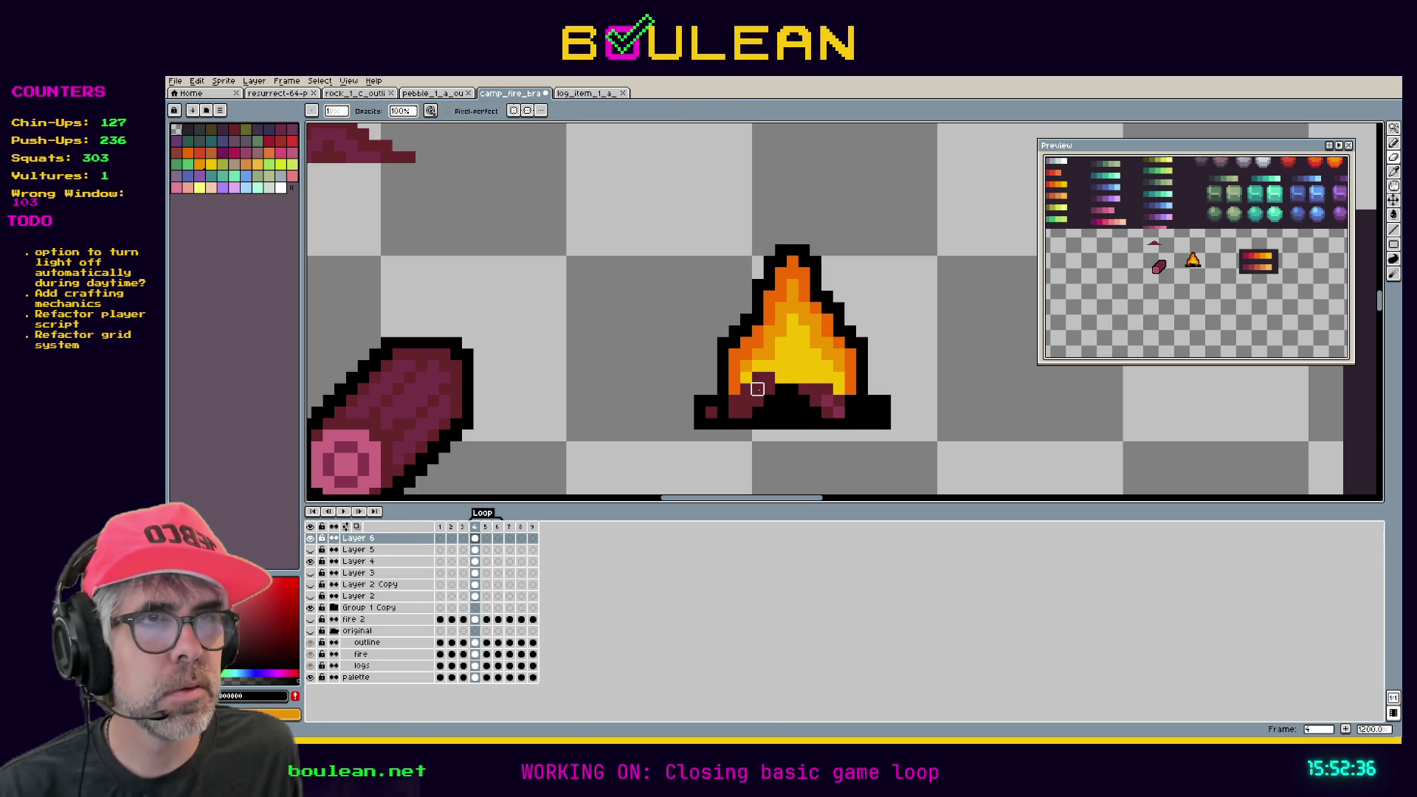
pyautogui.moveTo(757, 389); pyautogui.dragTo(845, 407)
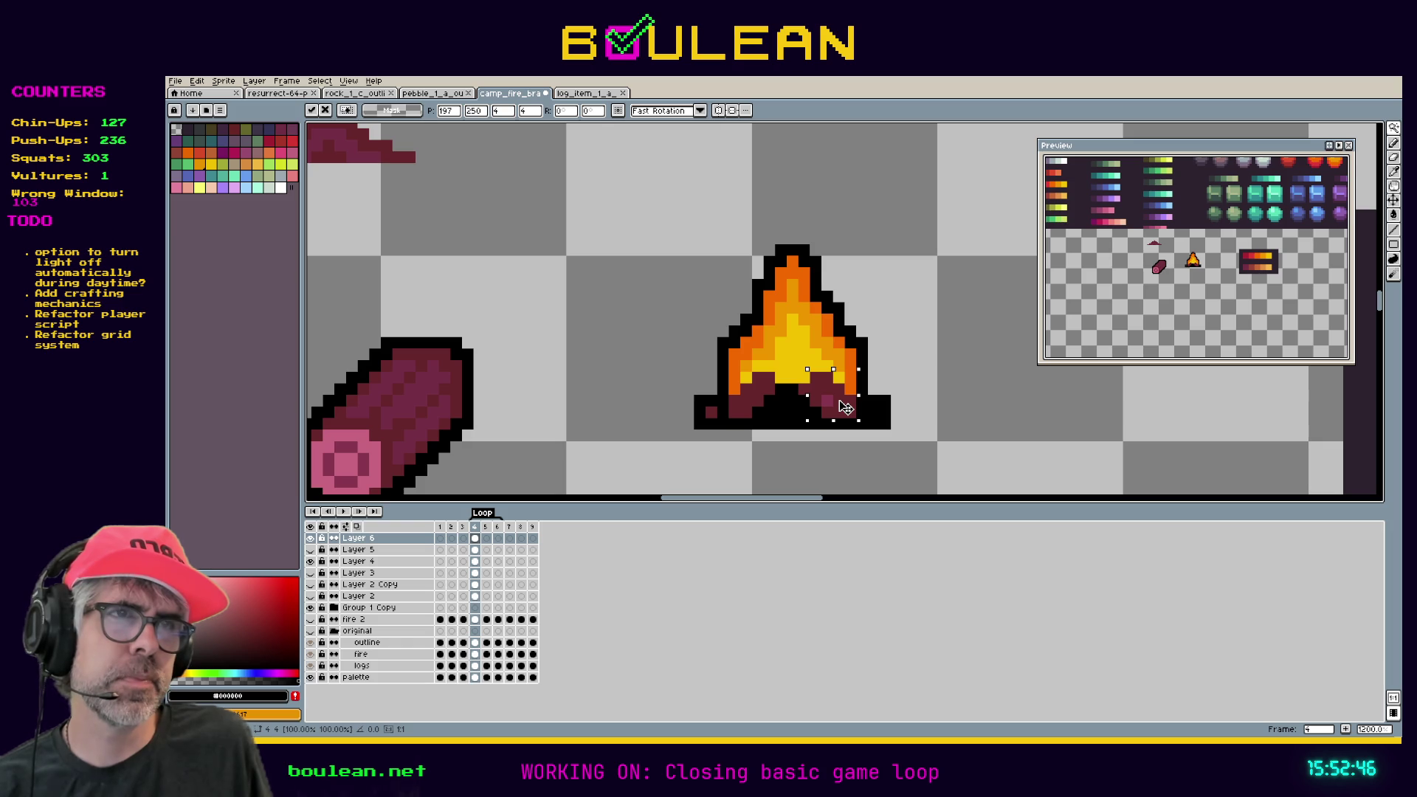
# Commit the moved pixels and blacken three maroon pixels at the campfire base.
pyautogui.press('w')
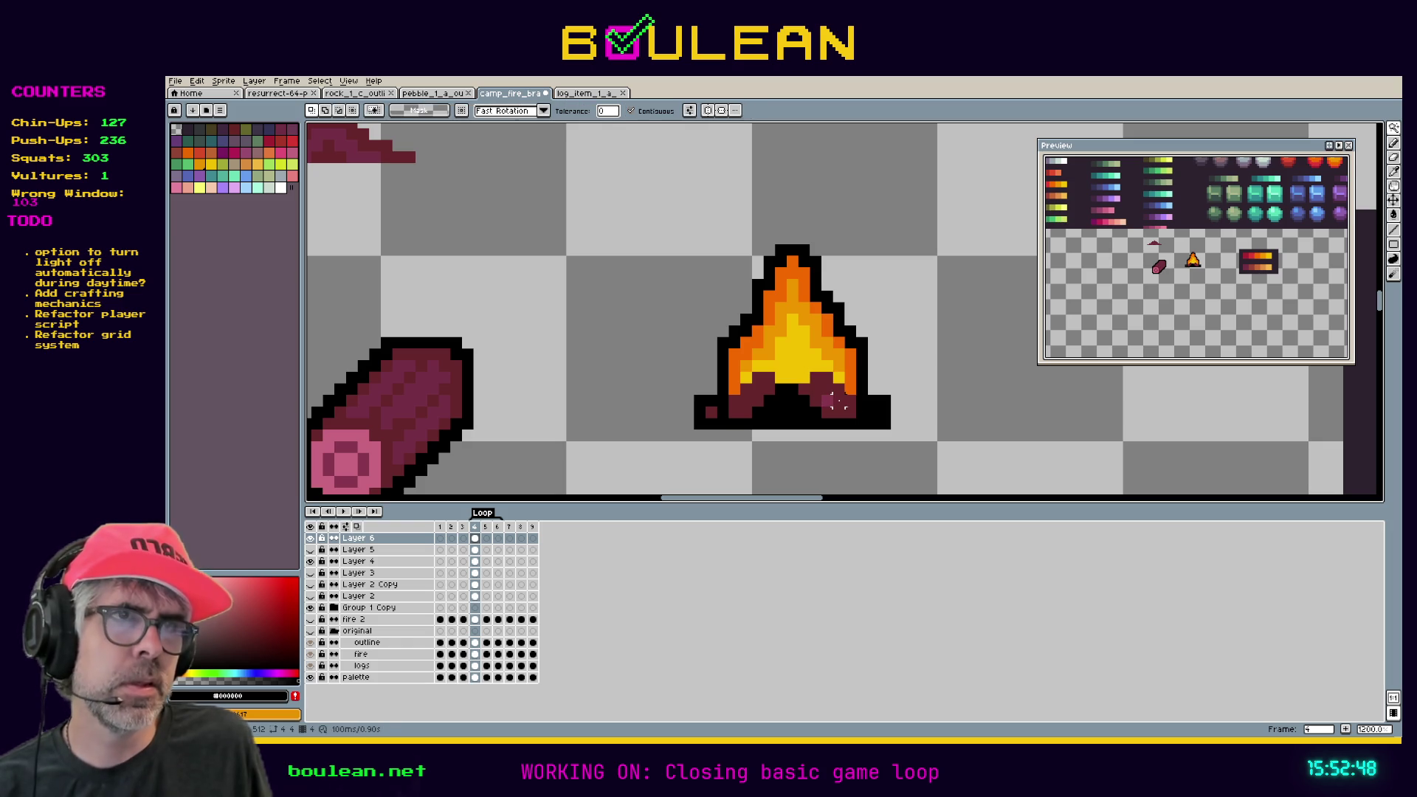
pyautogui.press('b')
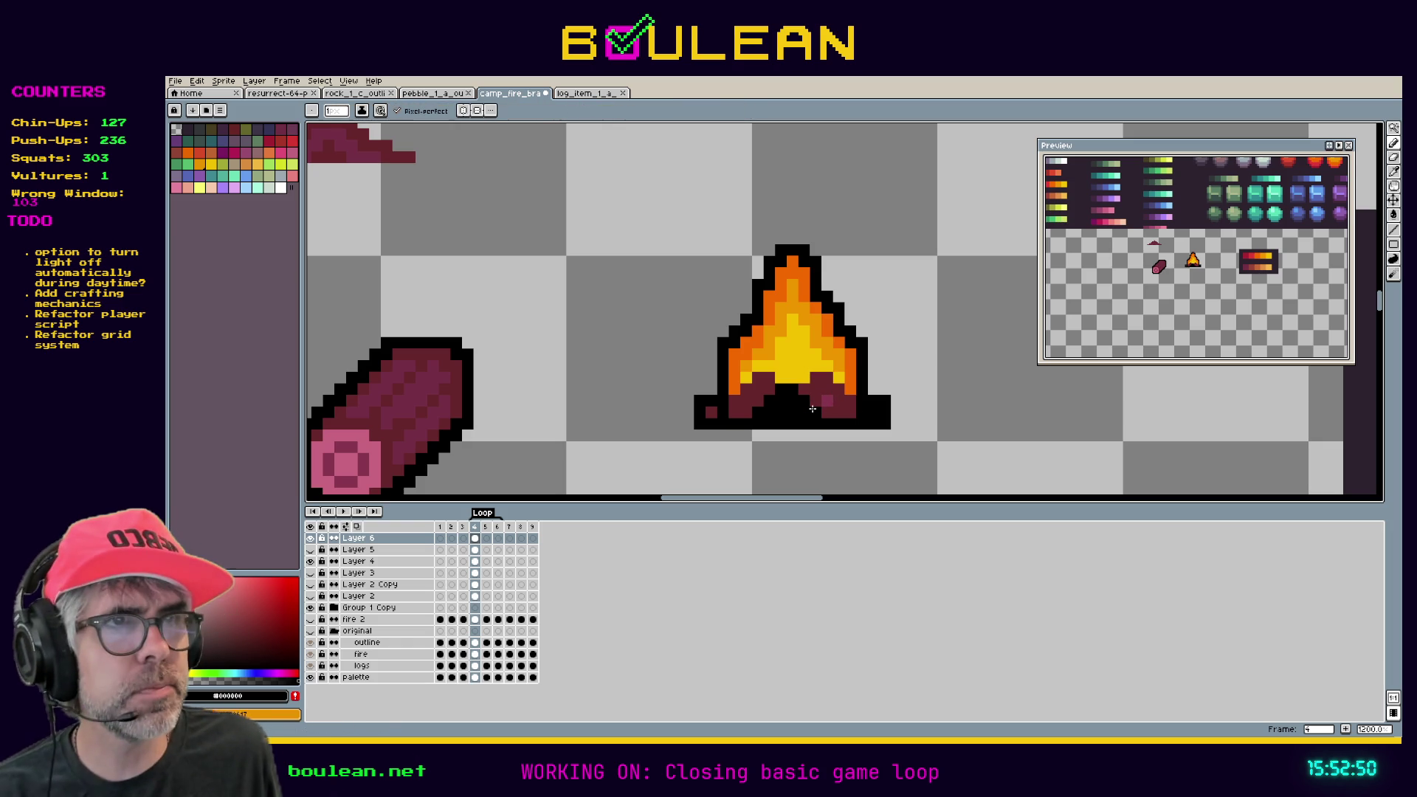
pyautogui.click(826, 402)
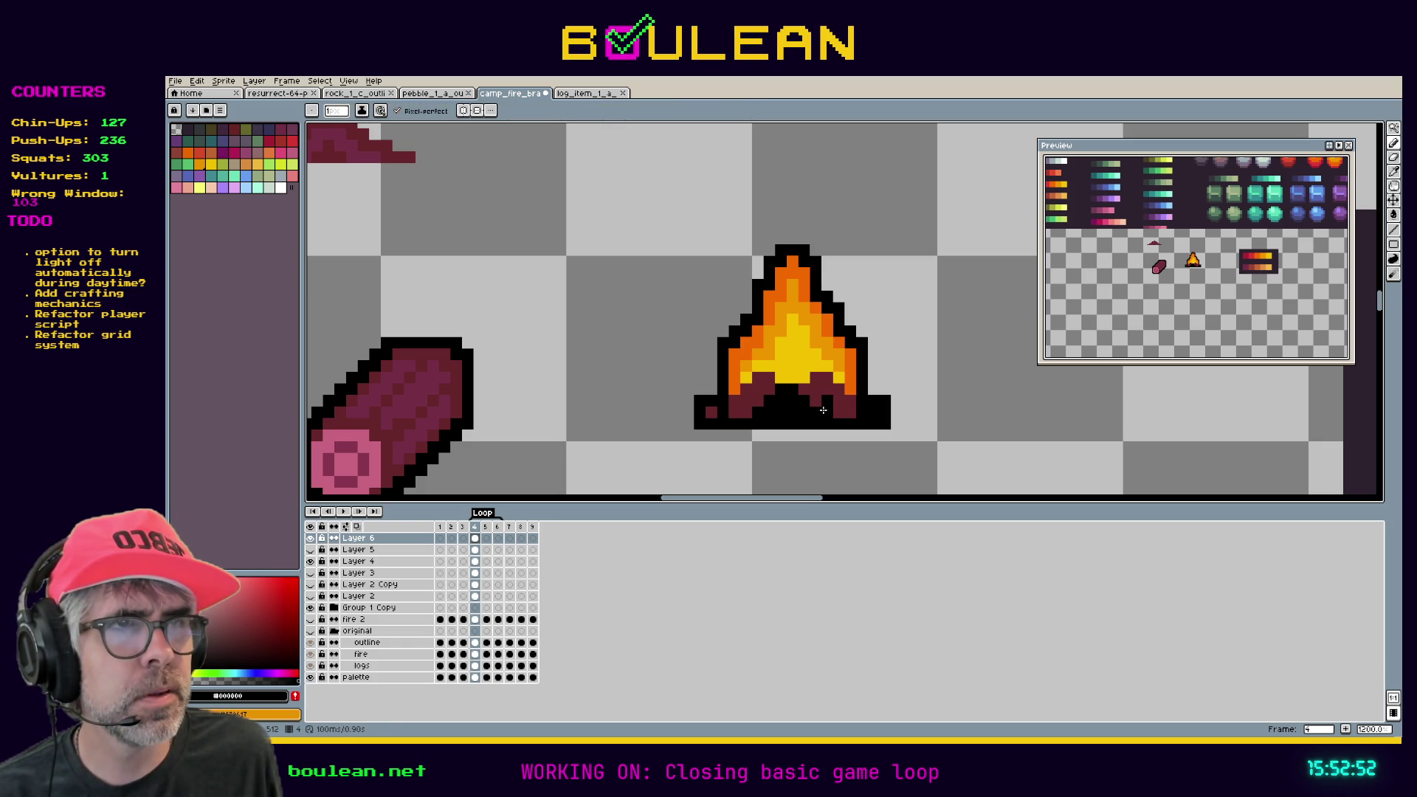
pyautogui.click(813, 401)
pyautogui.click(799, 391)
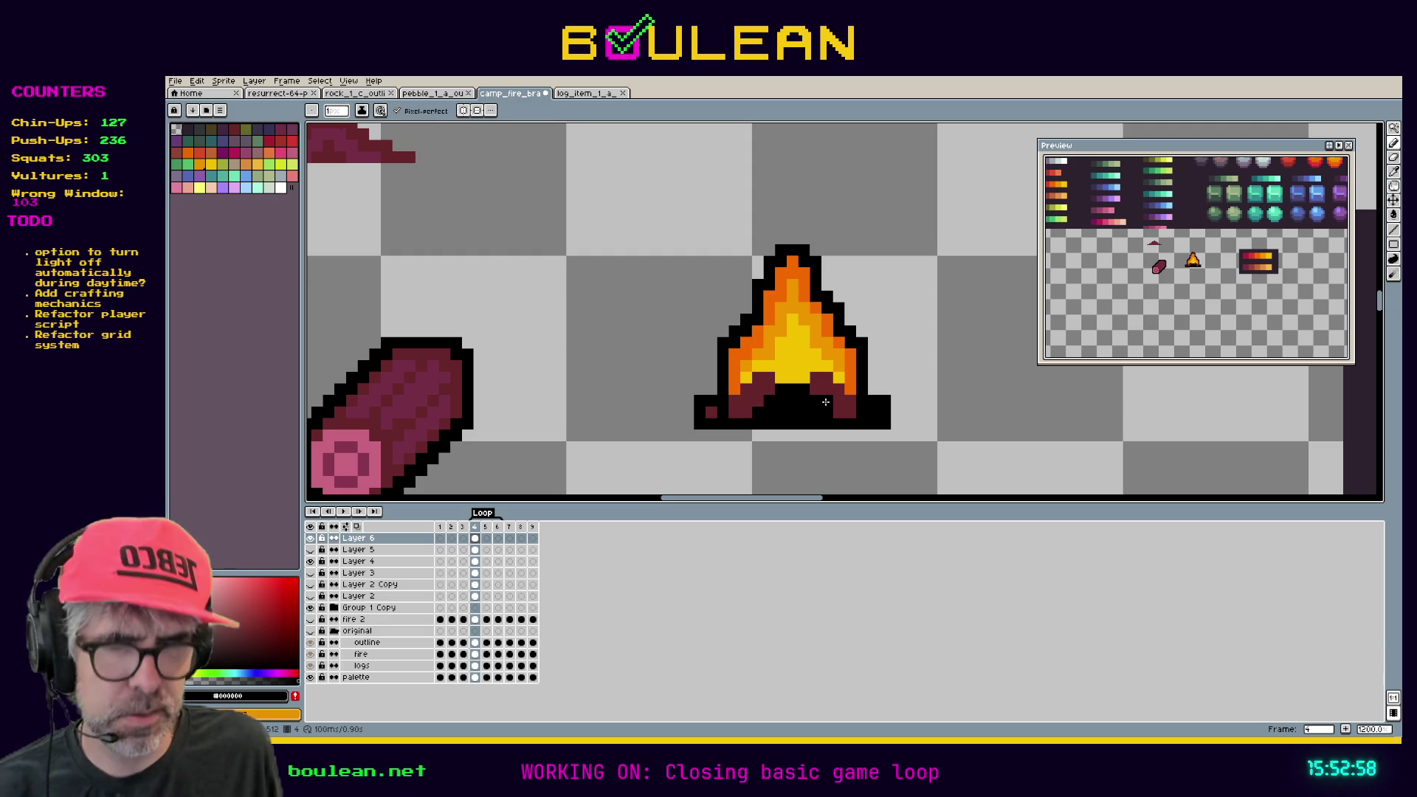
# Paint the base centre pixel maroon #6a262c, then return to drawing in black.
pyautogui.press('i')
pyautogui.click(837, 408)
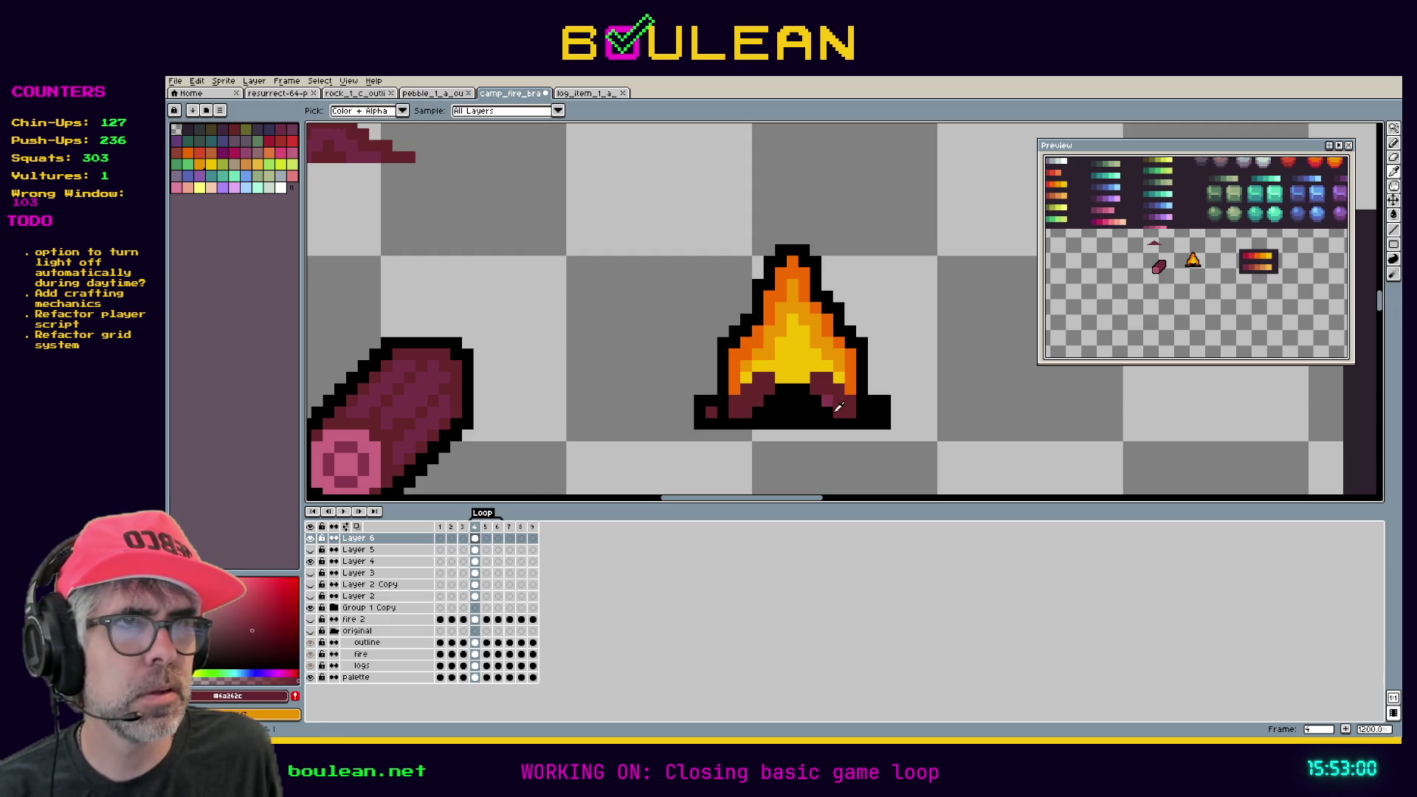
pyautogui.press('b')
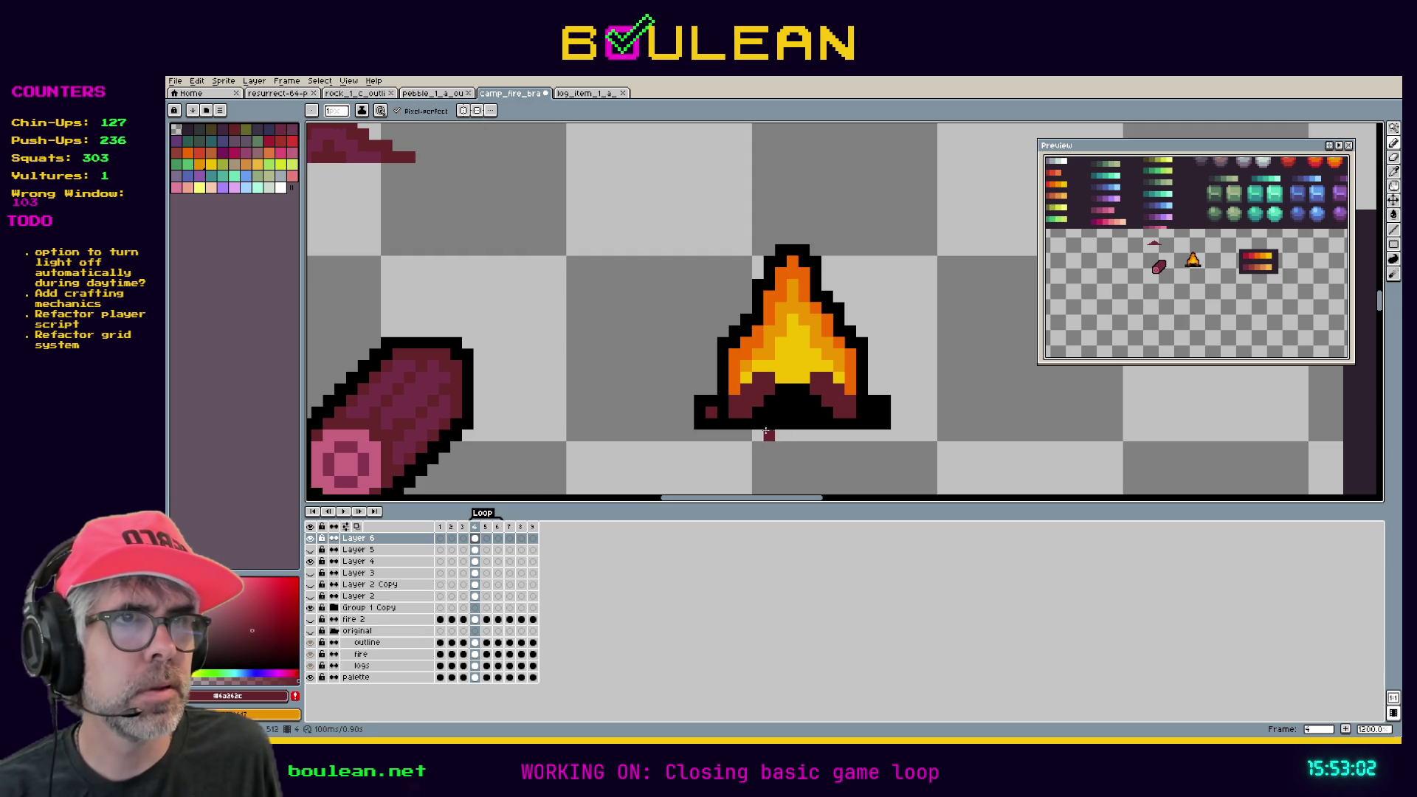
pyautogui.keyDown('alt'); pyautogui.click(715, 412); pyautogui.keyUp('alt')
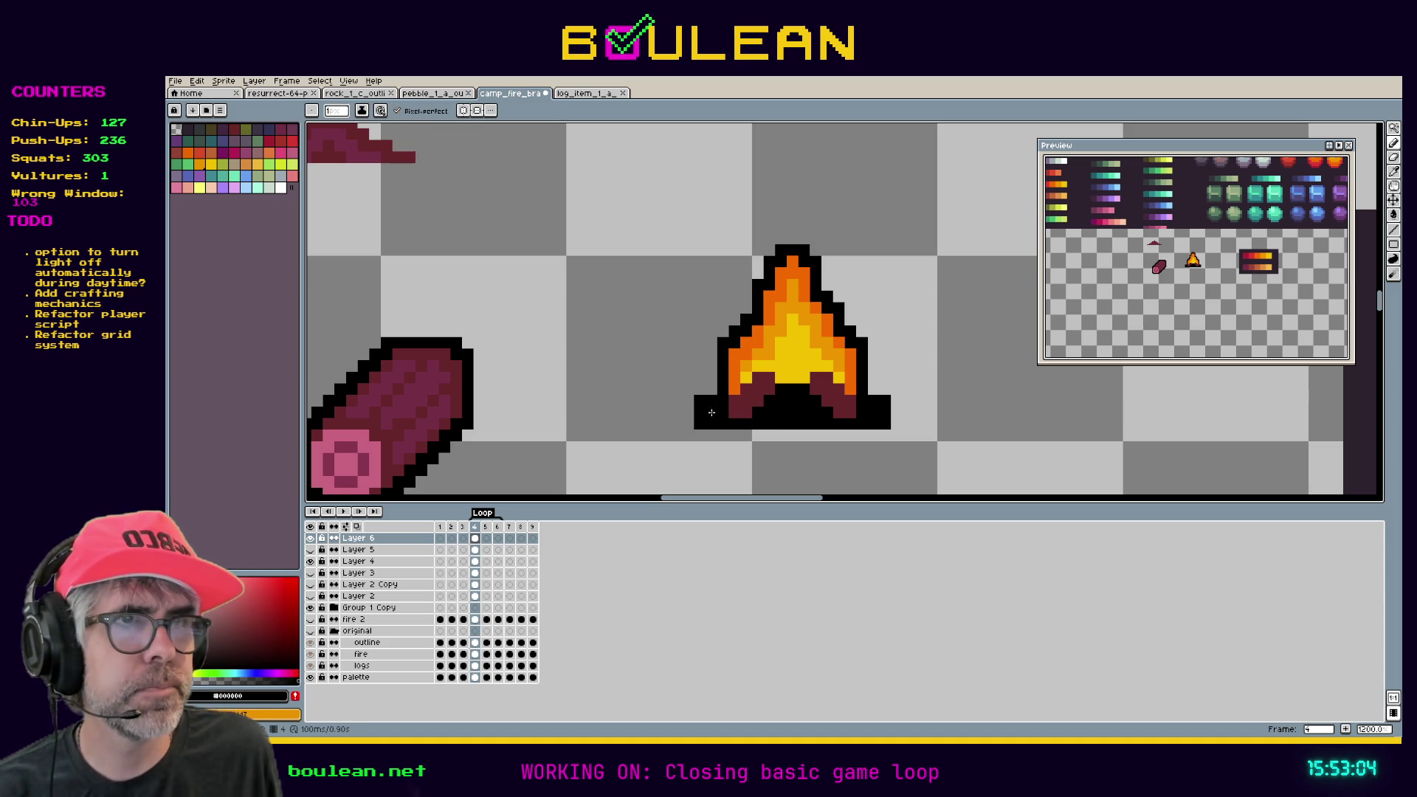
pyautogui.keyDown('alt'); pyautogui.click(765, 402); pyautogui.keyUp('alt')
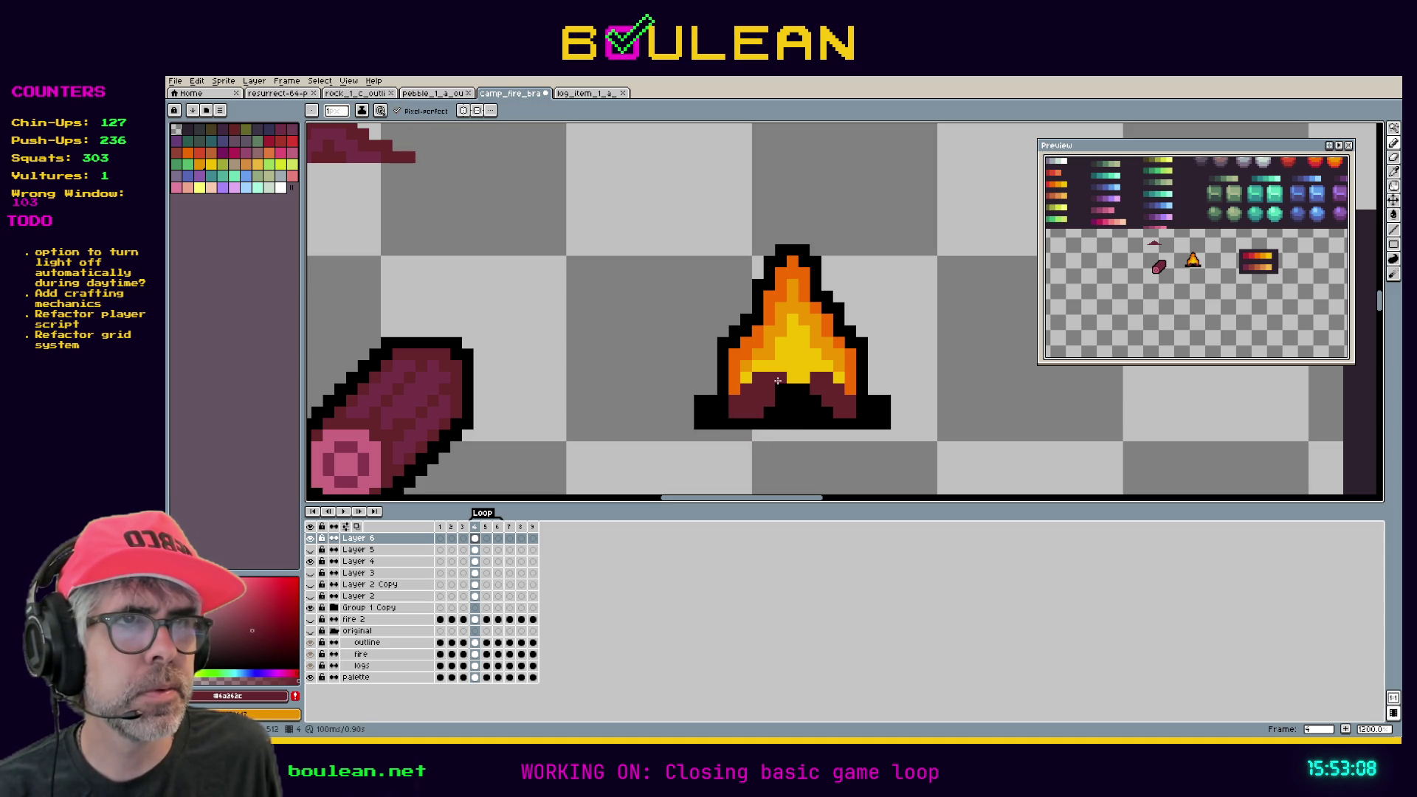
pyautogui.click(780, 390)
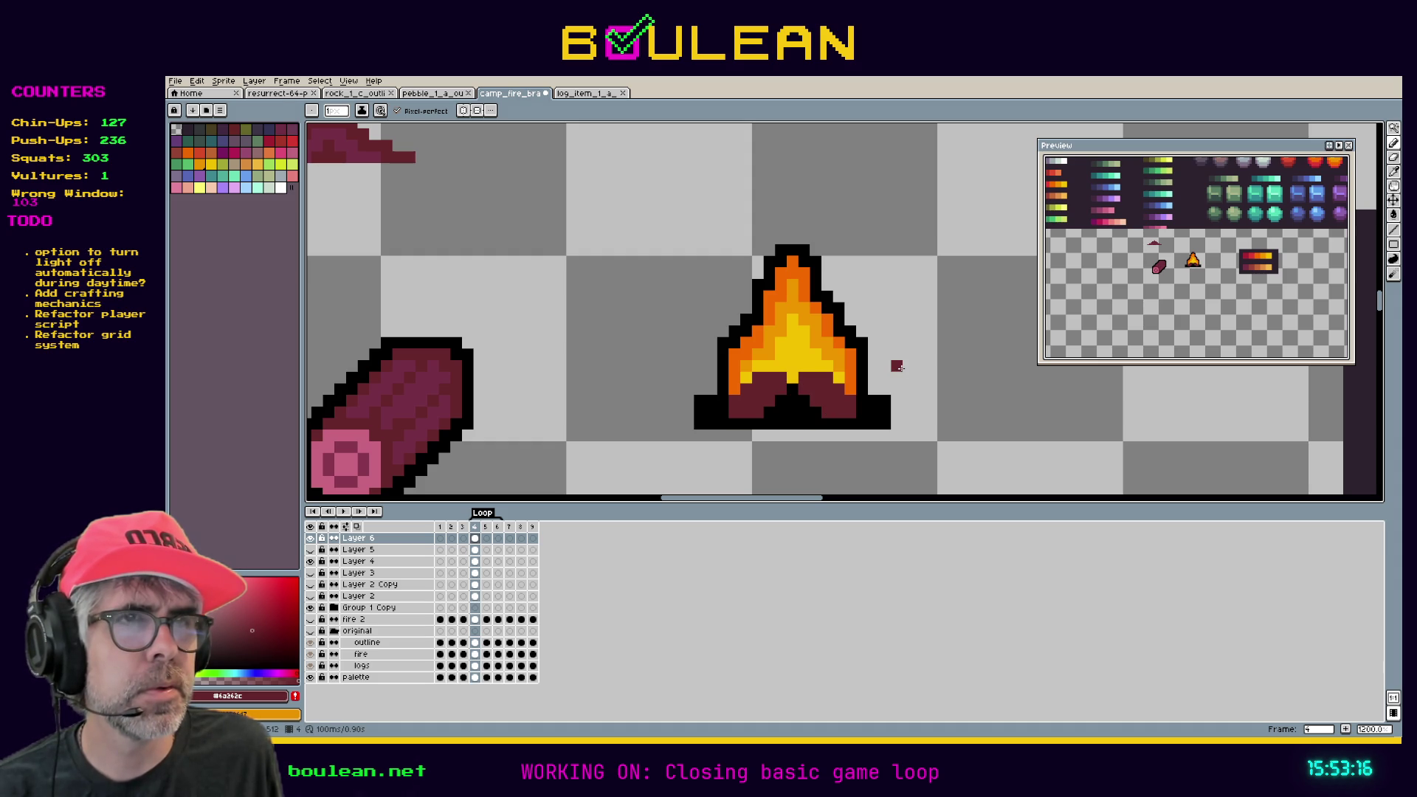
pyautogui.press('e')
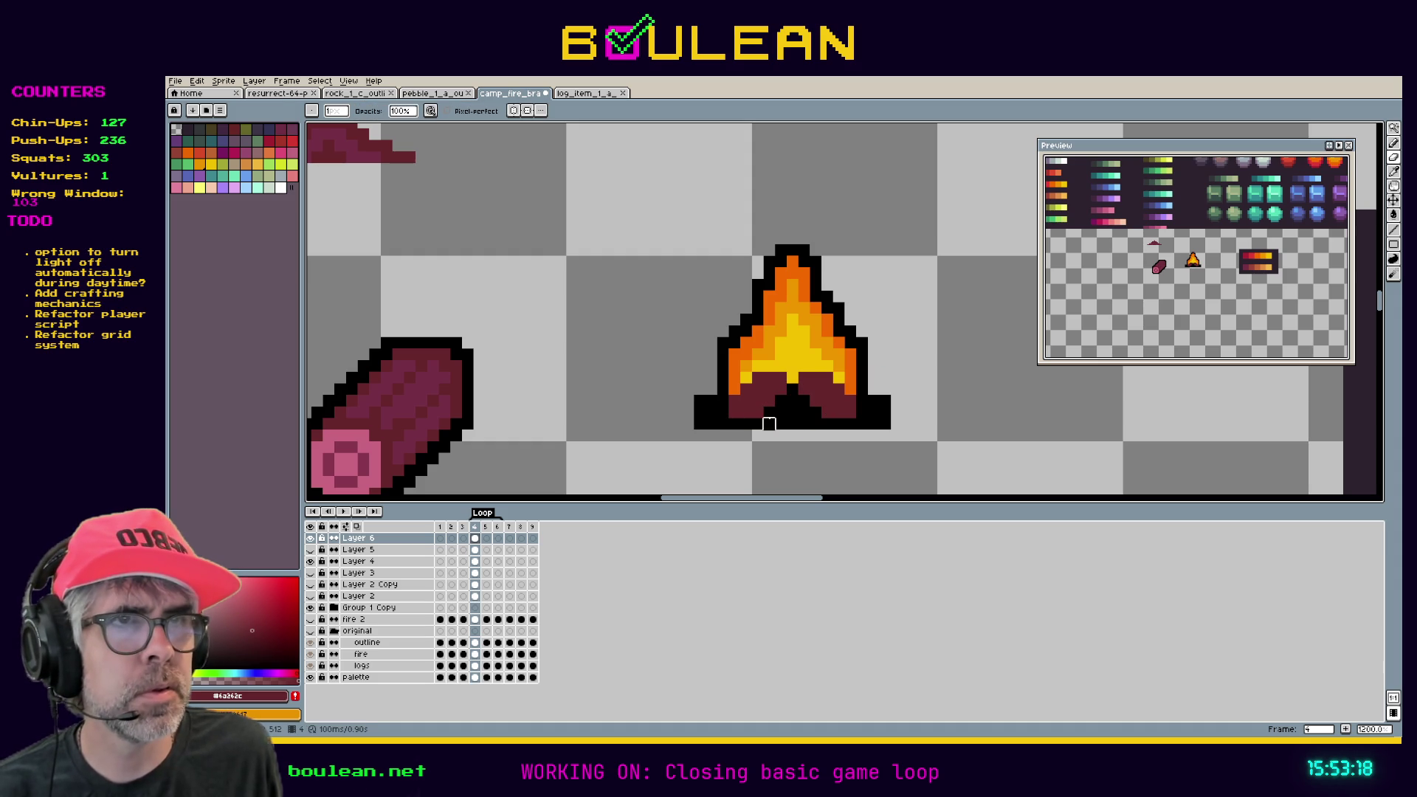
pyautogui.keyDown('alt'); pyautogui.click(771, 410); pyautogui.keyUp('alt')
pyautogui.press('b')
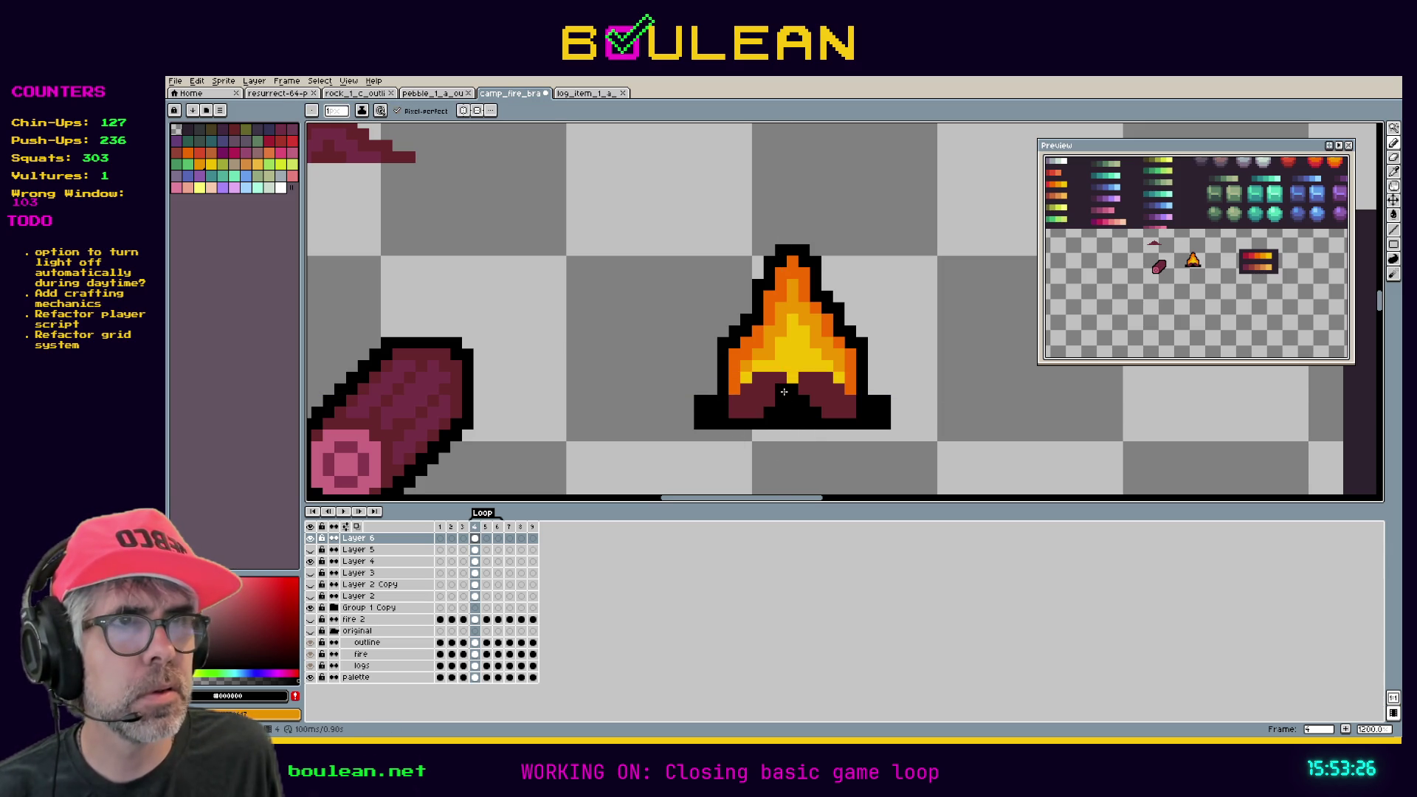
# Sample the flame's yellow #f3c22b and paint a yellow strip between the logs.
pyautogui.press('i')
pyautogui.click(792, 367)
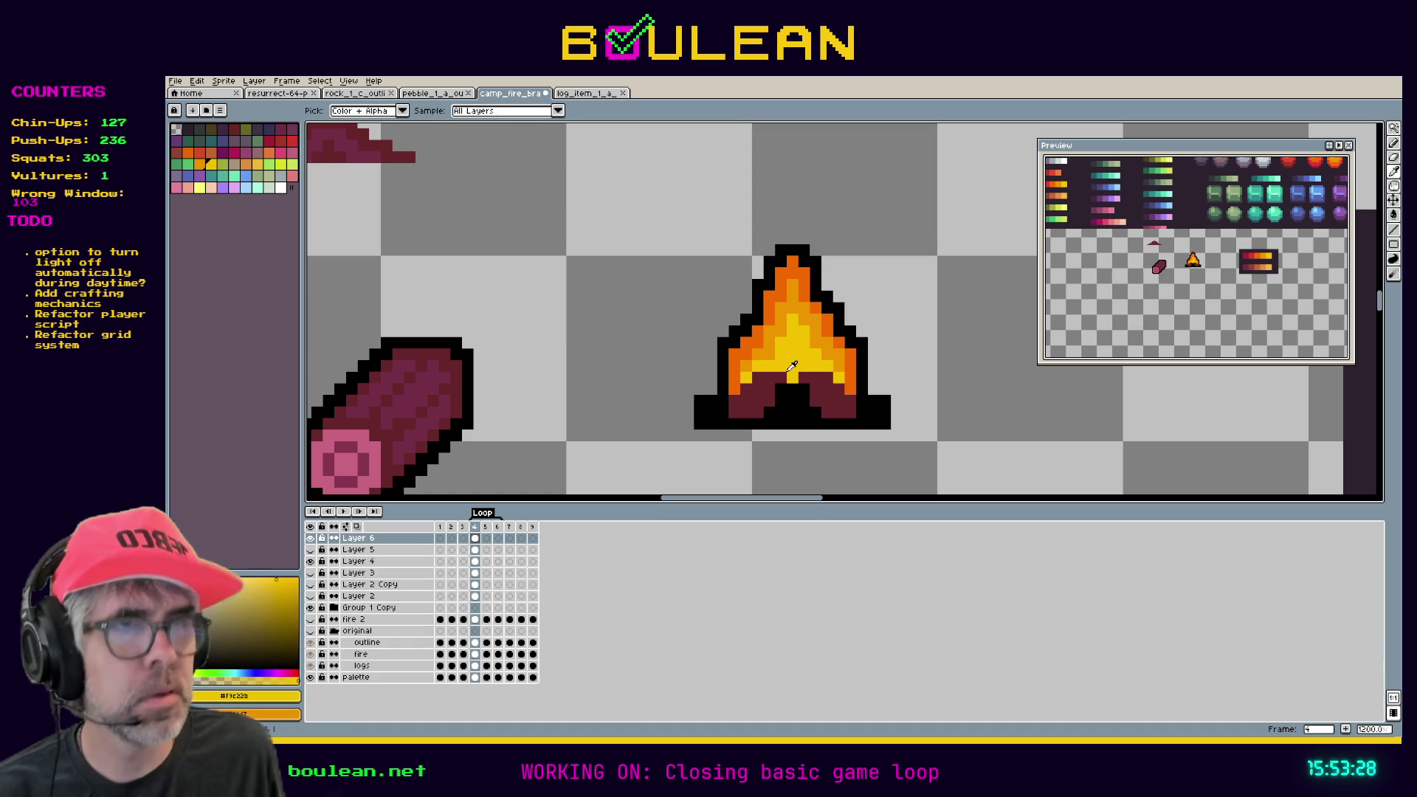
pyautogui.press('b')
pyautogui.click(780, 388)
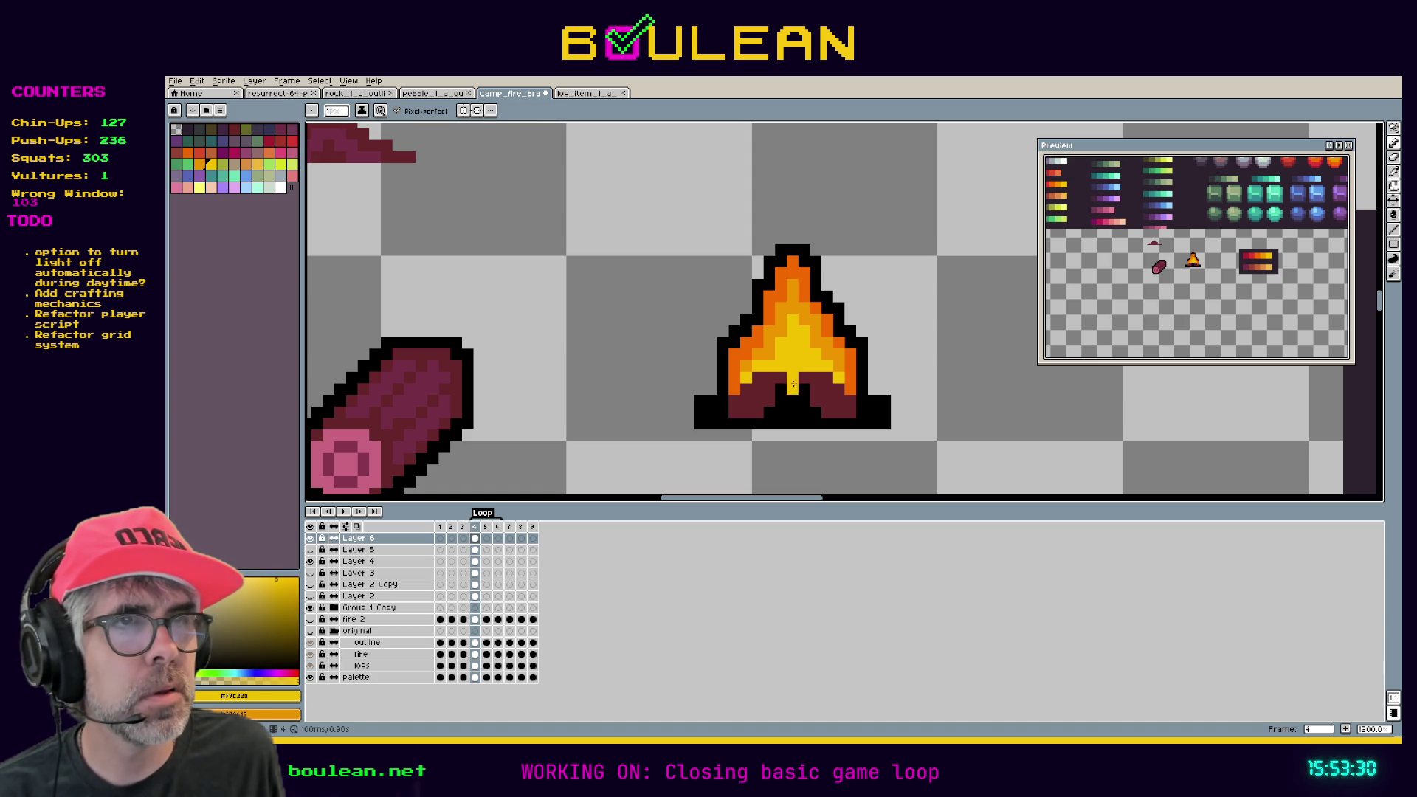
pyautogui.moveTo(781, 389); pyautogui.dragTo(800, 389)
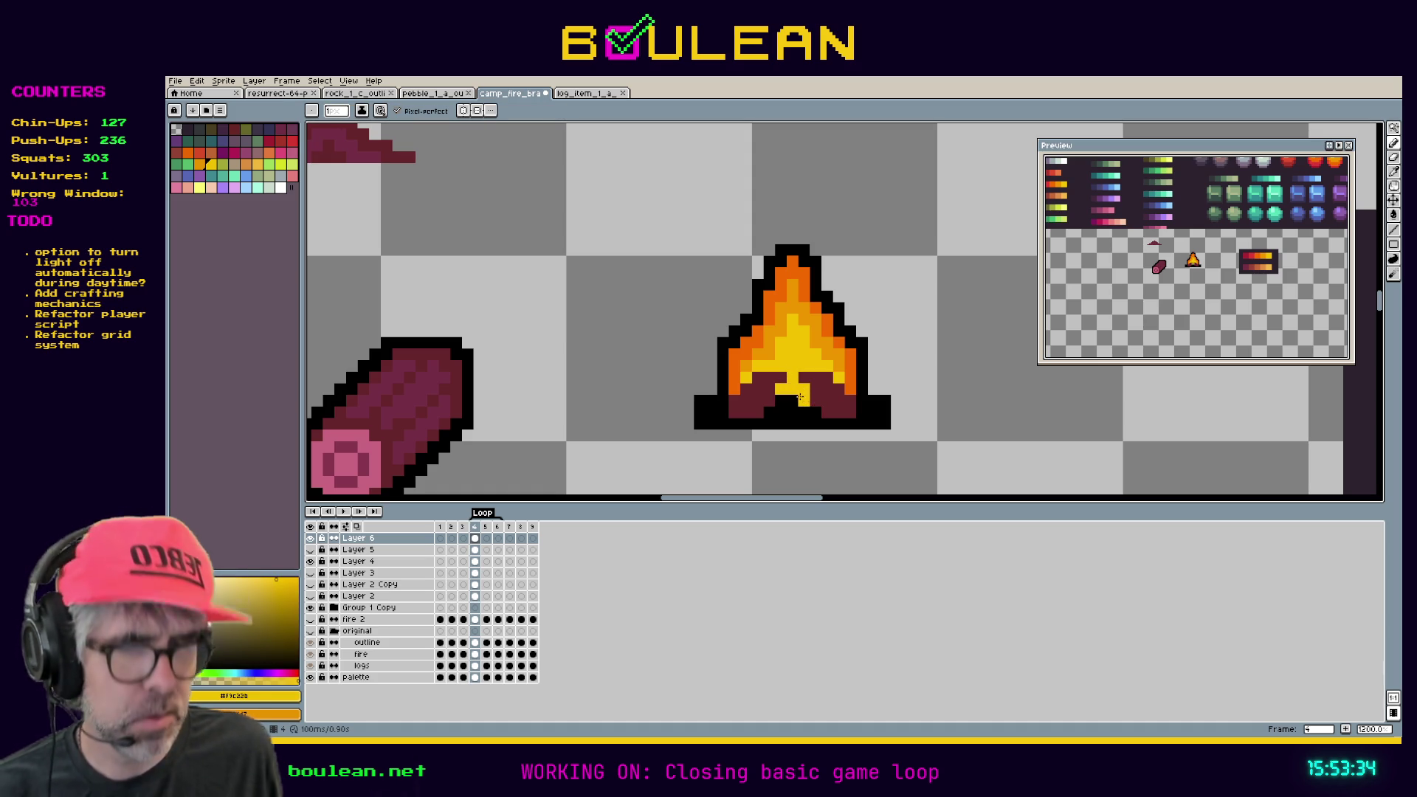
# Sample dark red #6a262c and paint it on both sides of the yellow strip.
pyautogui.press('i')
pyautogui.click(784, 389)
pyautogui.press('b')
pyautogui.click(783, 389)
pyautogui.click(803, 390)
# Paint lighter crimson #8c364c along the base's bottom row and on the right log.
pyautogui.press('i')
pyautogui.click(382, 456)
pyautogui.press('b')
pyautogui.moveTo(738, 411); pyautogui.dragTo(768, 411)
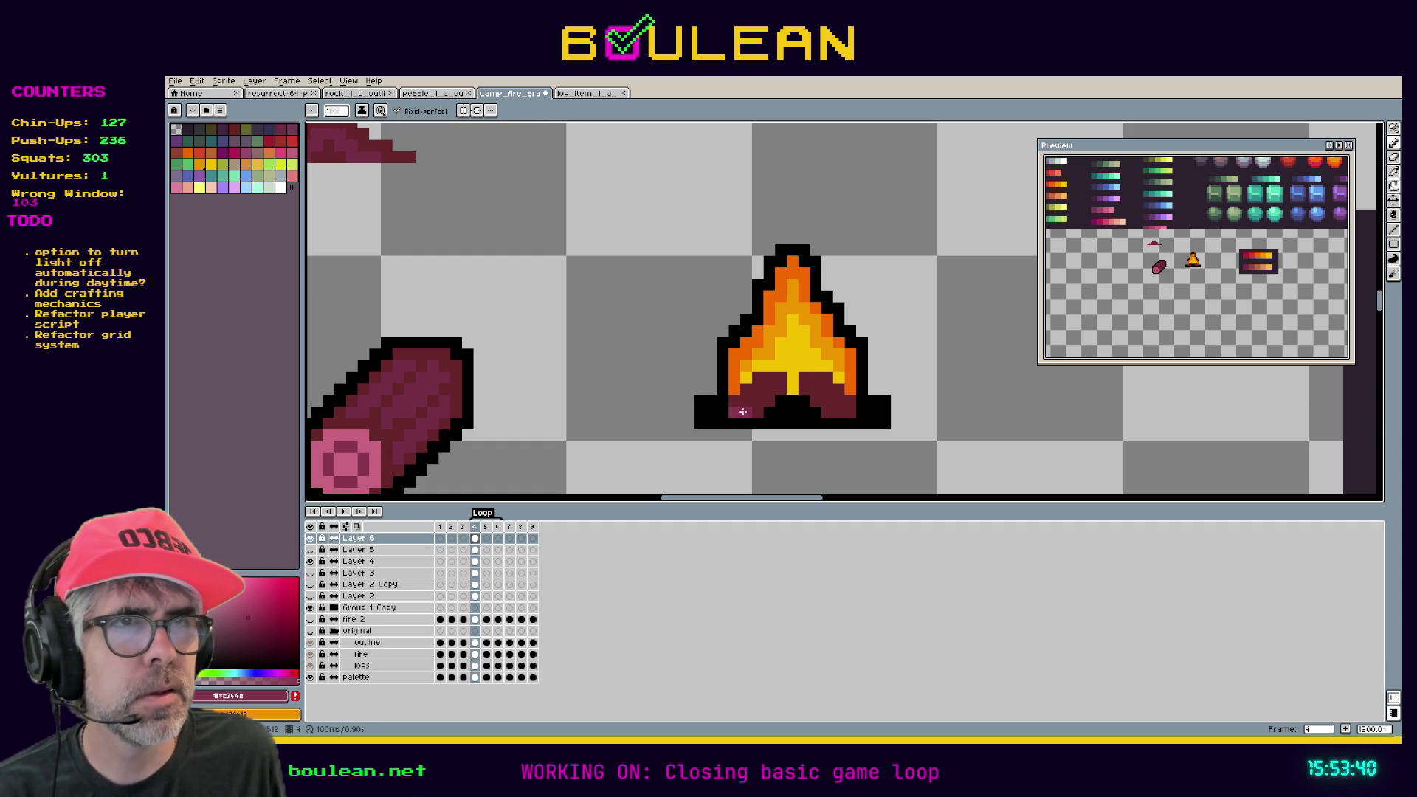
pyautogui.click(839, 414)
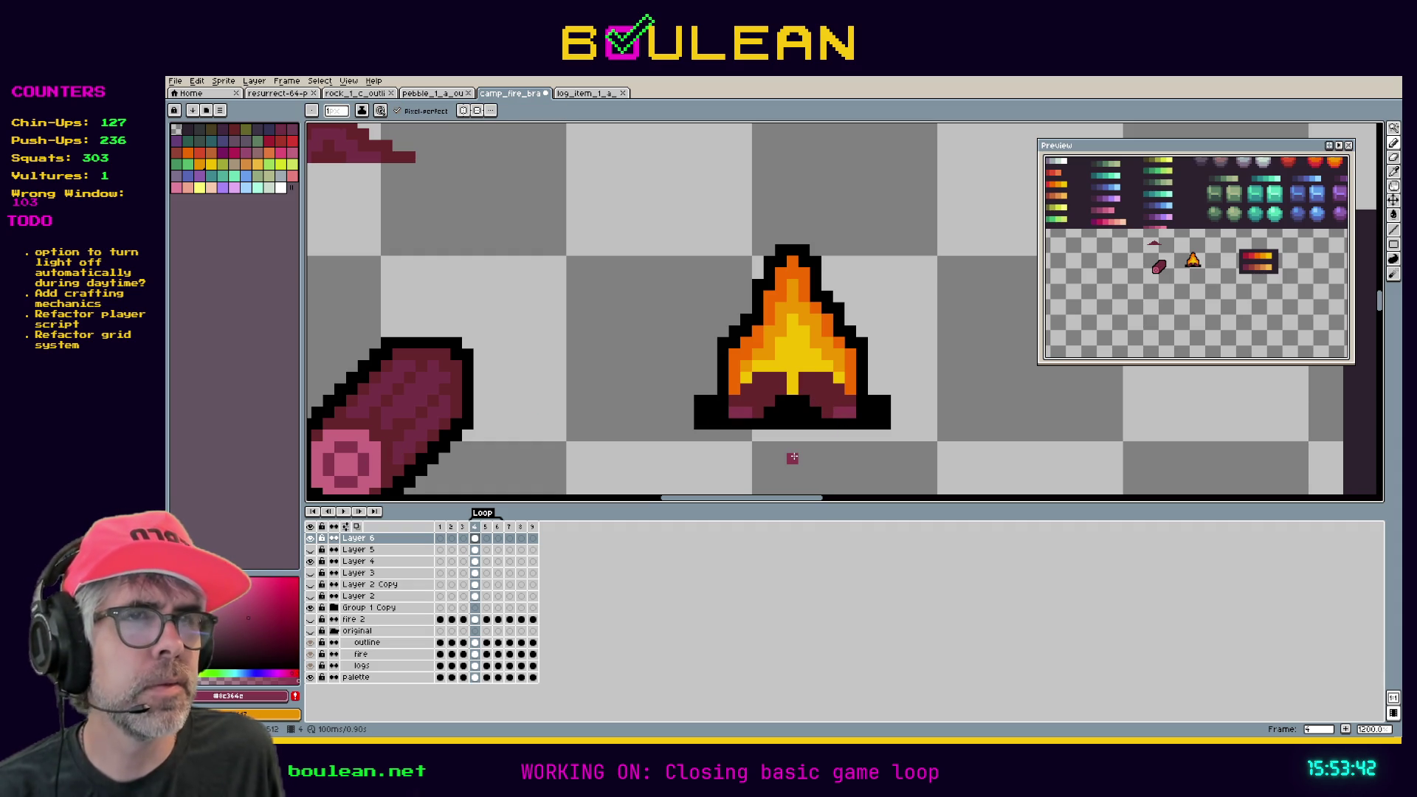
# Sample the fire's maroon, crimson and pink shades, settling on medium red #7a3045.
pyautogui.press('i')
pyautogui.click(844, 402)
pyautogui.press('b')
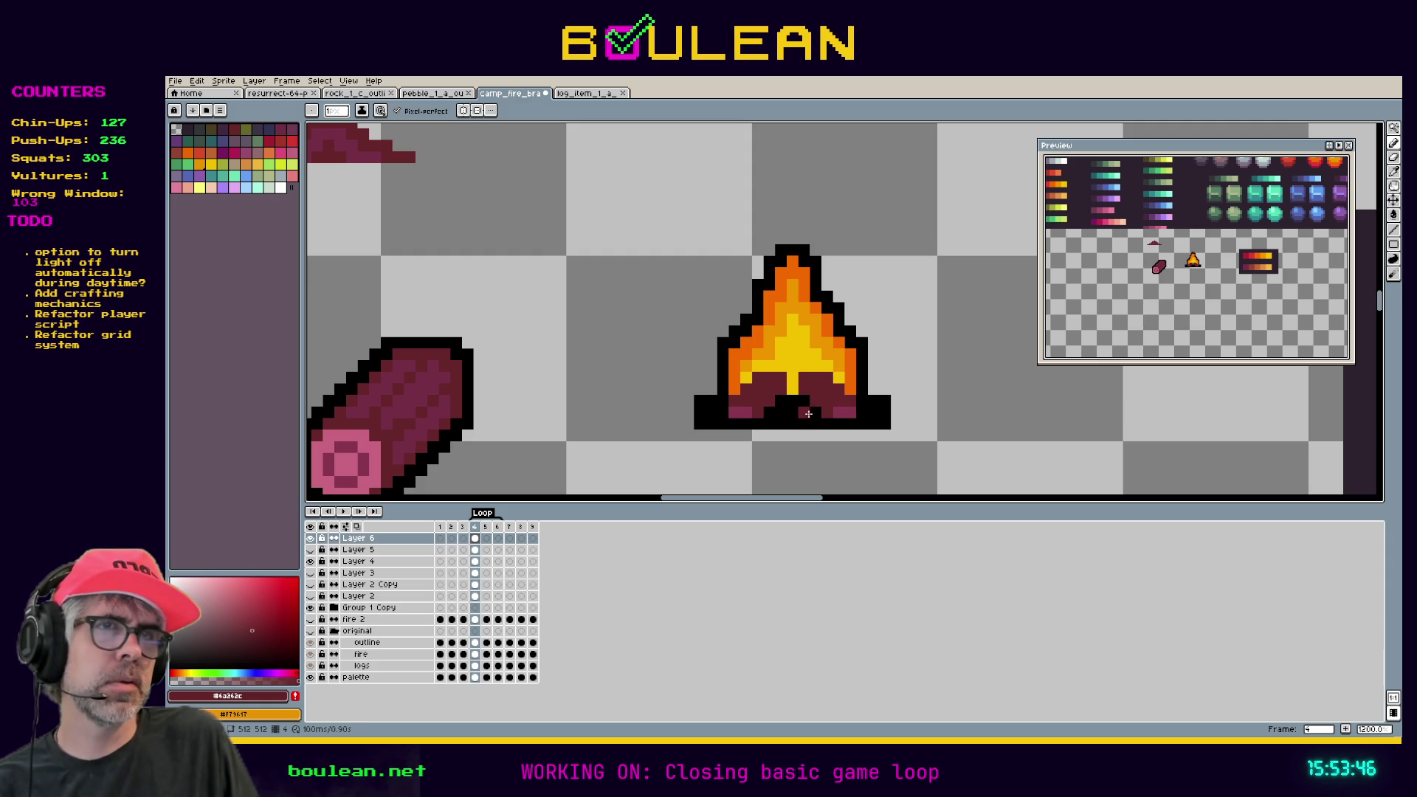
pyautogui.keyDown('alt'); pyautogui.click(850, 412); pyautogui.keyUp('alt')
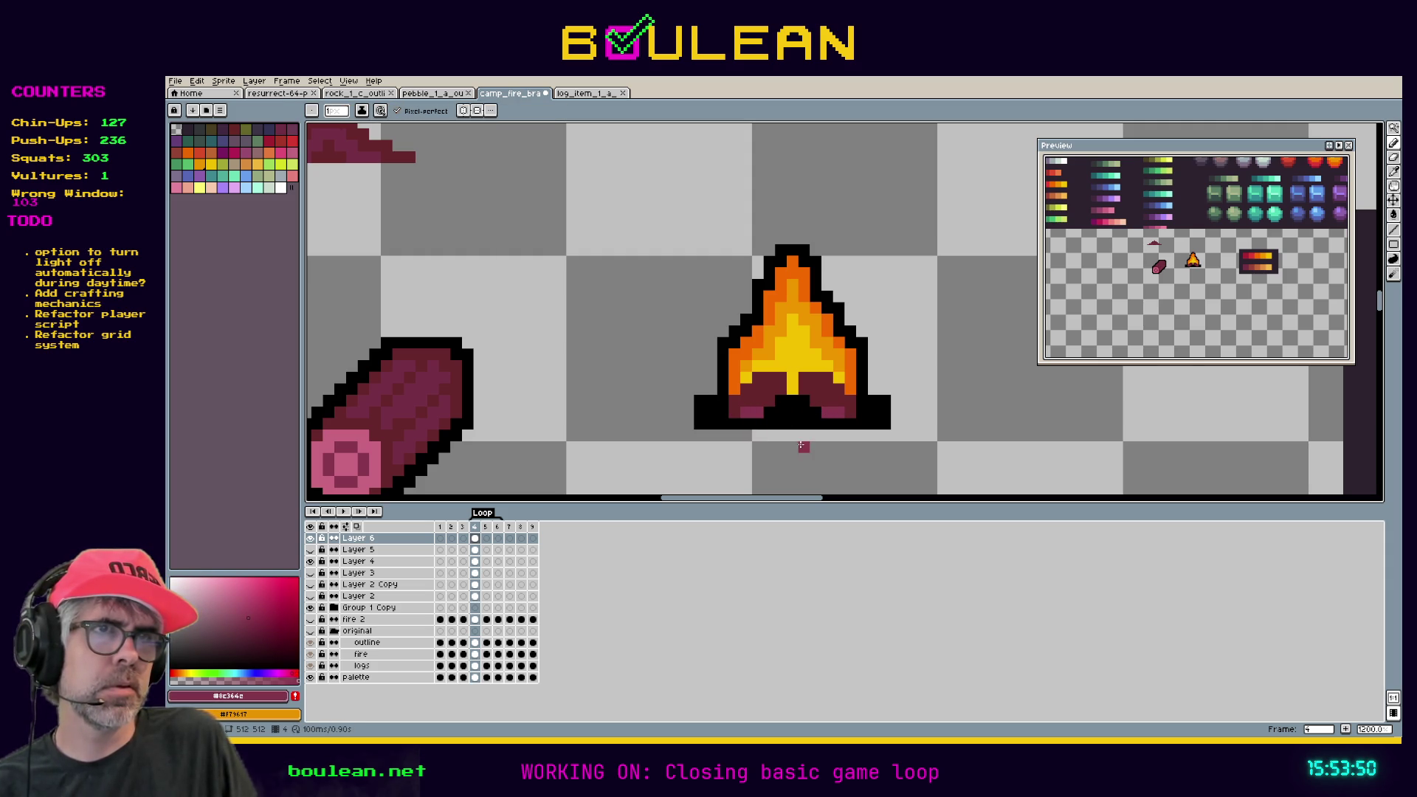
pyautogui.keyDown('alt'); pyautogui.click(762, 395); pyautogui.keyUp('alt')
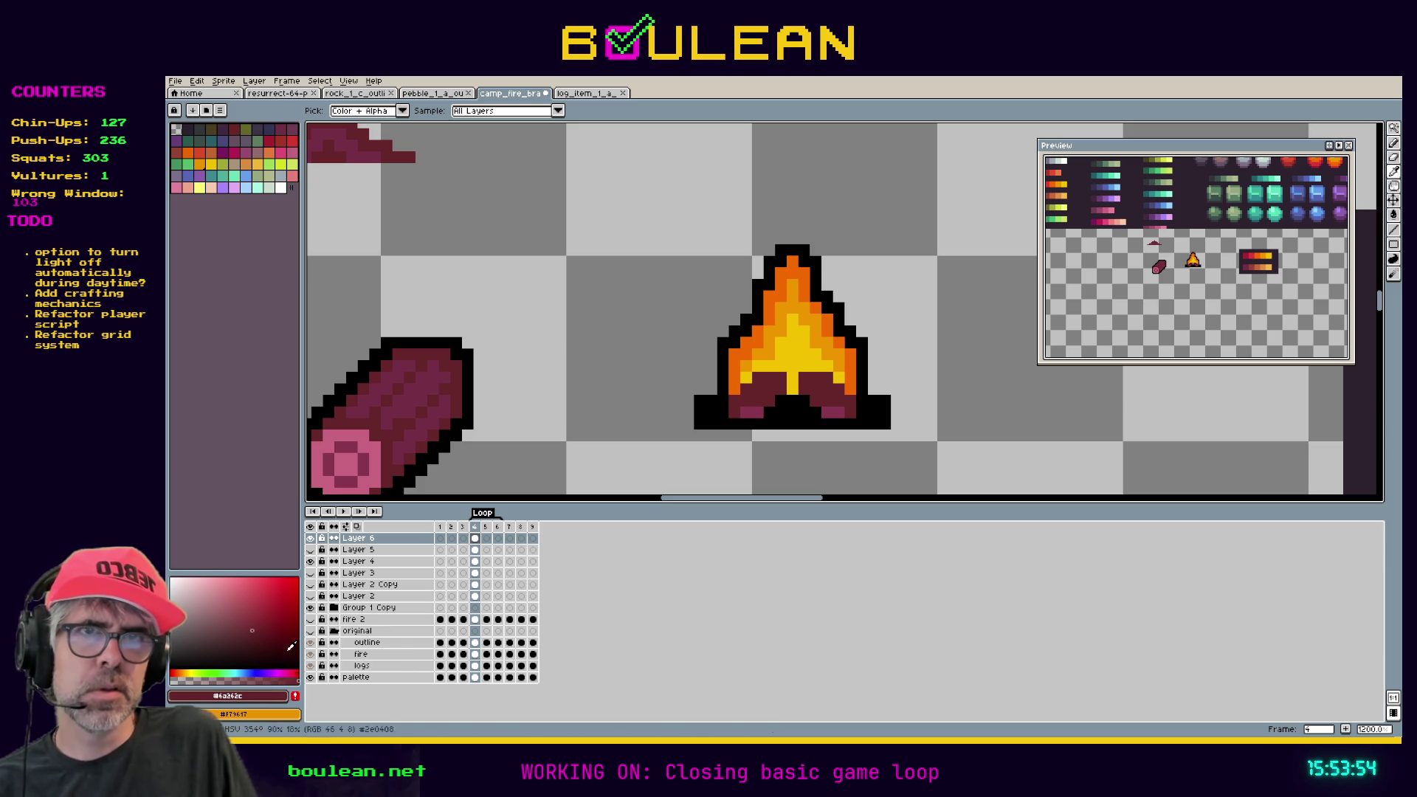
pyautogui.click(383, 443)
pyautogui.keyDown('alt'); pyautogui.click(385, 438); pyautogui.keyUp('alt')
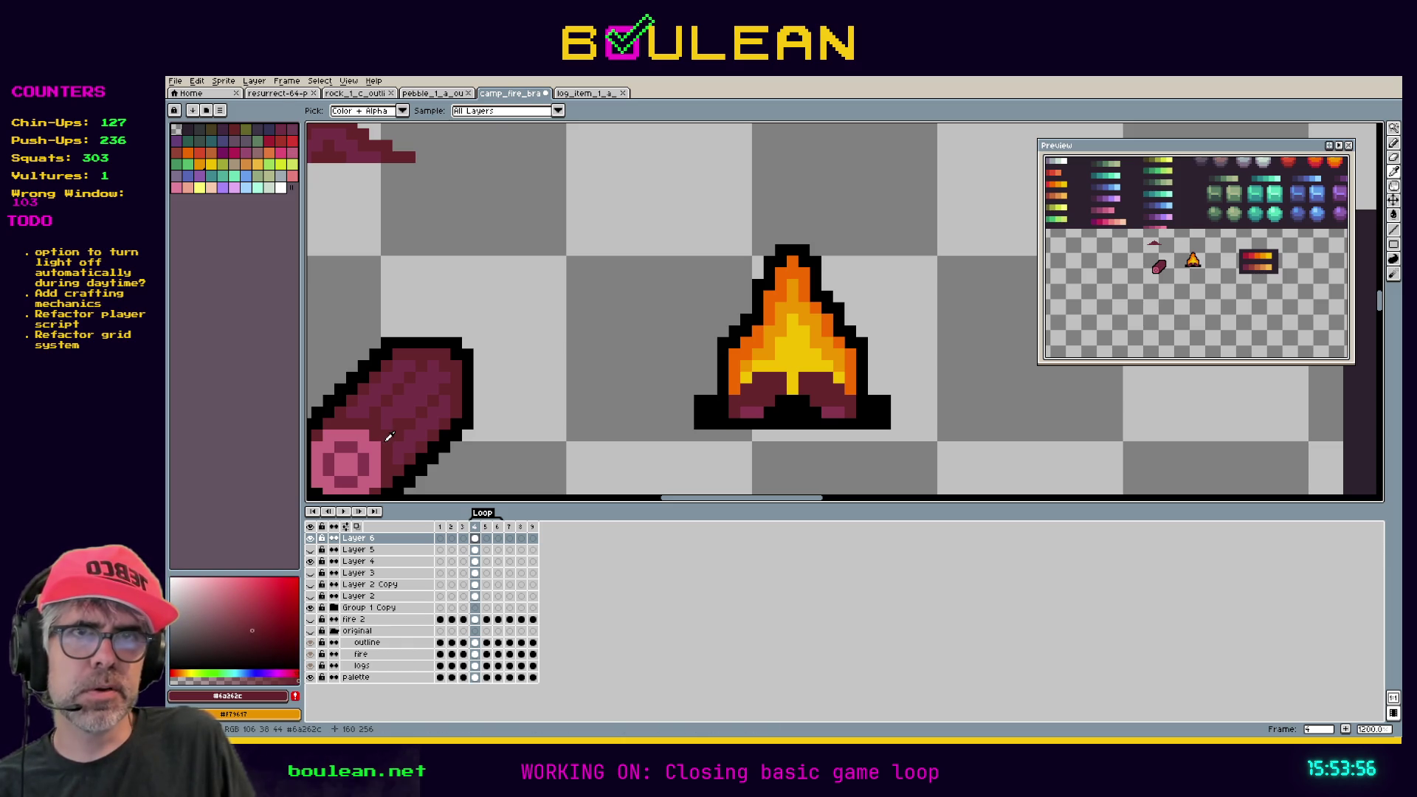
pyautogui.keyDown('alt'); pyautogui.click(758, 412); pyautogui.keyUp('alt')
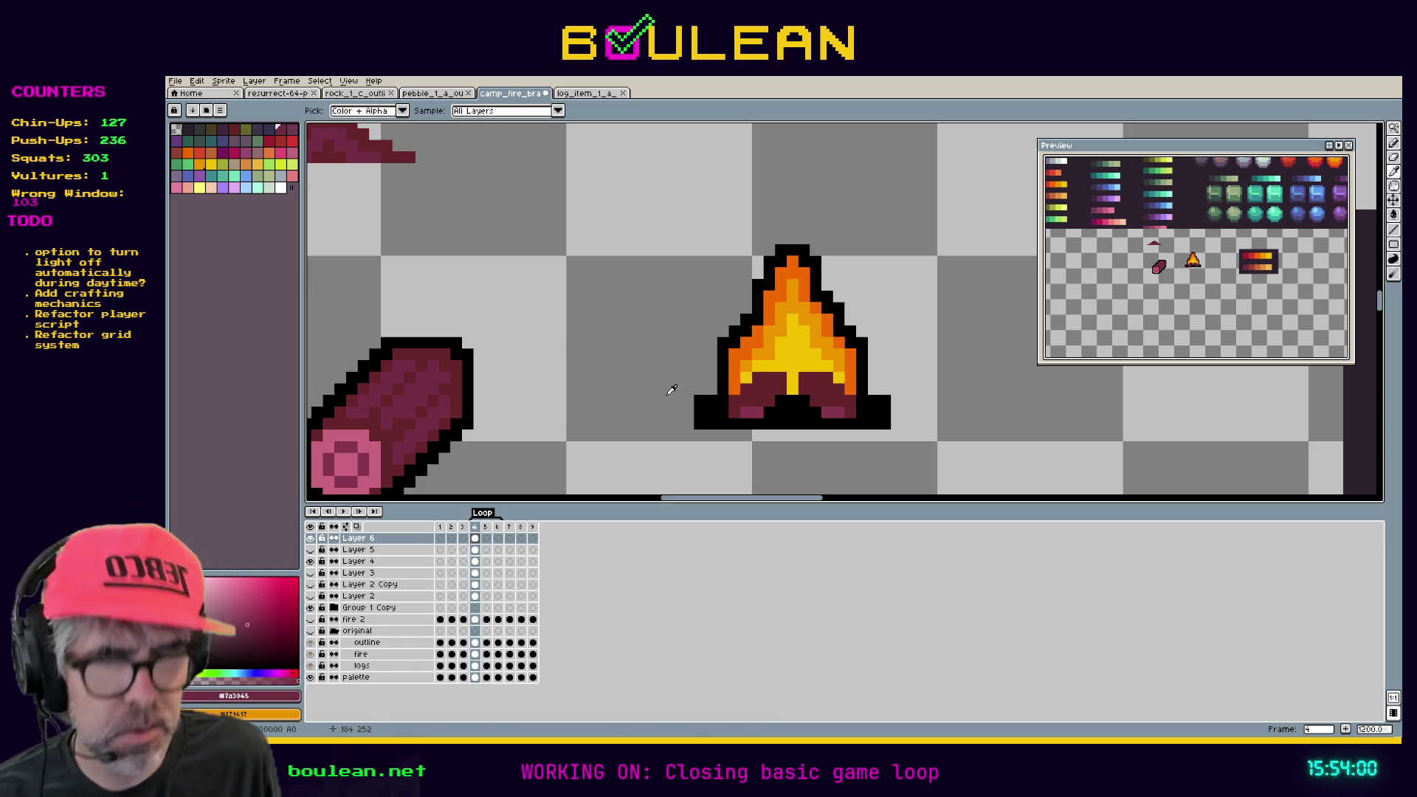
# Fill the left and right logs with flat #7a3045 using a Contiguous-only bucket fill.
pyautogui.press('g')
pyautogui.click(762, 386)
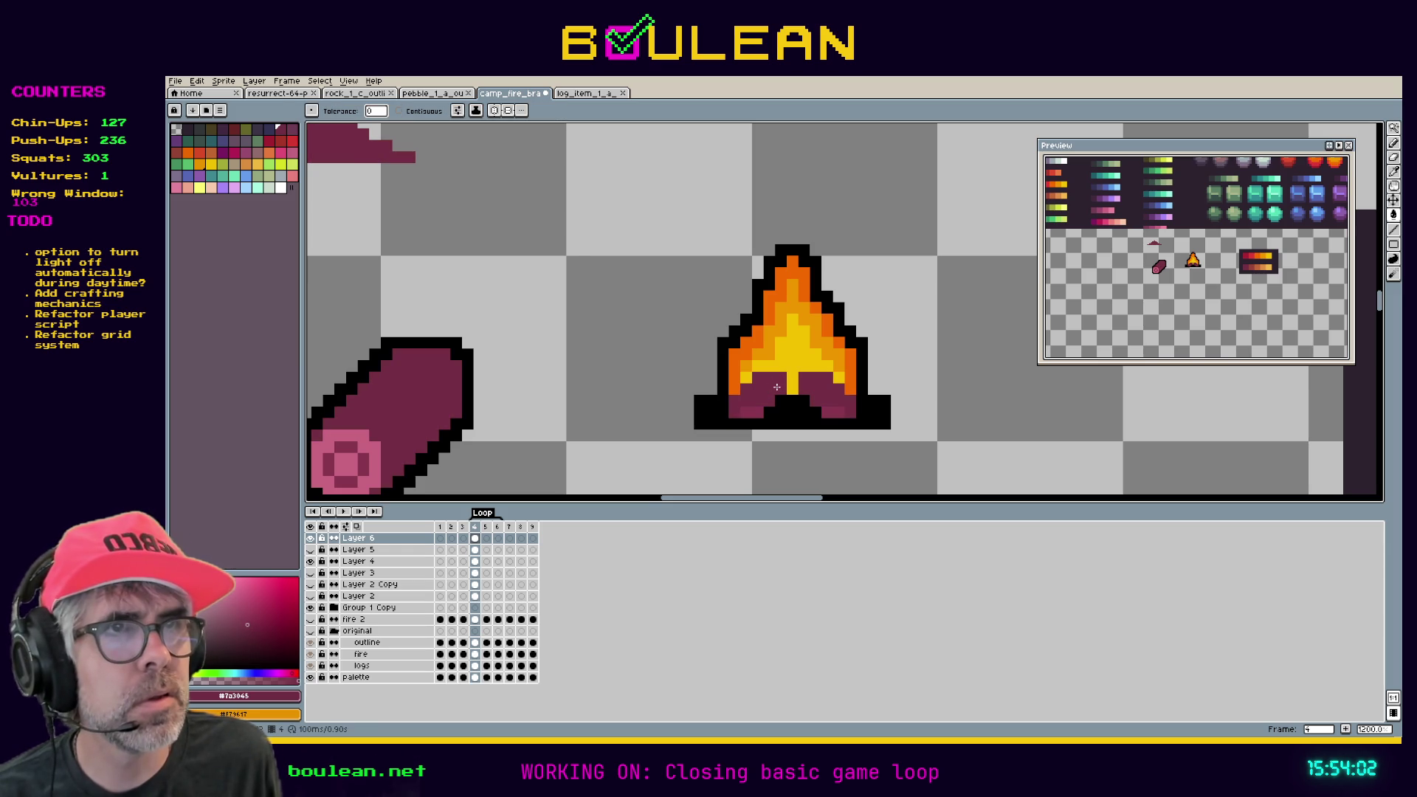
pyautogui.hotkey('ctrl', 'z')
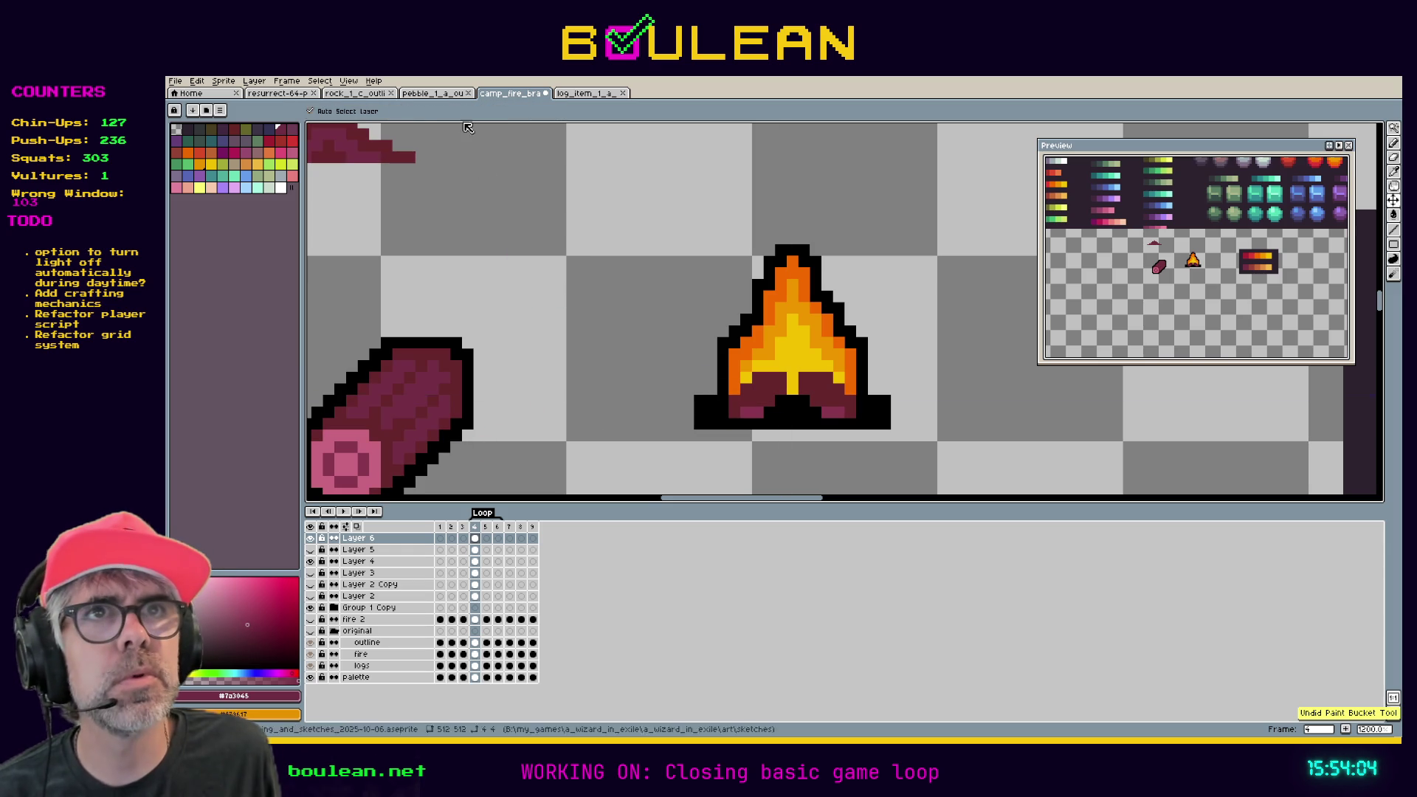
pyautogui.click(399, 110)
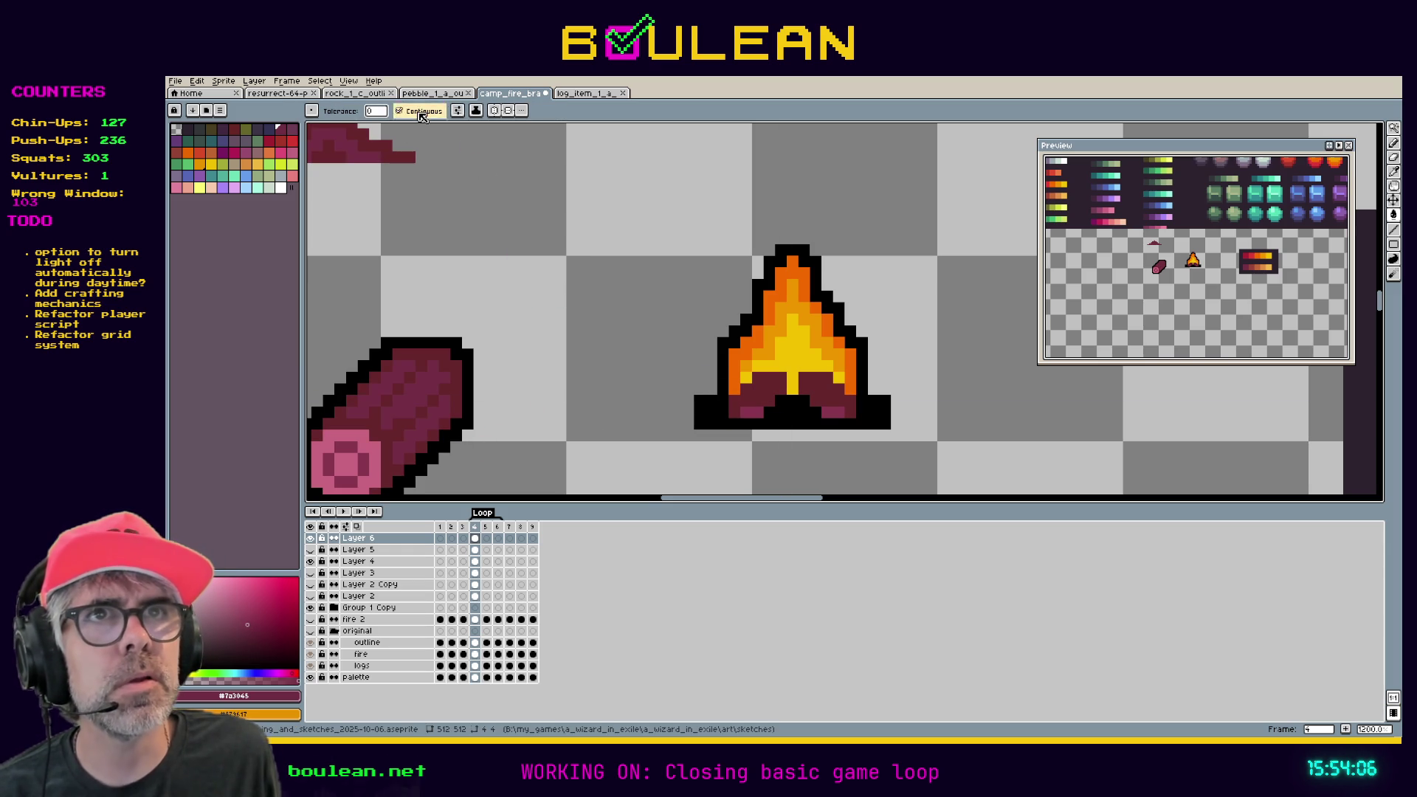
pyautogui.click(760, 391)
pyautogui.click(819, 393)
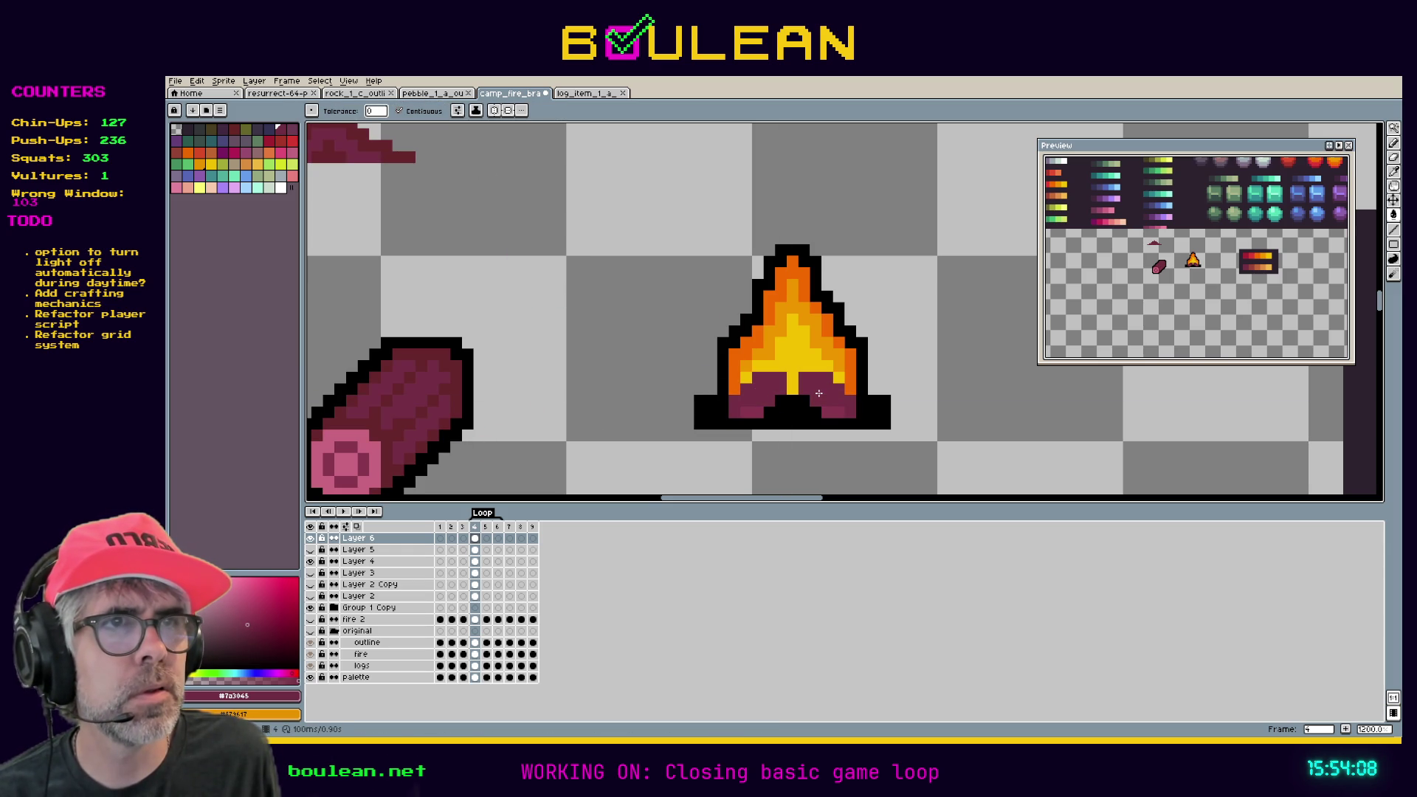
# Sample the lighter and darker maroon tones from the log pixels.
pyautogui.press('i')
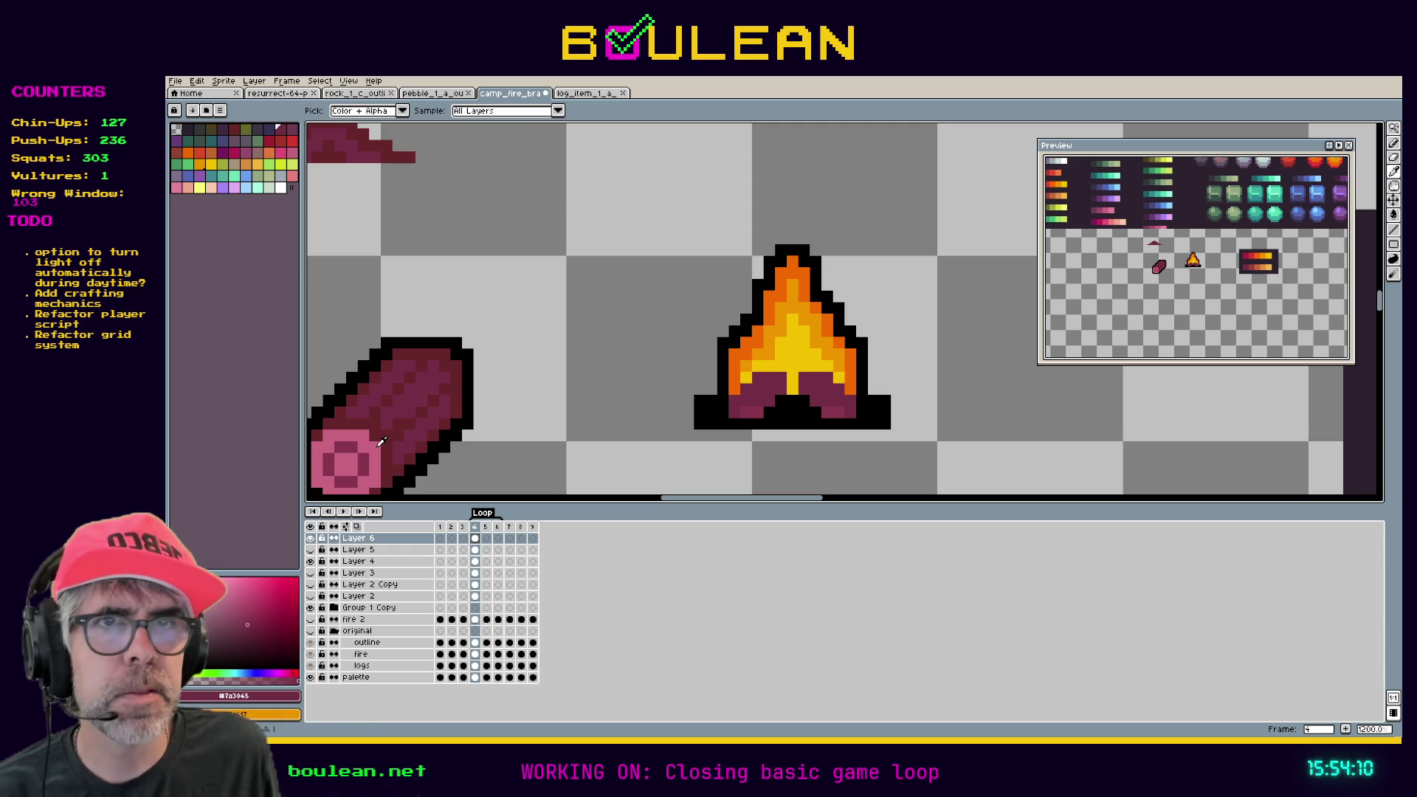
pyautogui.click(406, 444)
pyautogui.press('b')
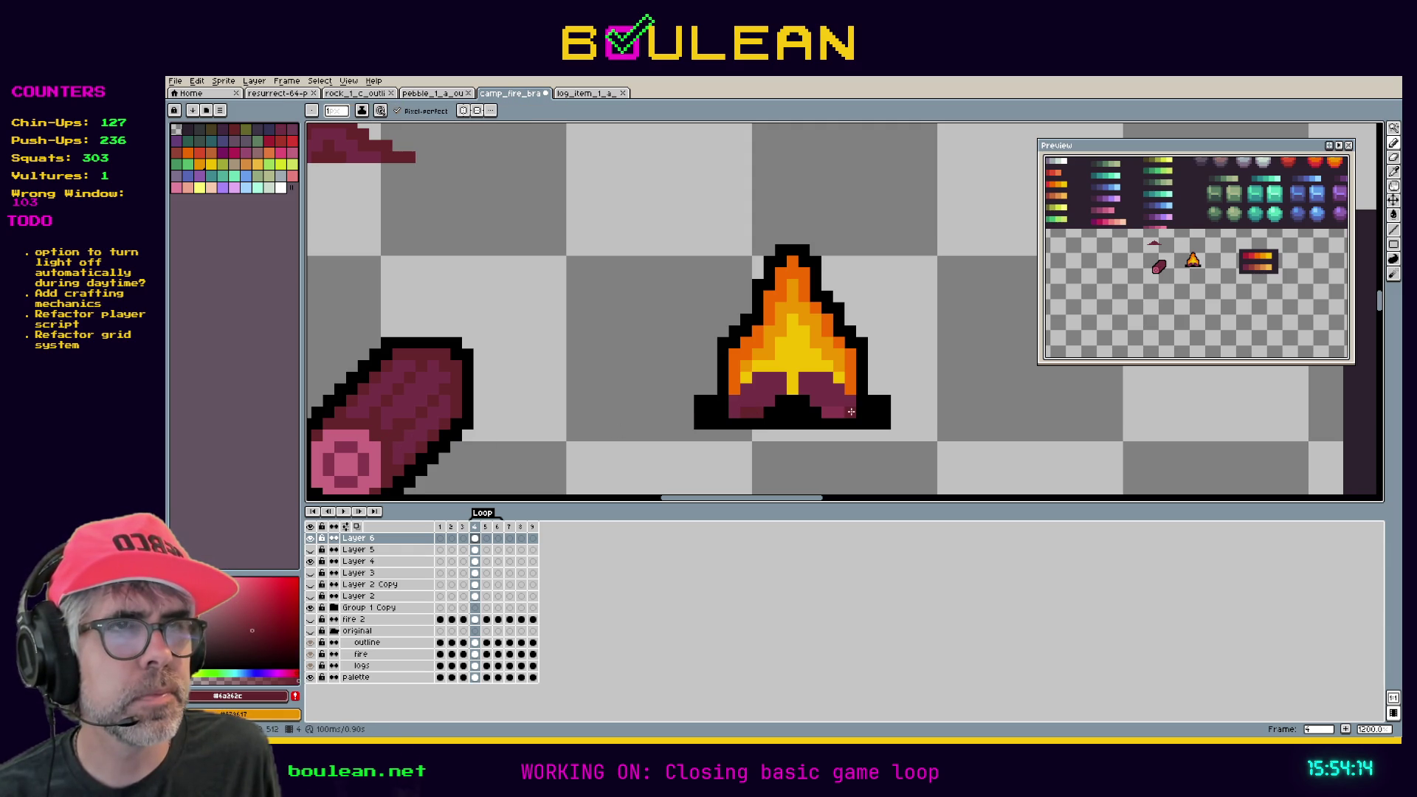
pyautogui.keyDown('alt'); pyautogui.click(829, 412); pyautogui.keyUp('alt')
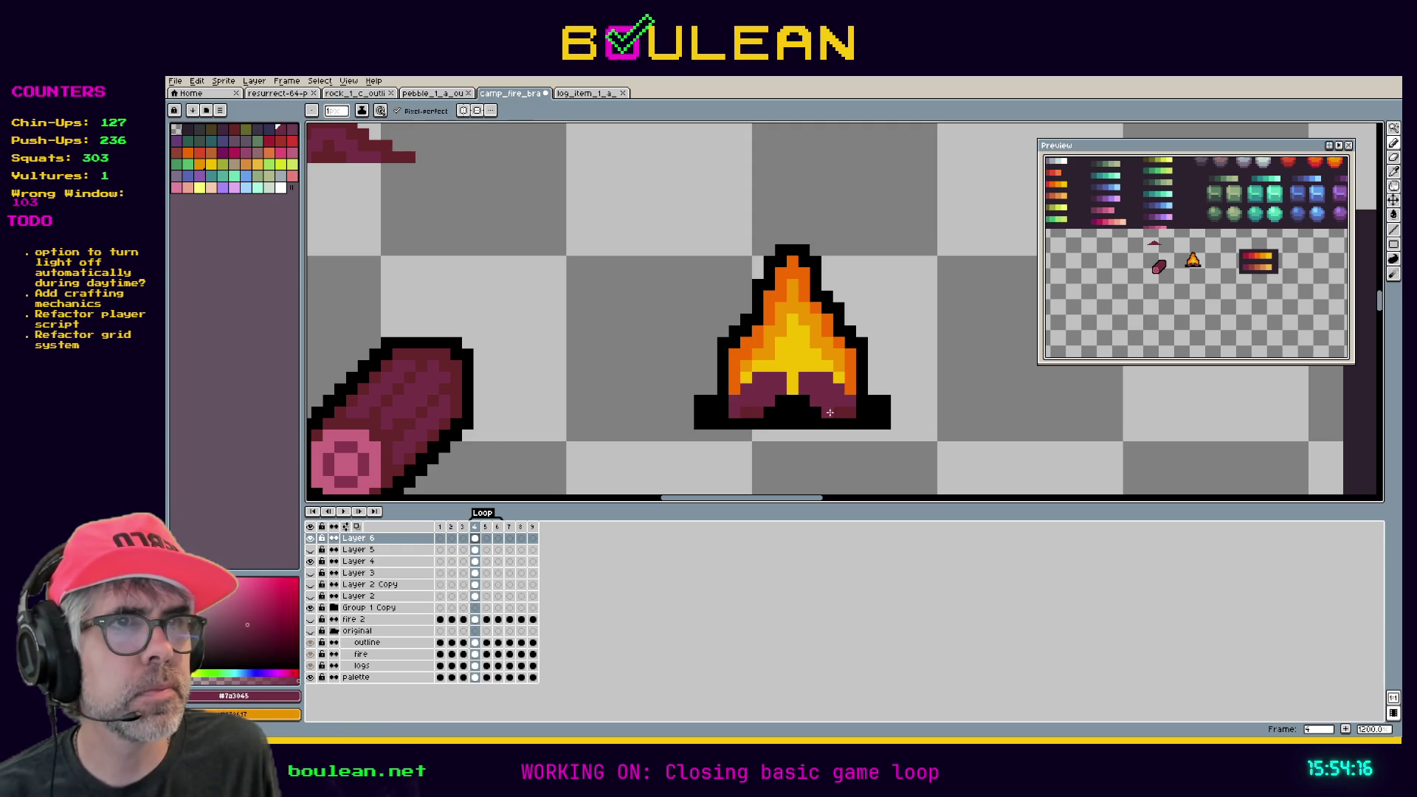
pyautogui.keyDown('alt'); pyautogui.click(736, 409); pyautogui.keyUp('alt')
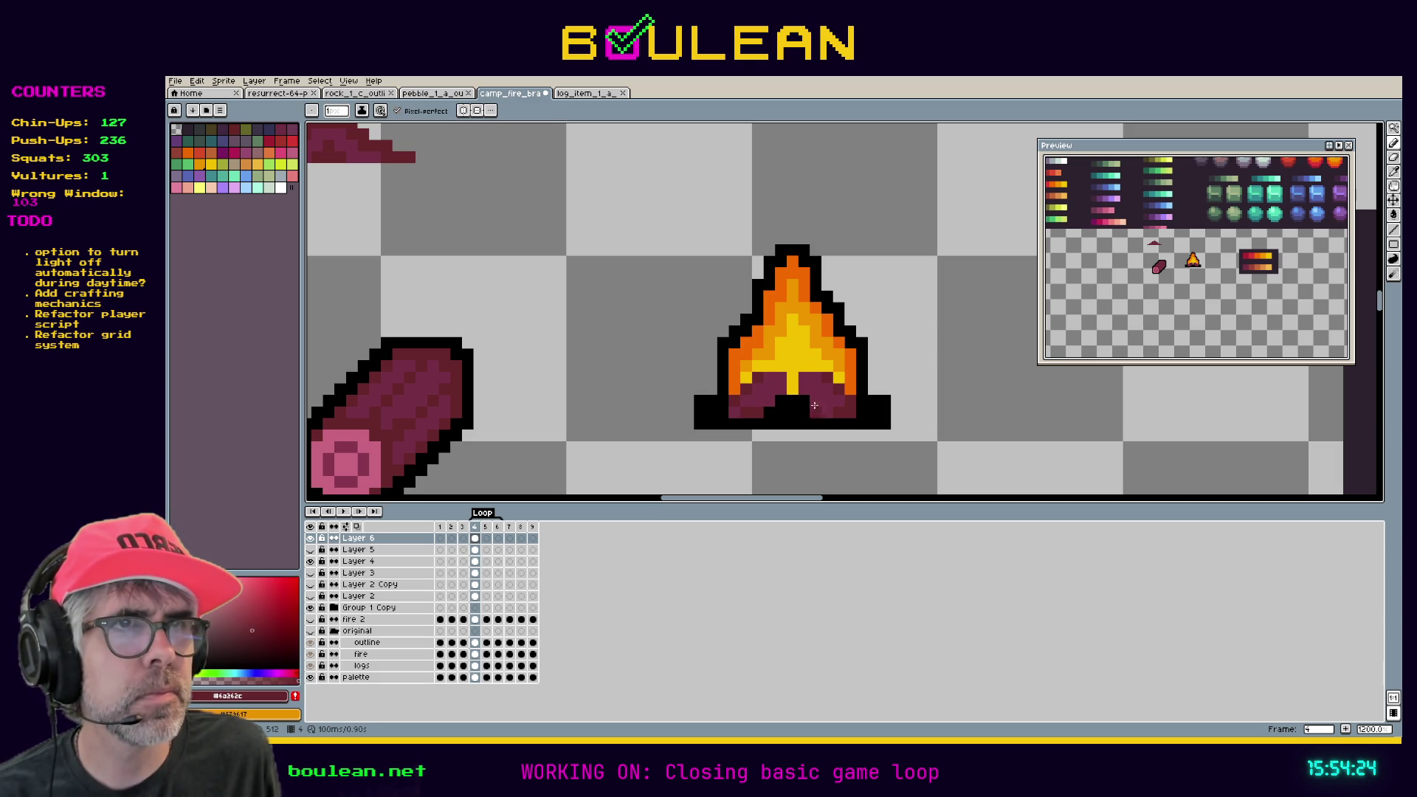
pyautogui.keyDown('alt'); pyautogui.click(843, 408); pyautogui.keyUp('alt')
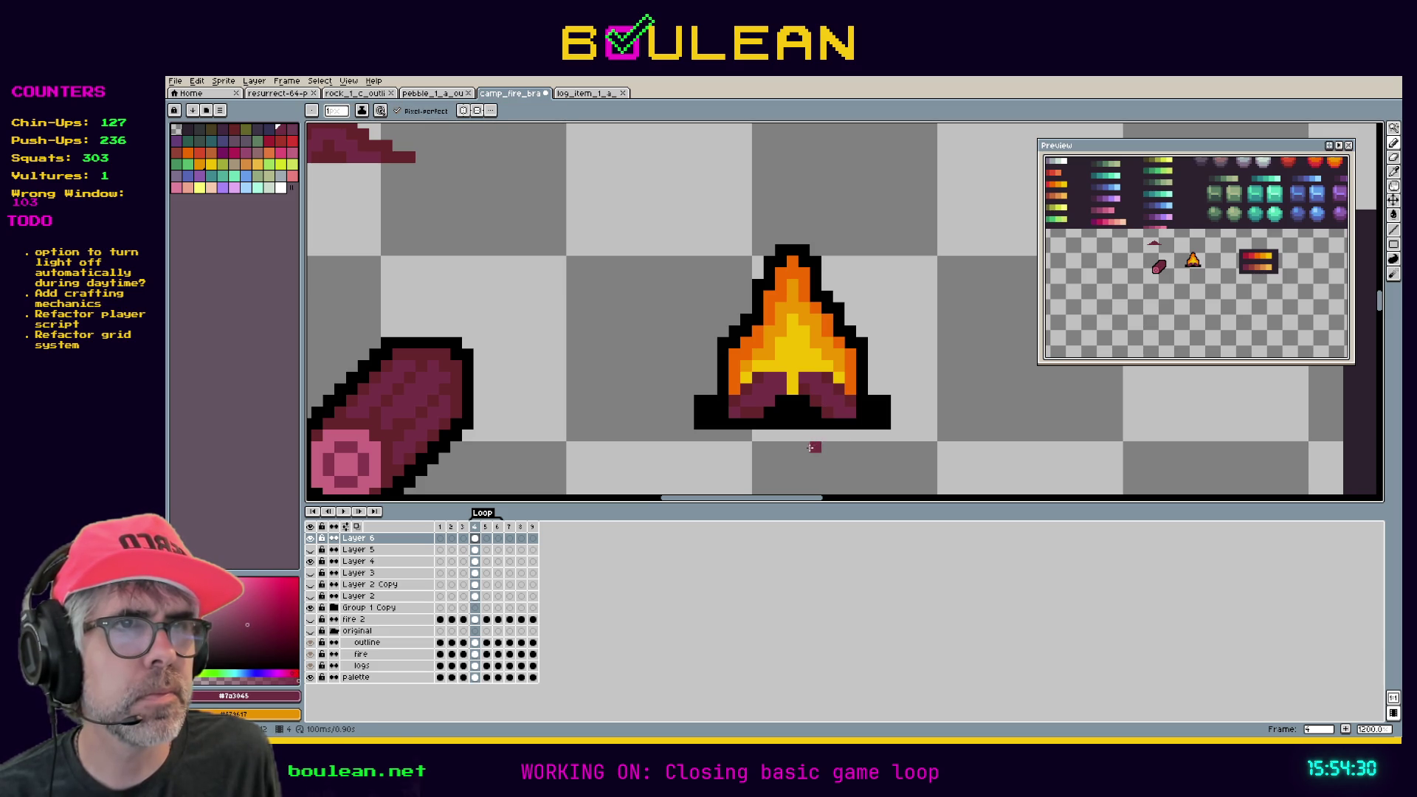
# Paint dark maroon pixels at the flame's base centre and turn on the pixel grid.
pyautogui.press('alt')
pyautogui.keyDown('alt'); pyautogui.click(760, 413); pyautogui.keyUp('alt')
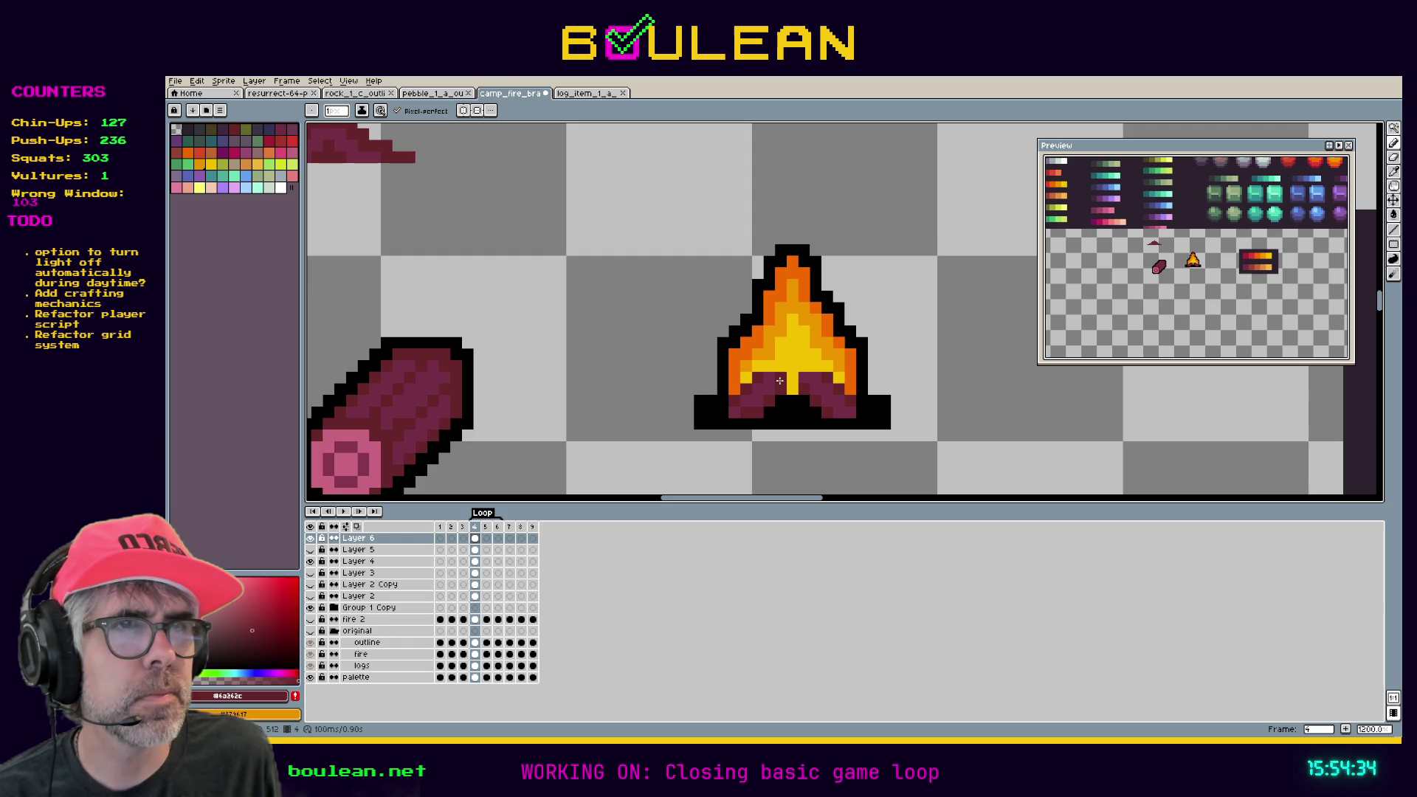
pyautogui.moveTo(777, 380); pyautogui.dragTo(755, 407)
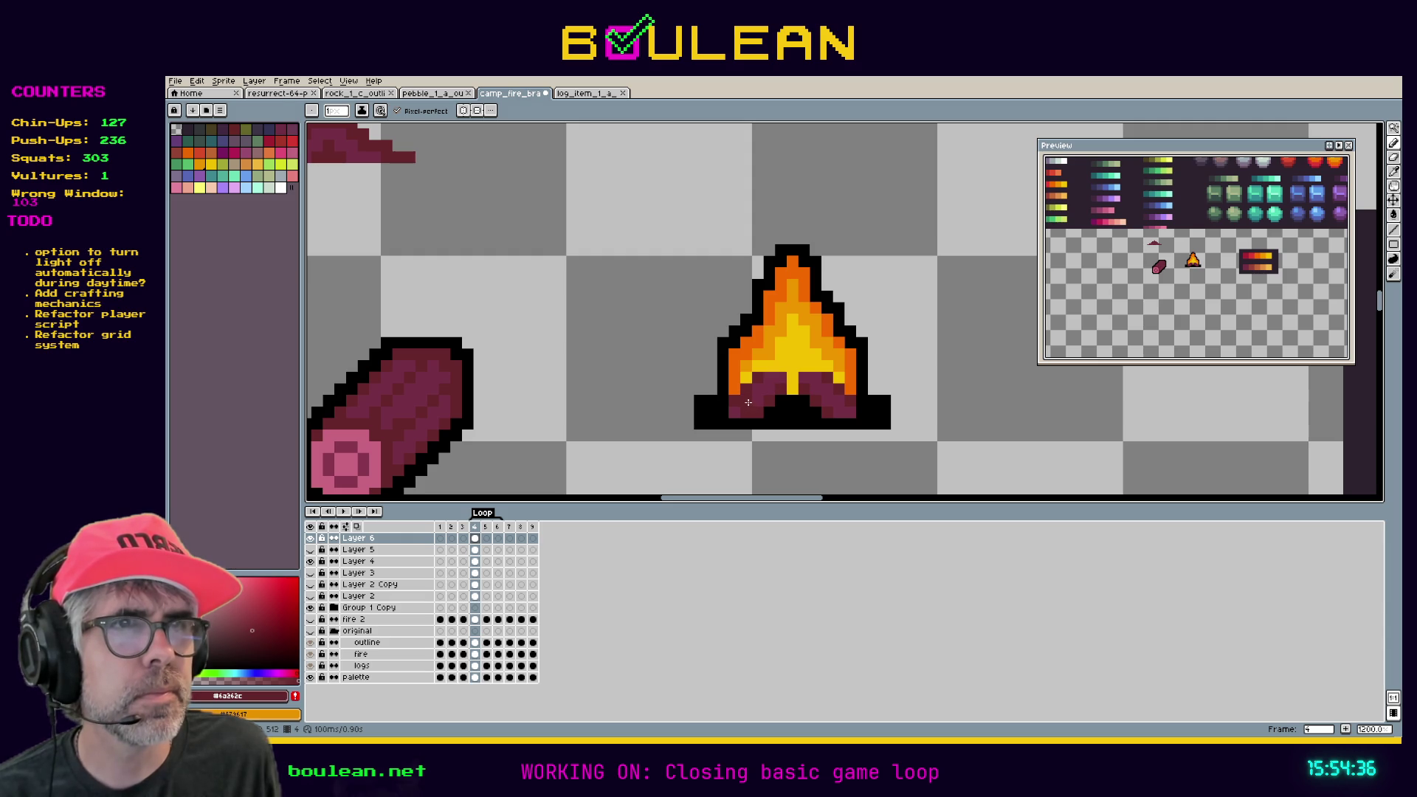
pyautogui.keyDown('alt'); pyautogui.click(755, 397); pyautogui.keyUp('alt')
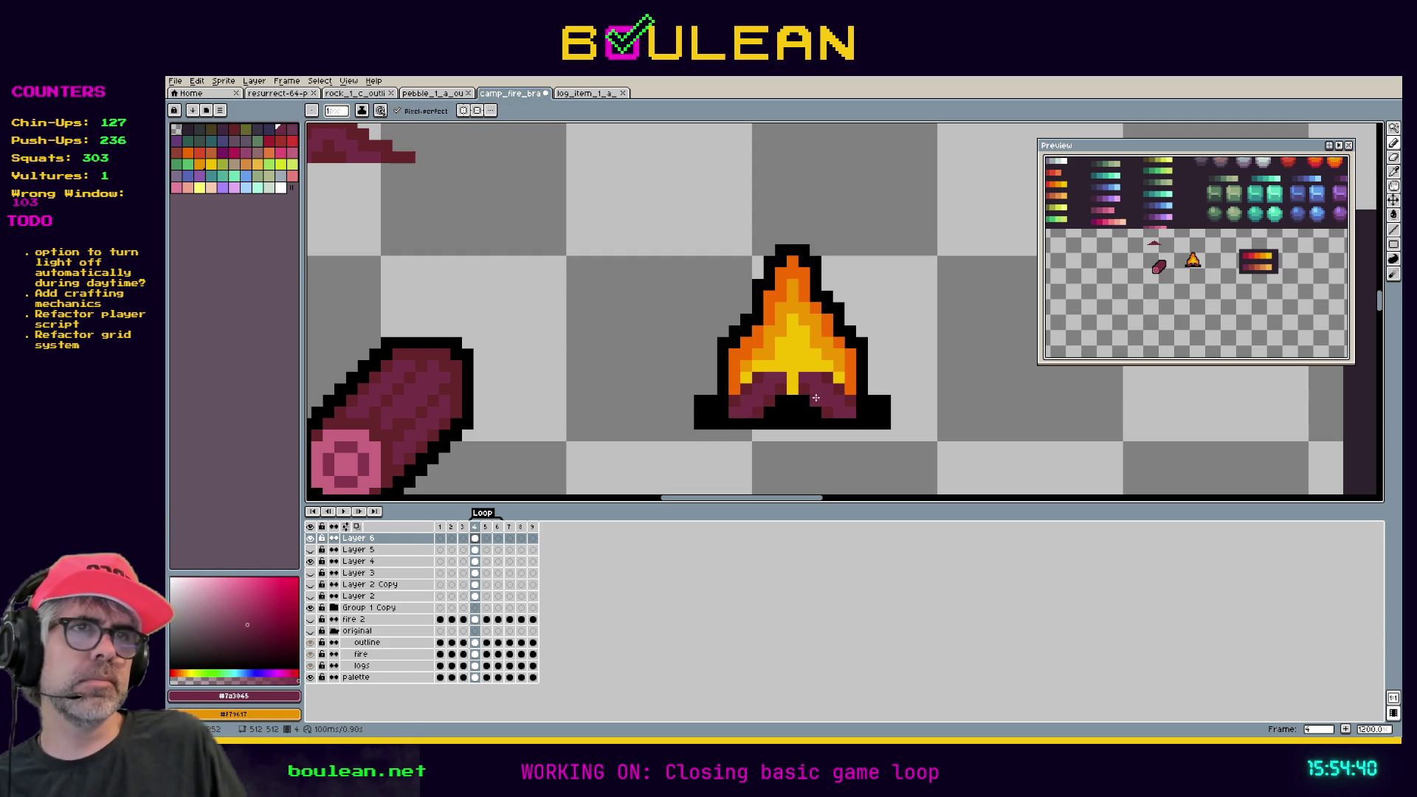
pyautogui.keyDown('alt'); pyautogui.click(778, 380); pyautogui.keyUp('alt')
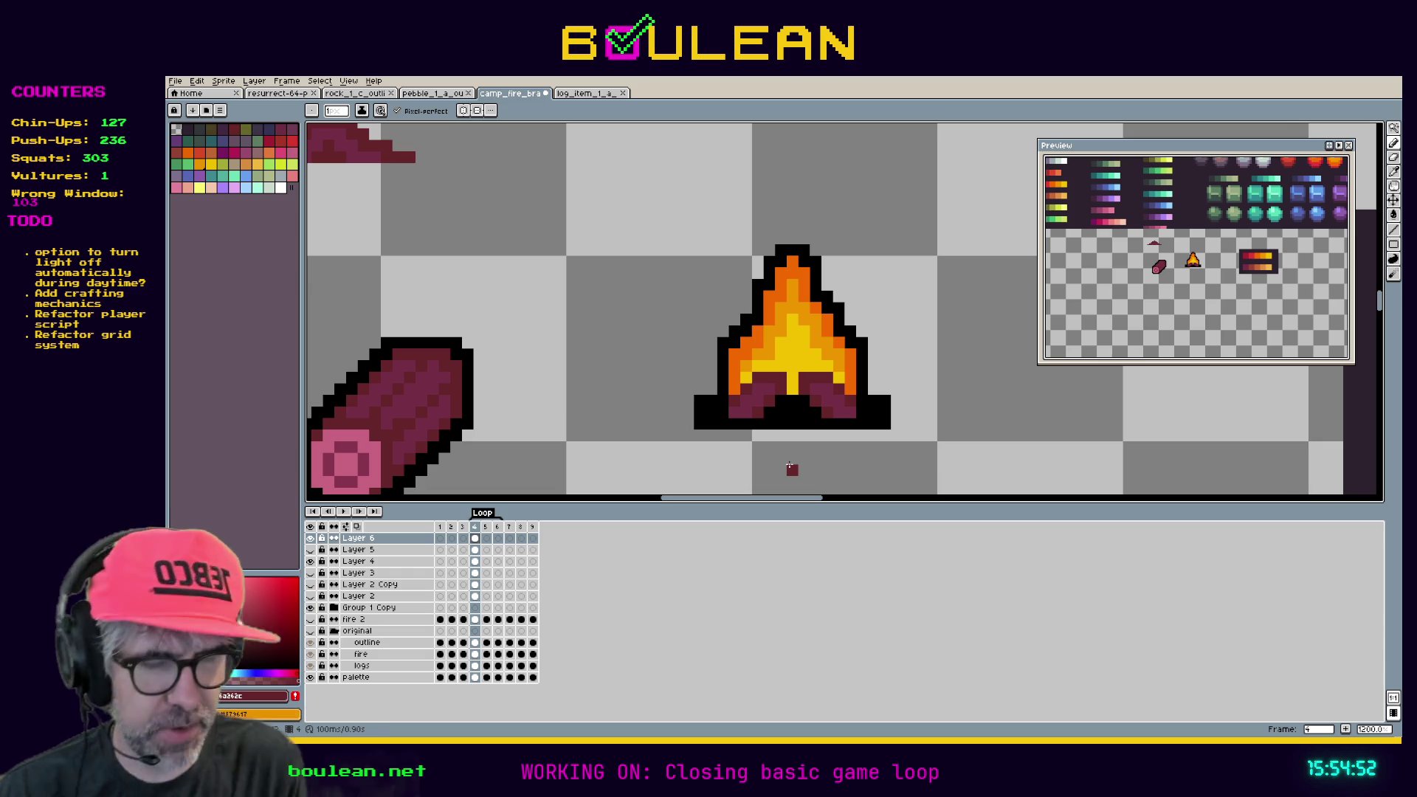
pyautogui.hotkey('ctrl', 'shift', "'")
pyautogui.hotkey('ctrl', "'")
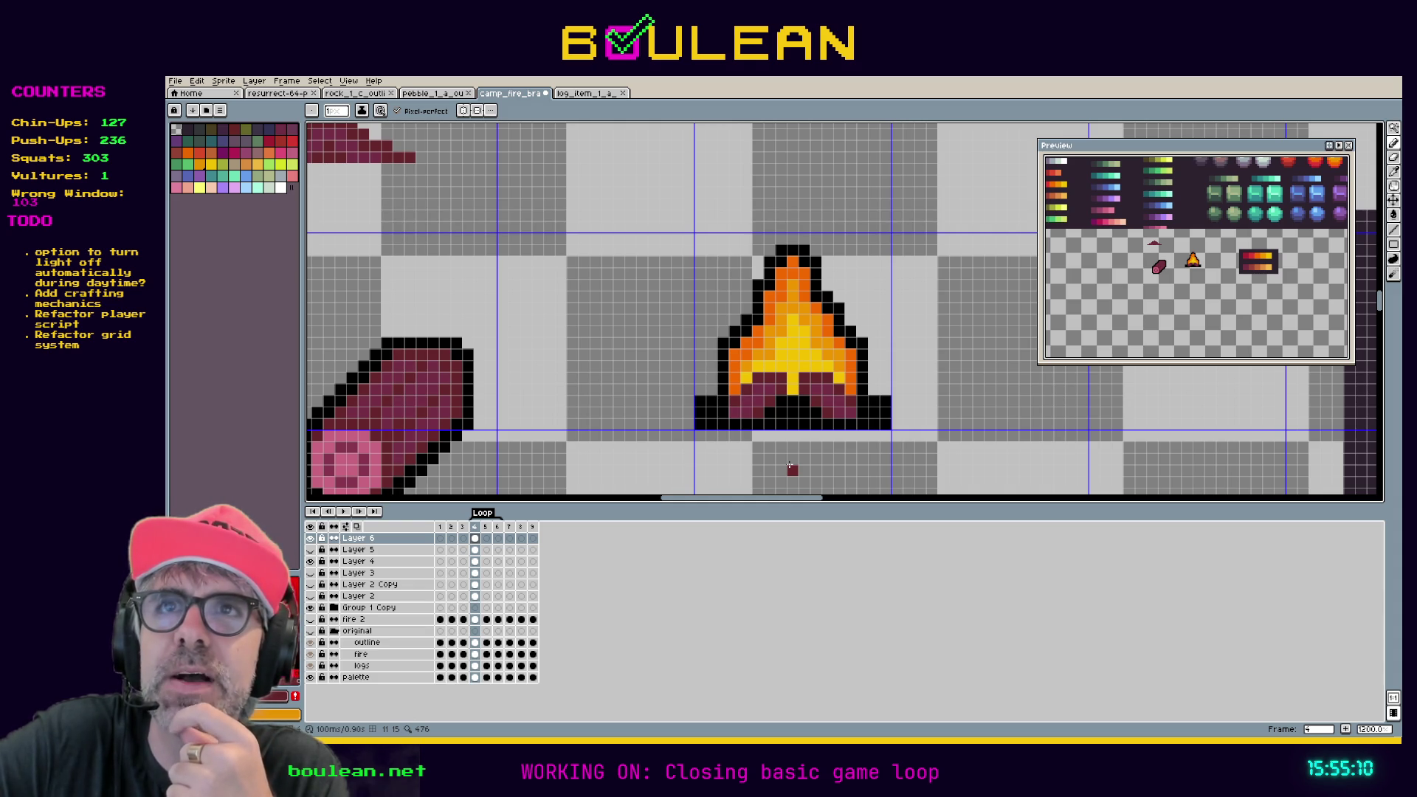
# Hide Layer 6, flick Layer 5 on and off to compare, restore Layer 6, then hide the grid.
pyautogui.click(311, 538)
pyautogui.click(310, 549)
pyautogui.click(310, 550)
pyautogui.click(310, 550)
pyautogui.click(310, 550)
pyautogui.click(311, 549)
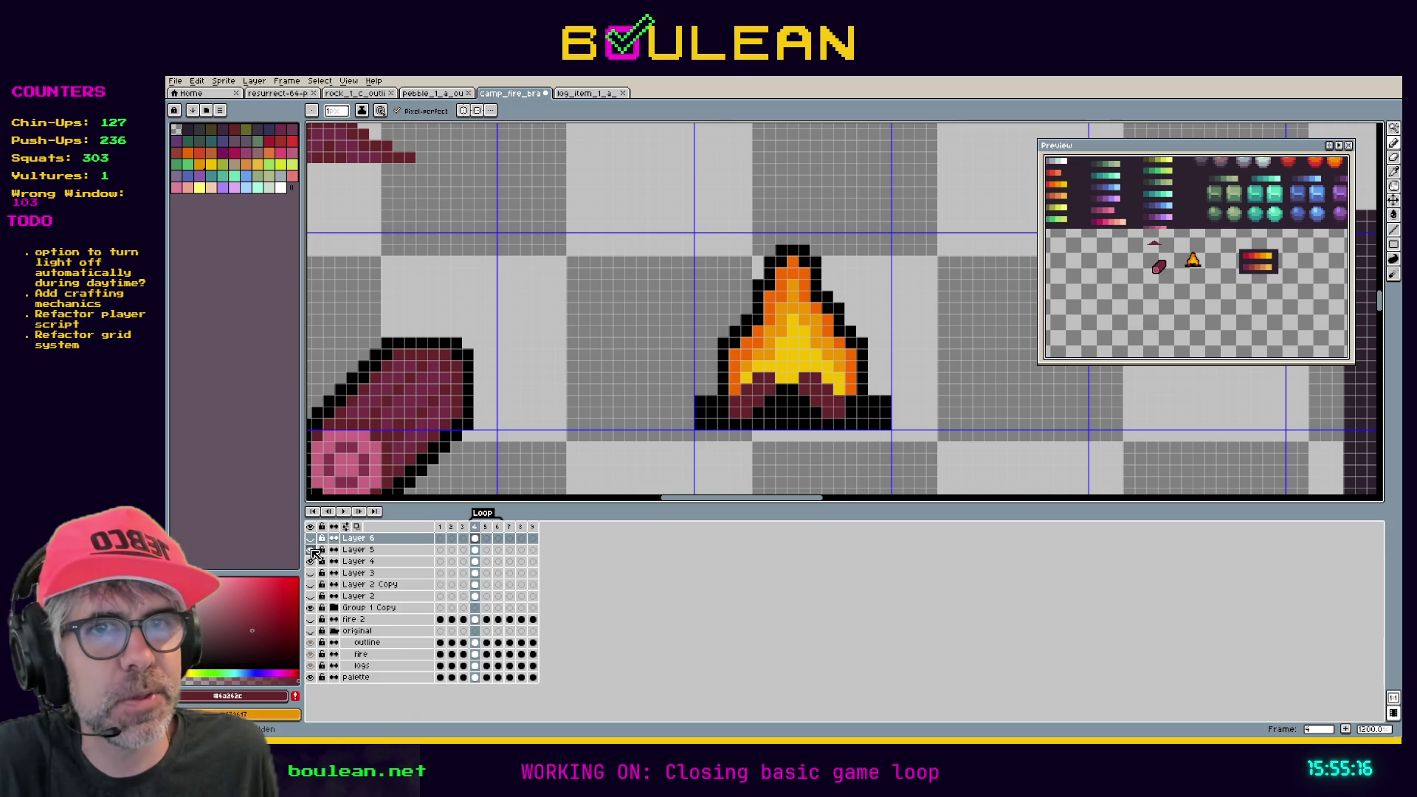
pyautogui.click(311, 550)
pyautogui.click(311, 550)
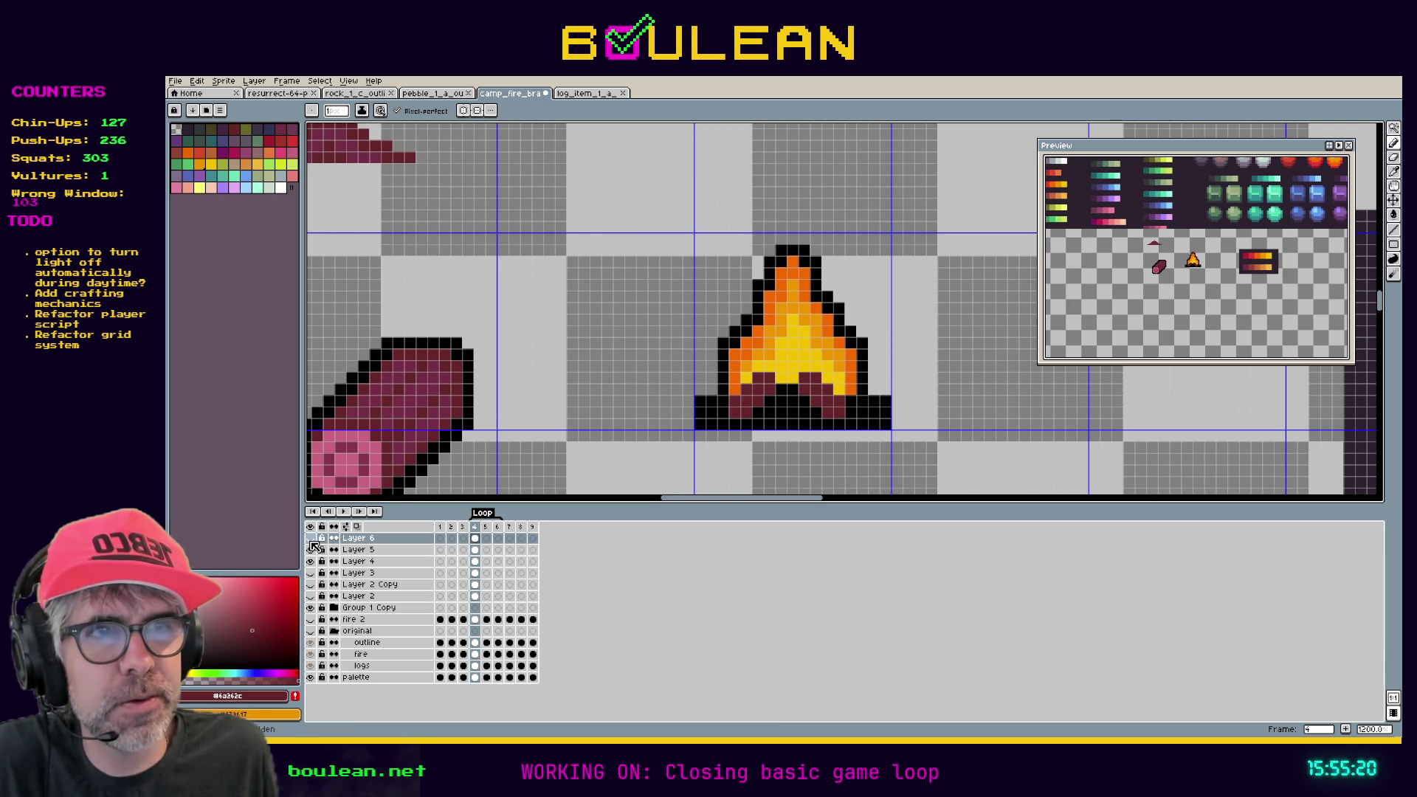
pyautogui.click(311, 538)
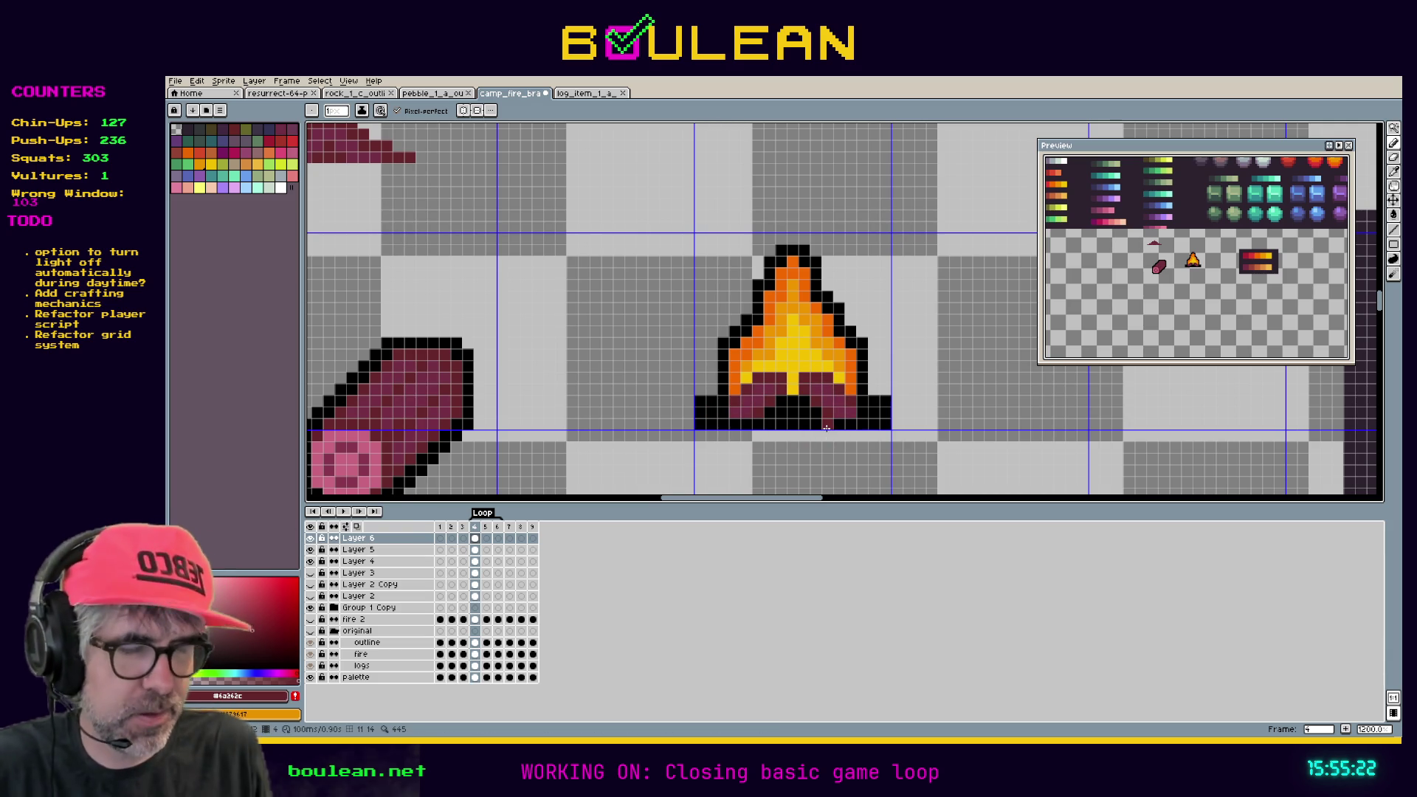
pyautogui.press("ctrl+'")
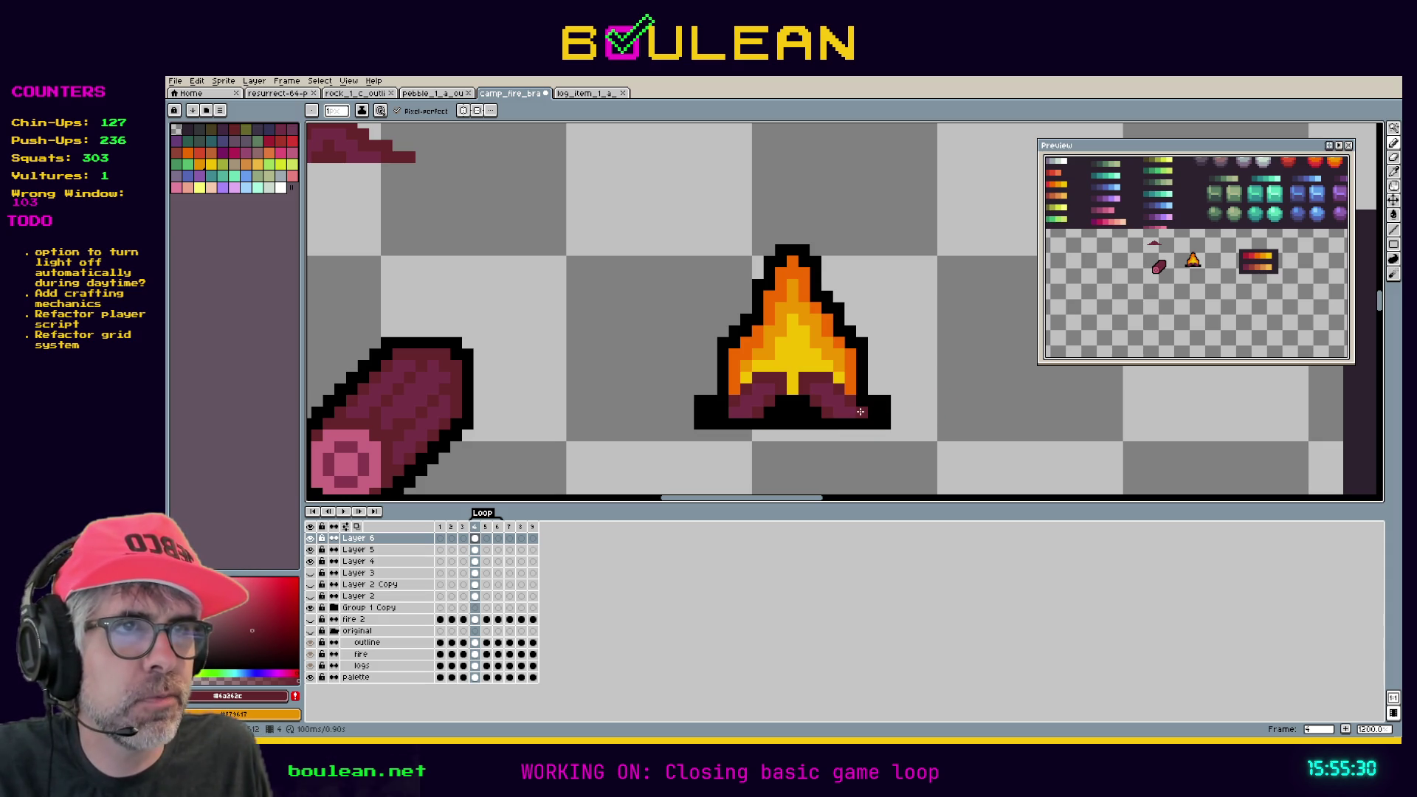
pyautogui.press('i')
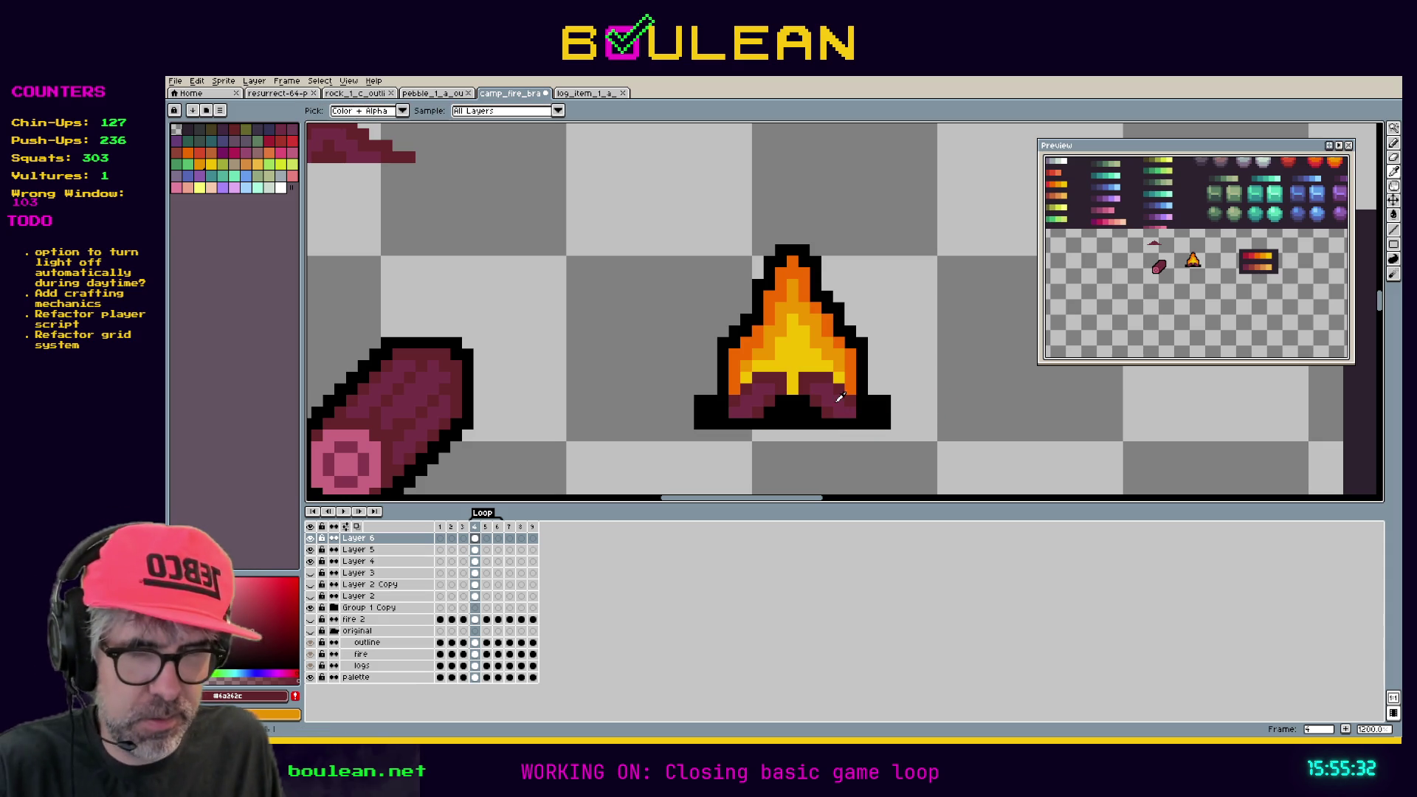
pyautogui.press('b')
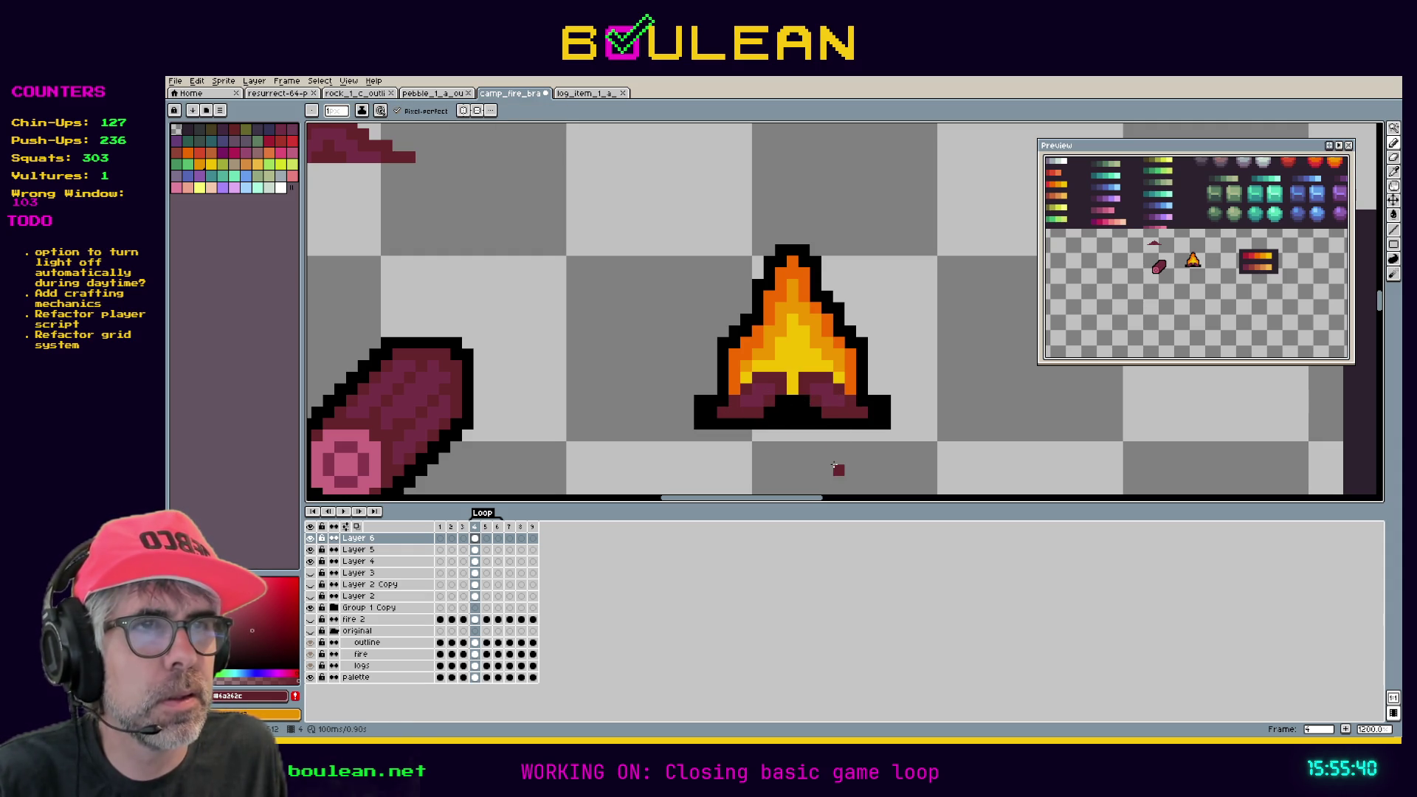
pyautogui.keyDown('alt'); pyautogui.click(842, 411); pyautogui.keyUp('alt')
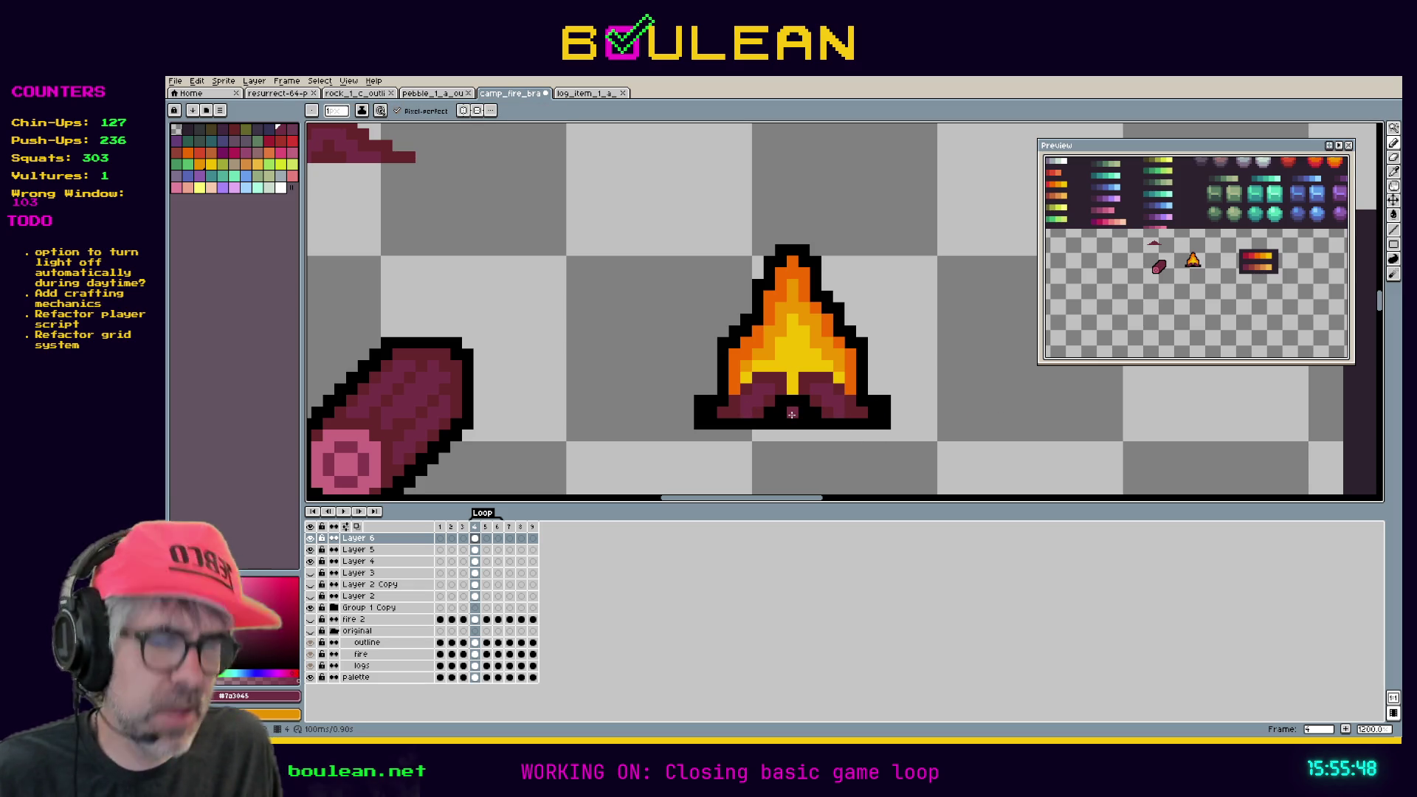
pyautogui.hotkey('ctrl', 'z')
pyautogui.hotkey('ctrl', 'z')
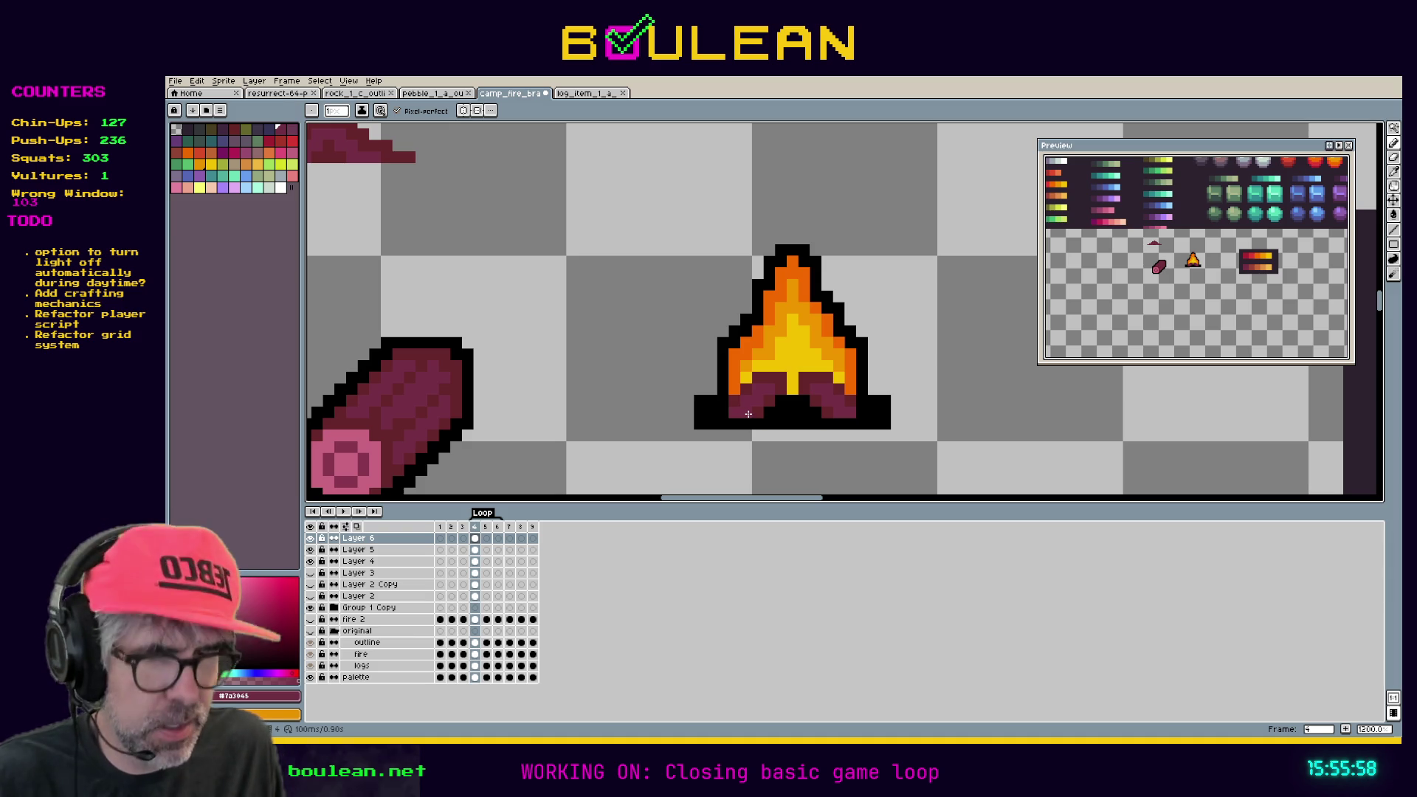
pyautogui.press('i')
pyautogui.click(754, 410)
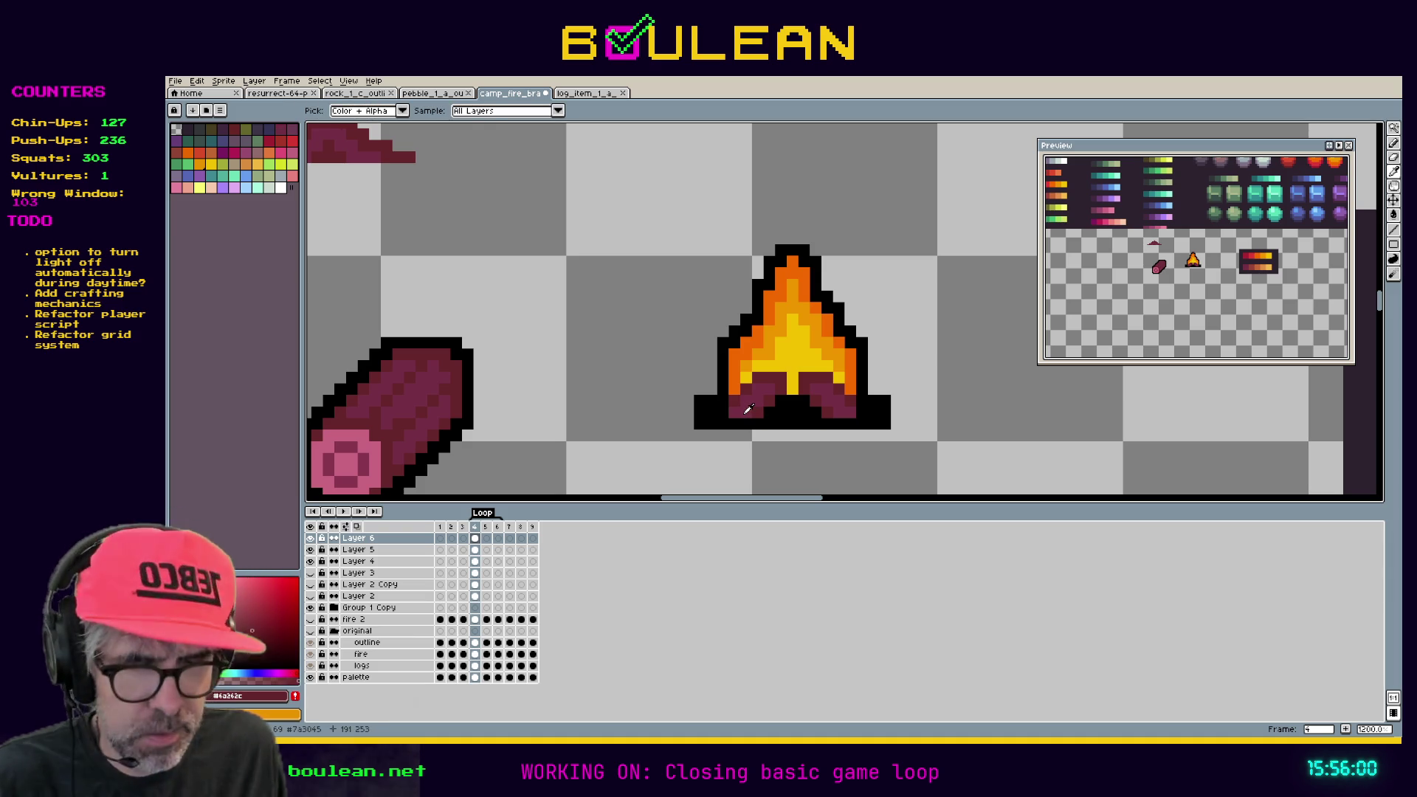
pyautogui.press('b')
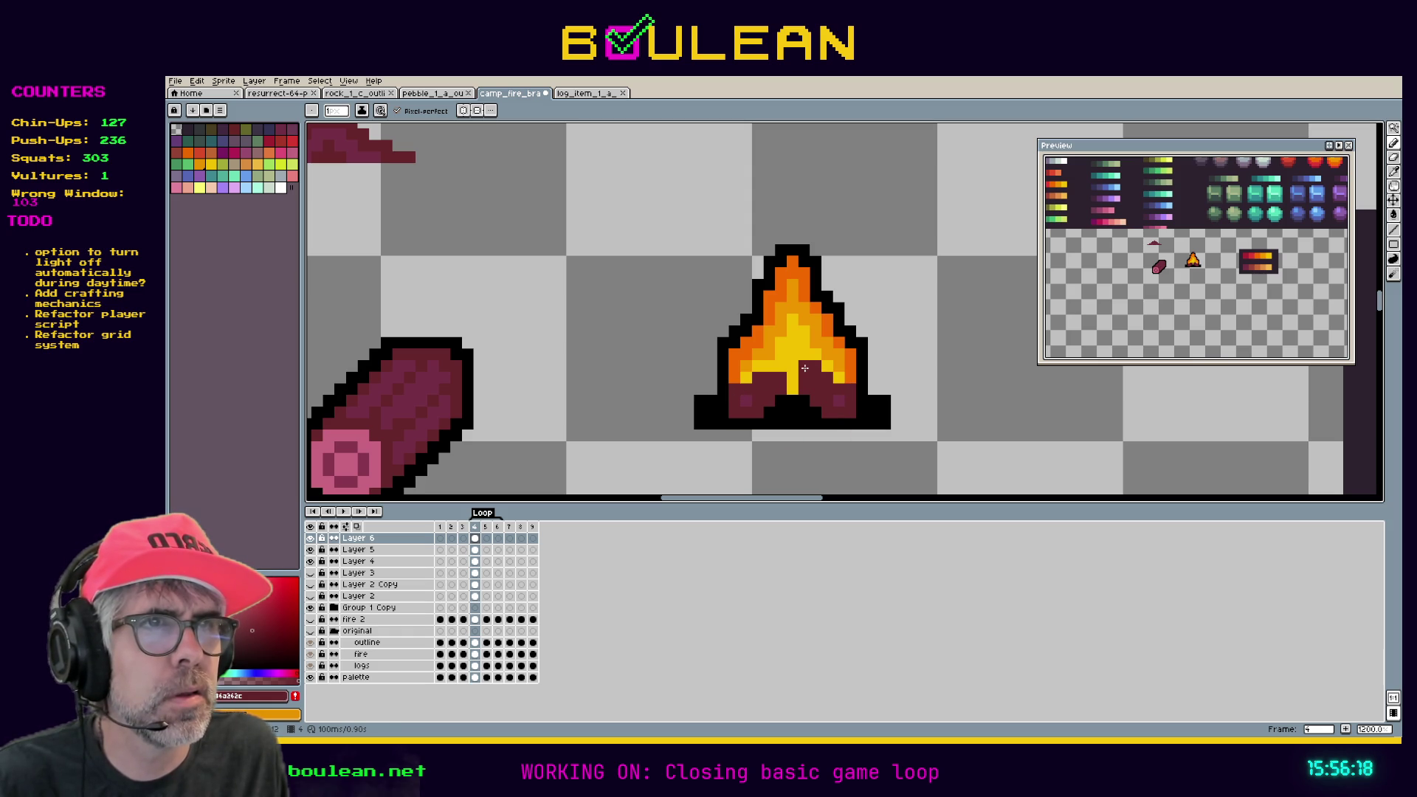
pyautogui.click(771, 366)
pyautogui.click(793, 367)
pyautogui.click(792, 375)
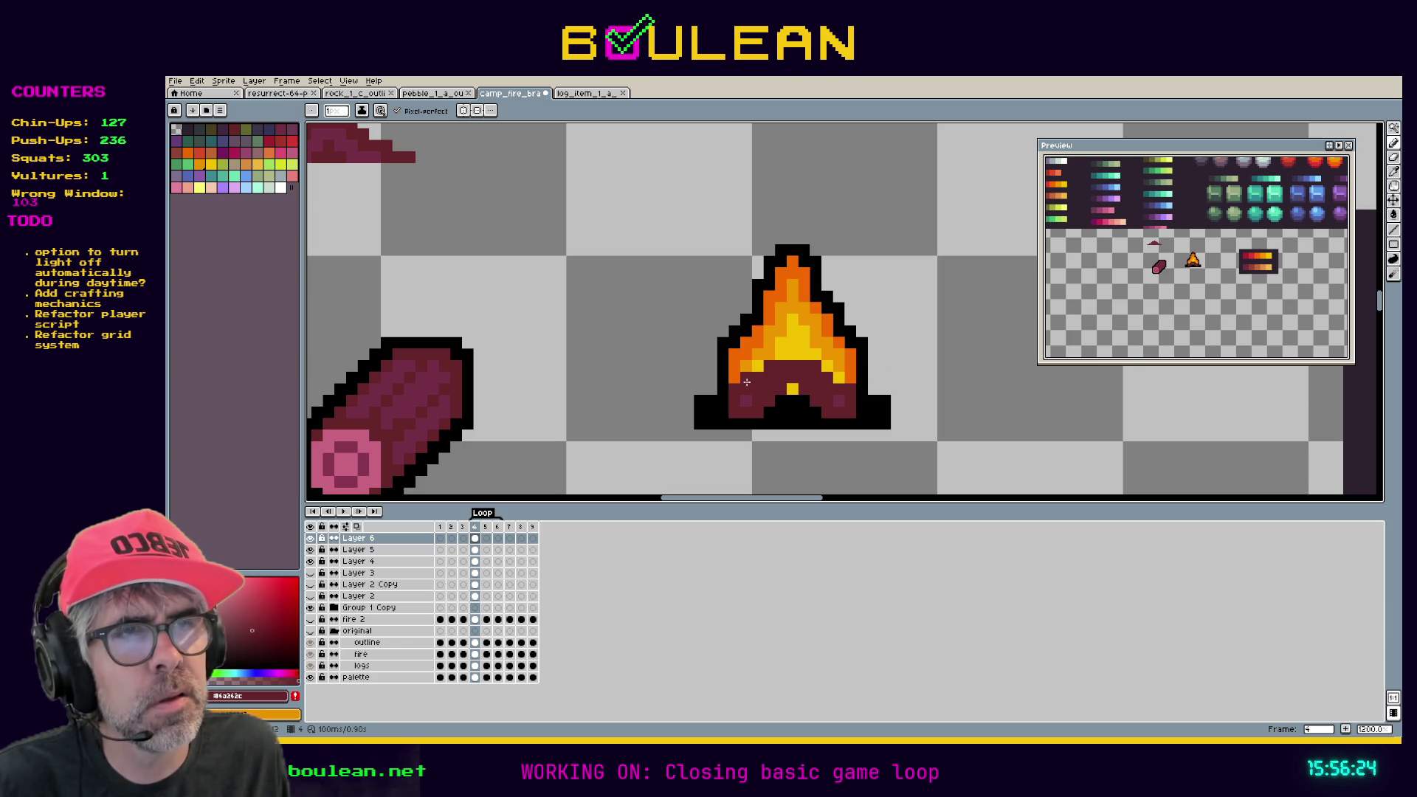
pyautogui.click(757, 369)
pyautogui.click(828, 368)
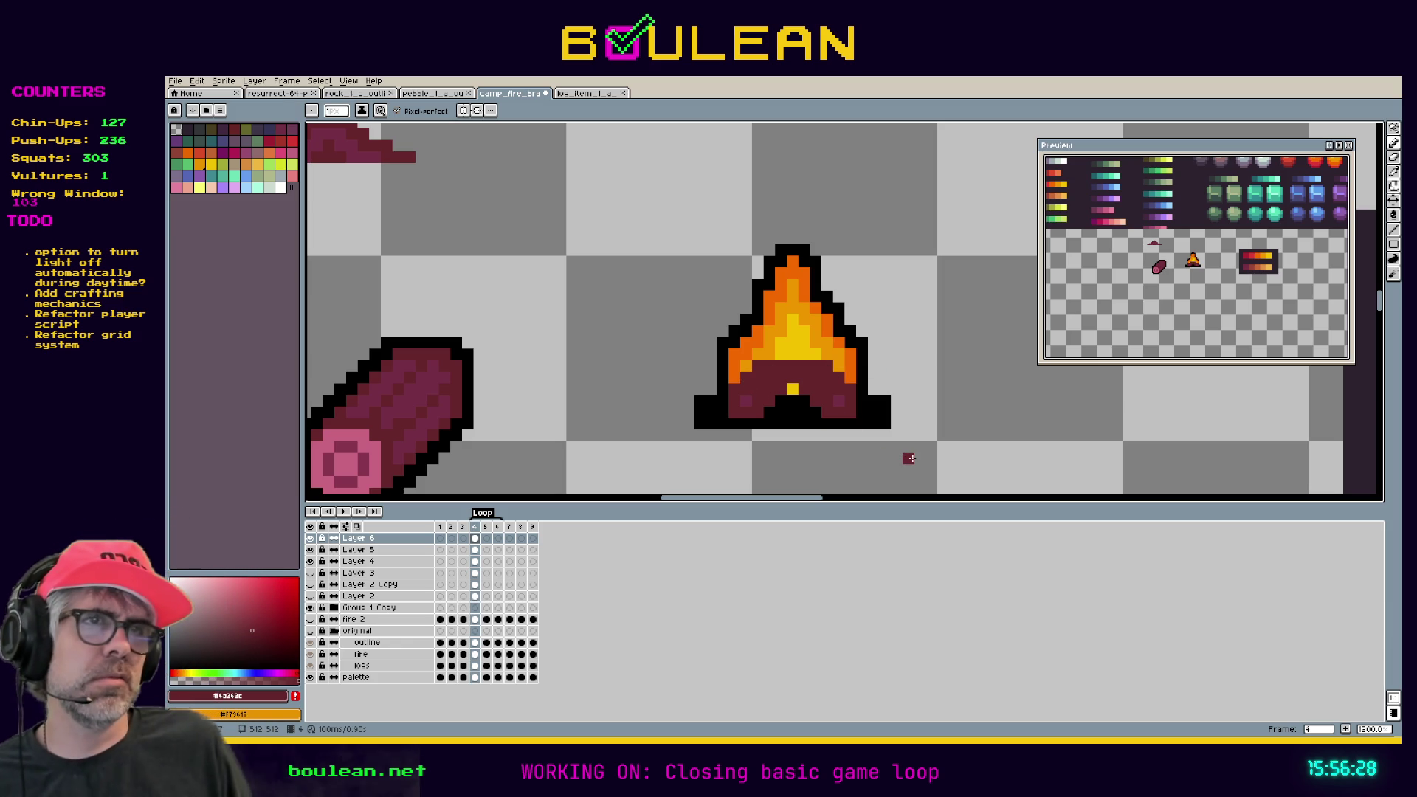
pyautogui.hotkey('ctrl', 'z')
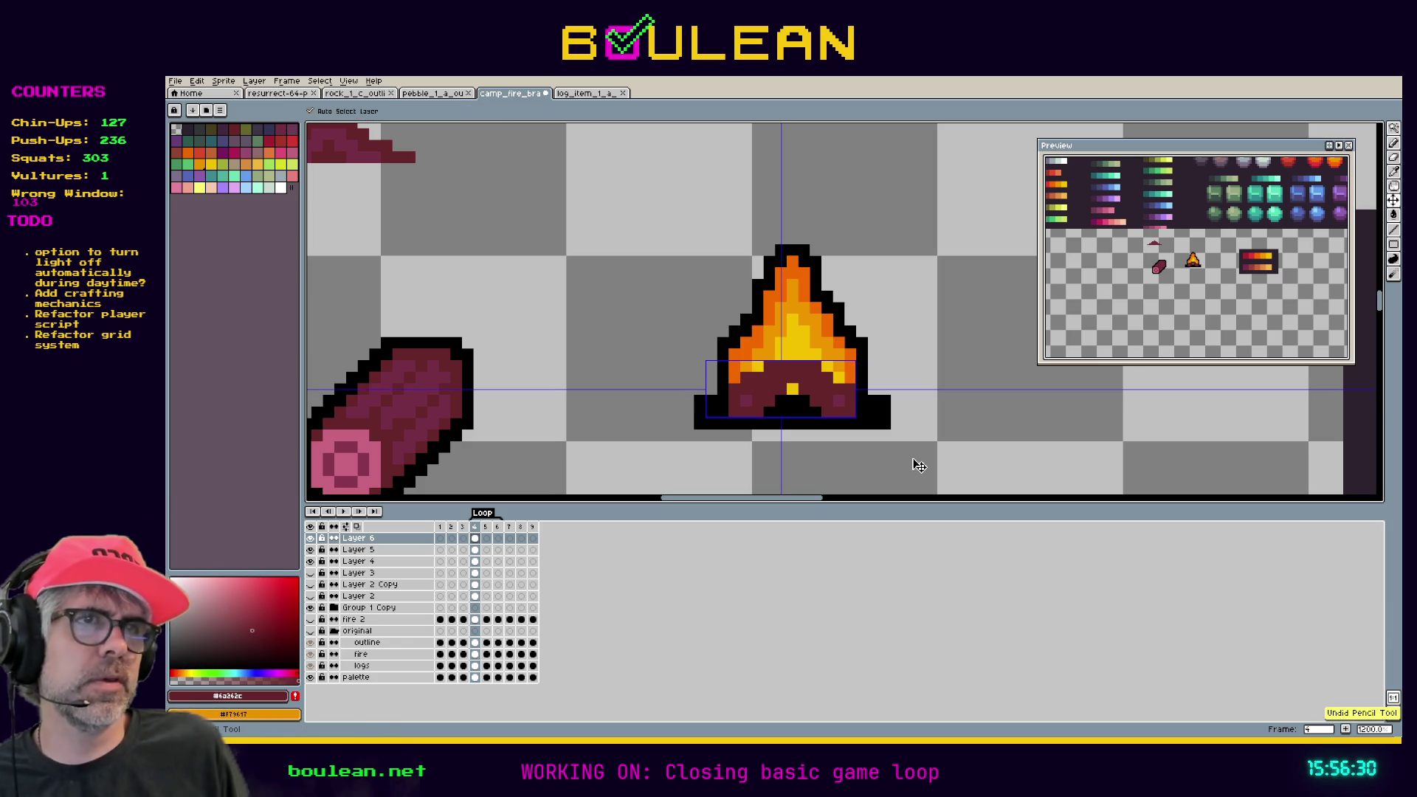
pyautogui.hotkey('ctrl', 'z')
pyautogui.hotkey('ctrl', 'z')
pyautogui.hotkey('ctrl', 'z')
pyautogui.hotkey('ctrl', 'z')
pyautogui.hotkey('ctrl', 'z')
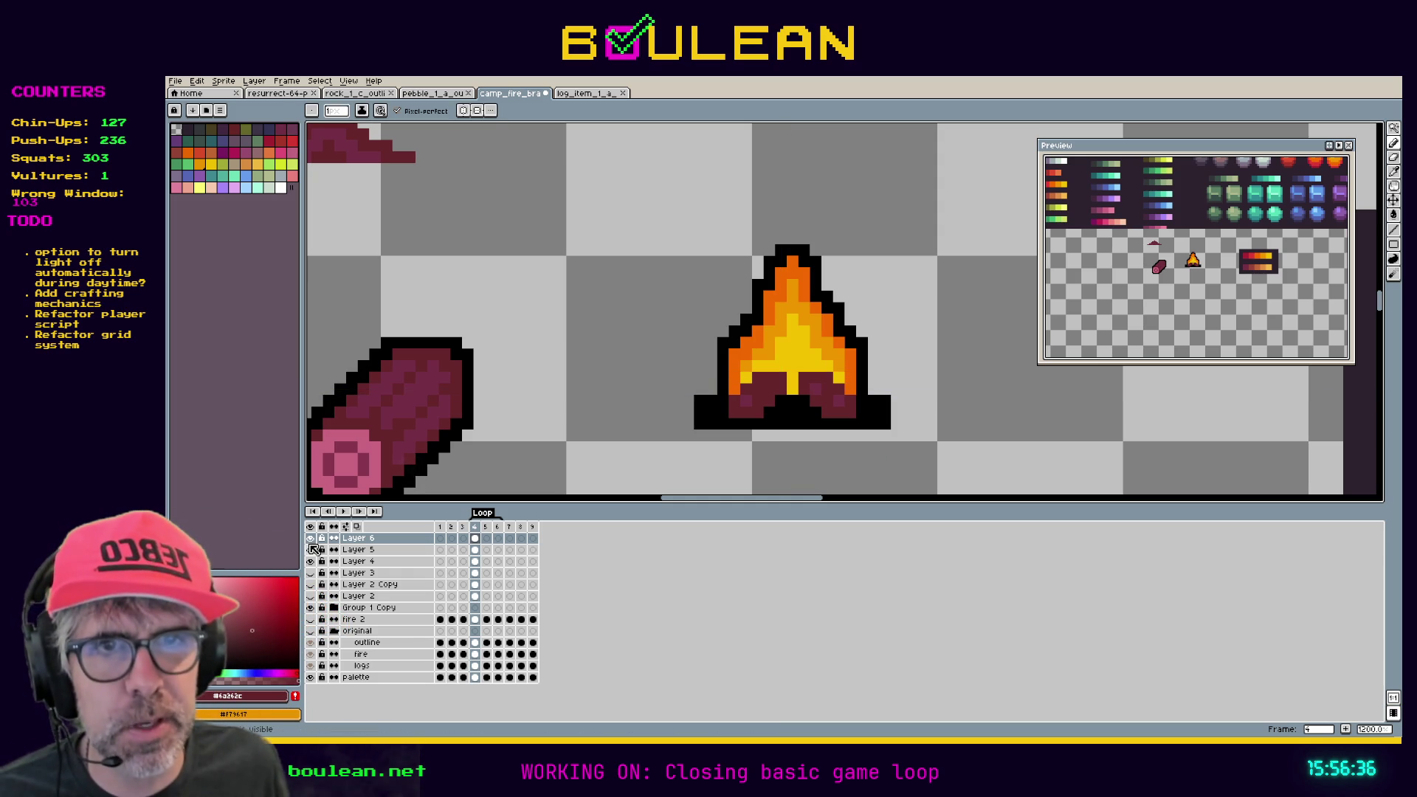
# Toggle Layers 2–6 and Group 1 Copy visibility to compare, then expand Group 1 Copy.
pyautogui.click(311, 549)
pyautogui.click(311, 561)
pyautogui.click(310, 572)
pyautogui.click(311, 573)
pyautogui.click(310, 585)
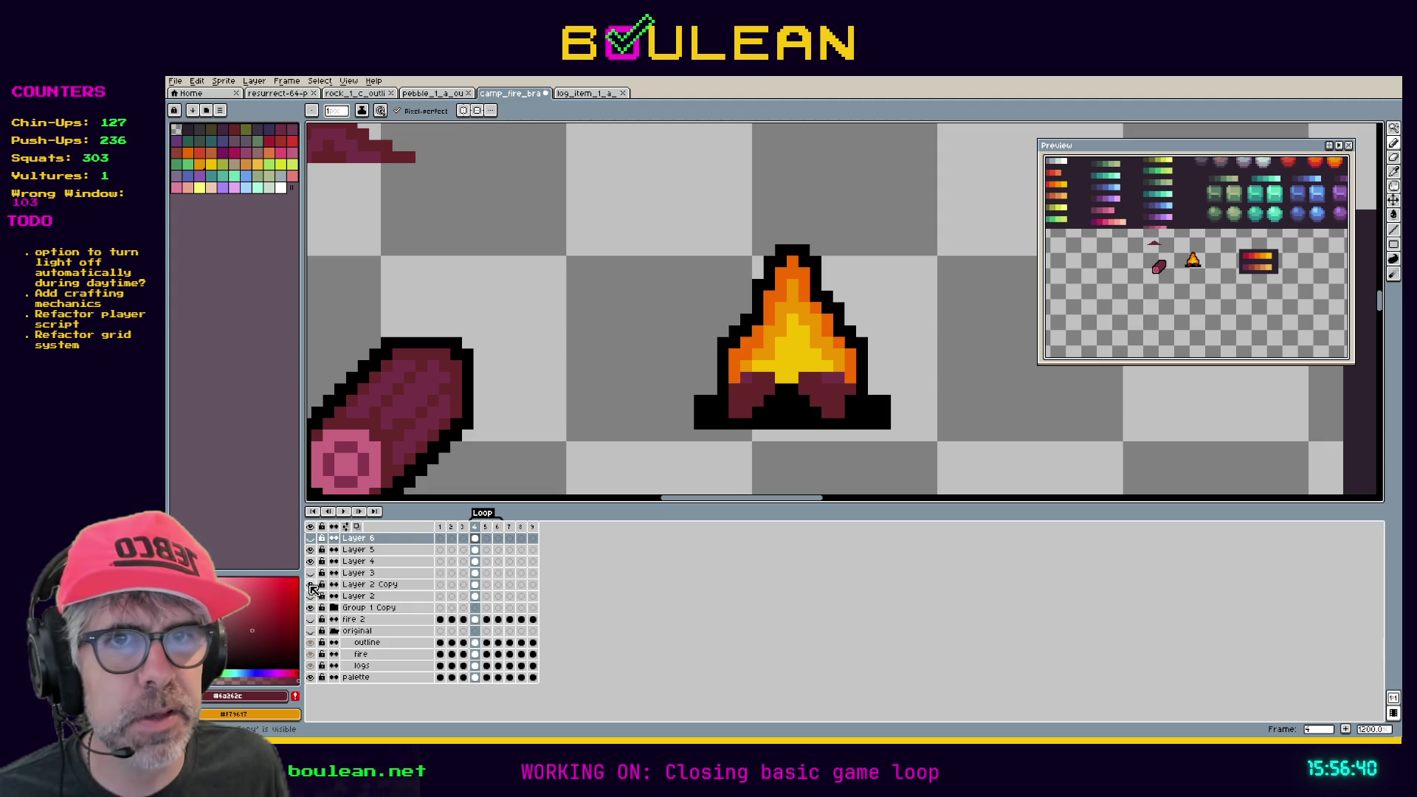
pyautogui.click(310, 585)
pyautogui.click(310, 596)
pyautogui.click(311, 549)
pyautogui.click(311, 561)
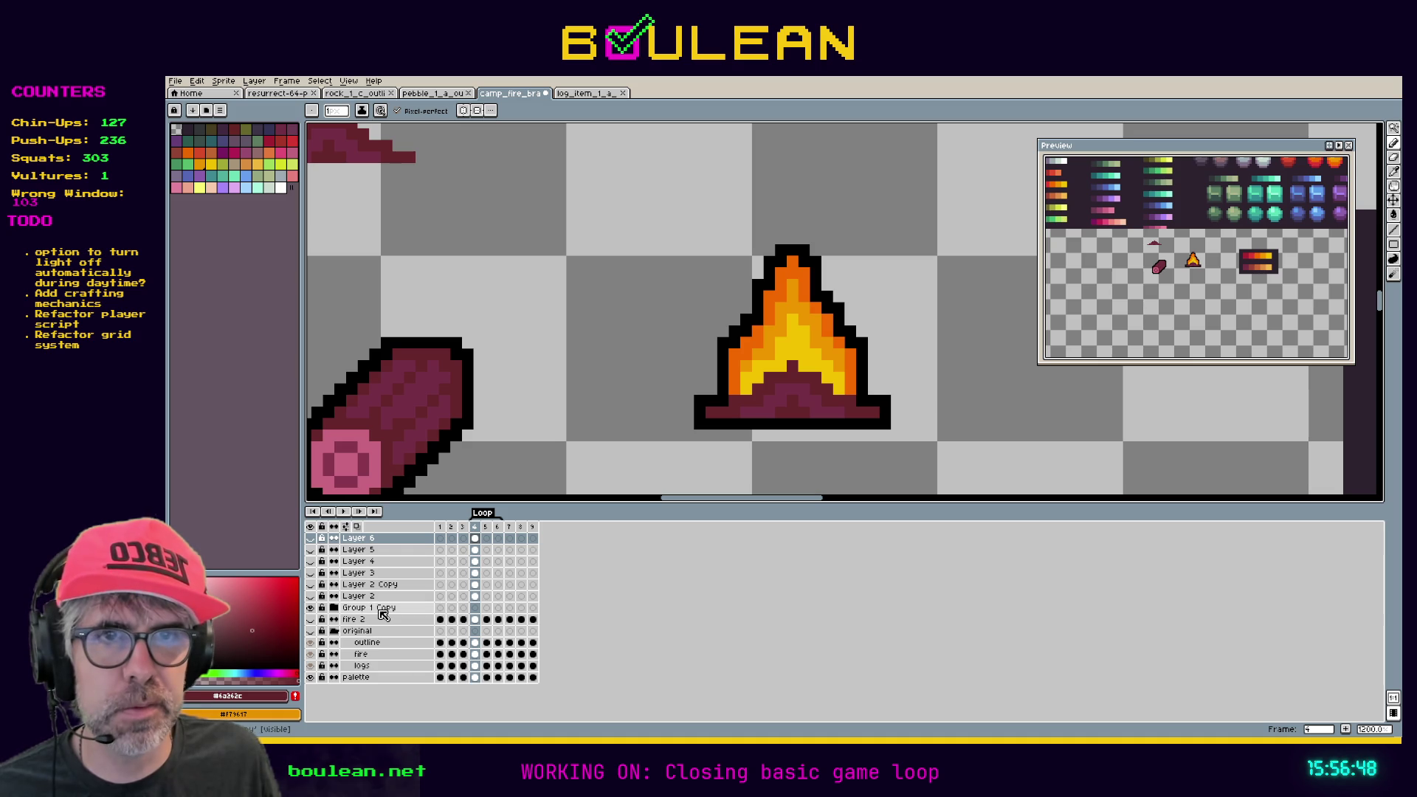
pyautogui.click(310, 607)
pyautogui.click(310, 607)
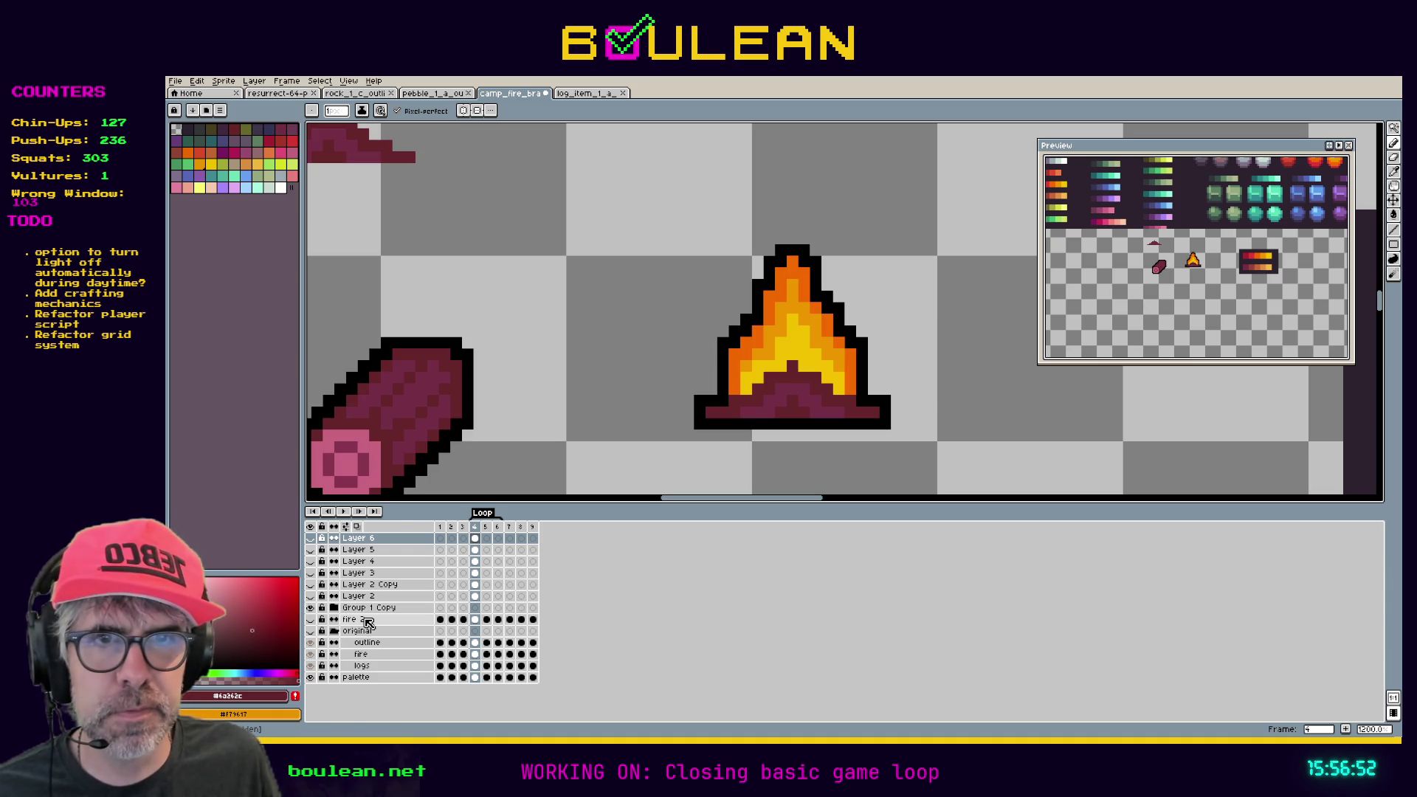
pyautogui.click(334, 607)
# Rename the outline layer to 'NewOutline' and make the Logs and fire layer active.
pyautogui.click(372, 620)
pyautogui.write('NewOutline')
pyautogui.press('Return')
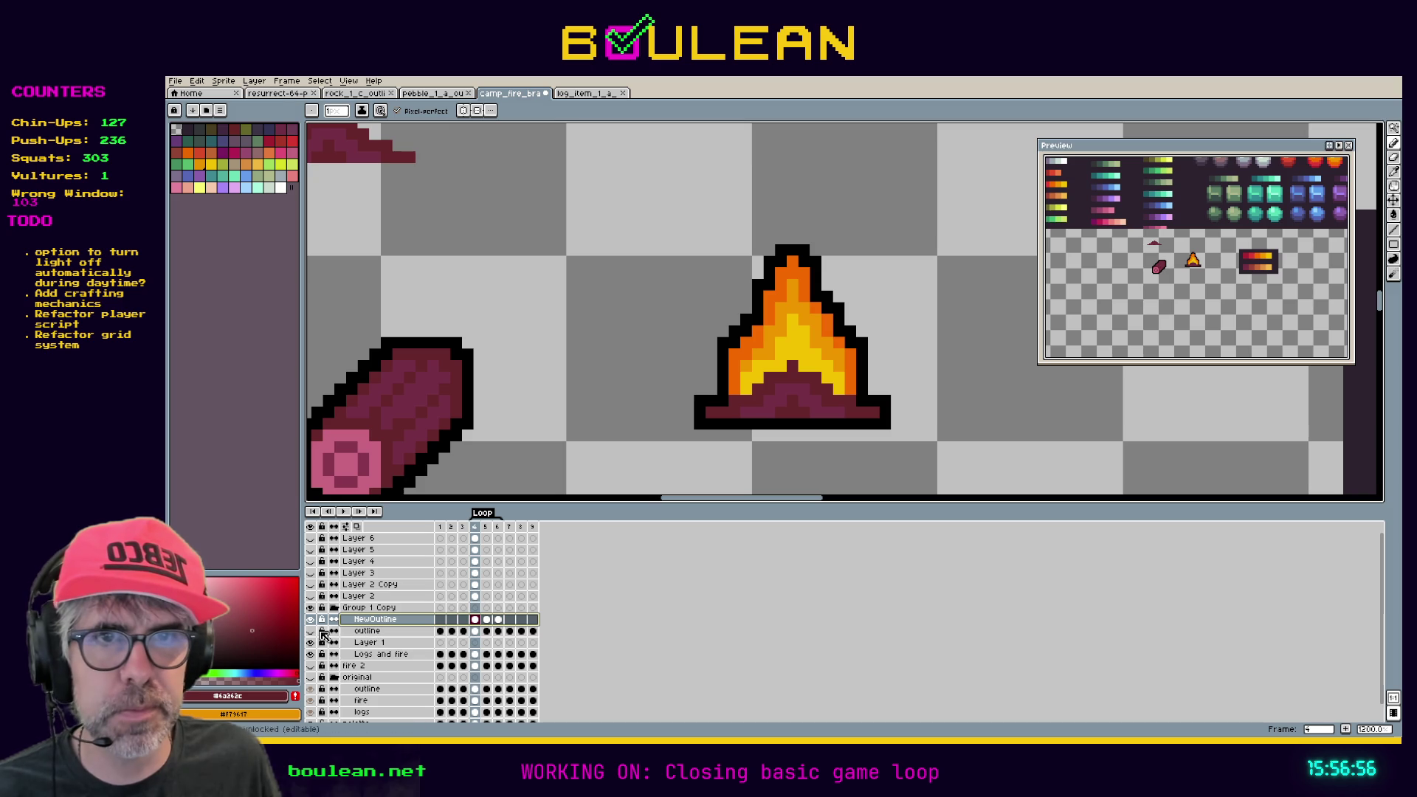
pyautogui.click(310, 654)
pyautogui.click(373, 655)
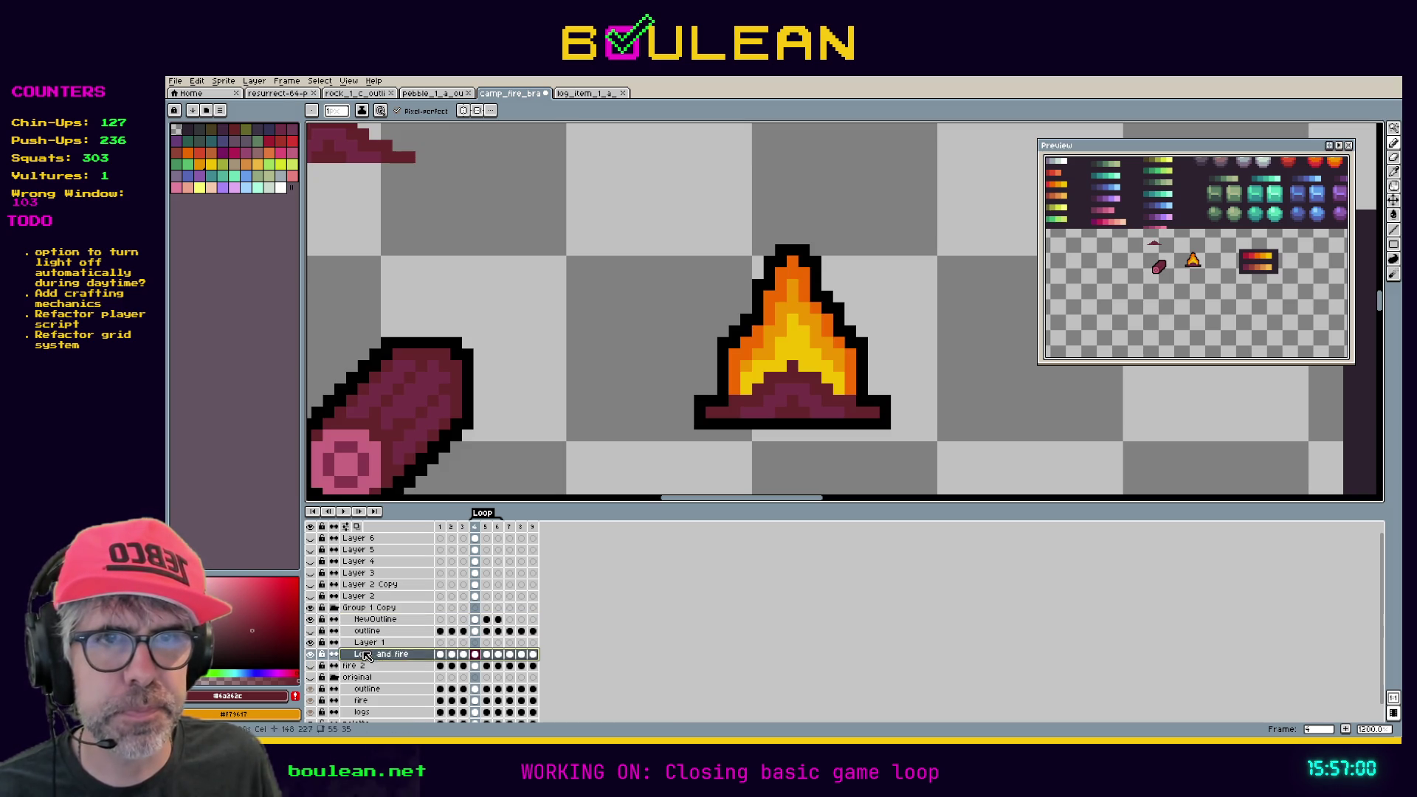
pyautogui.press('i')
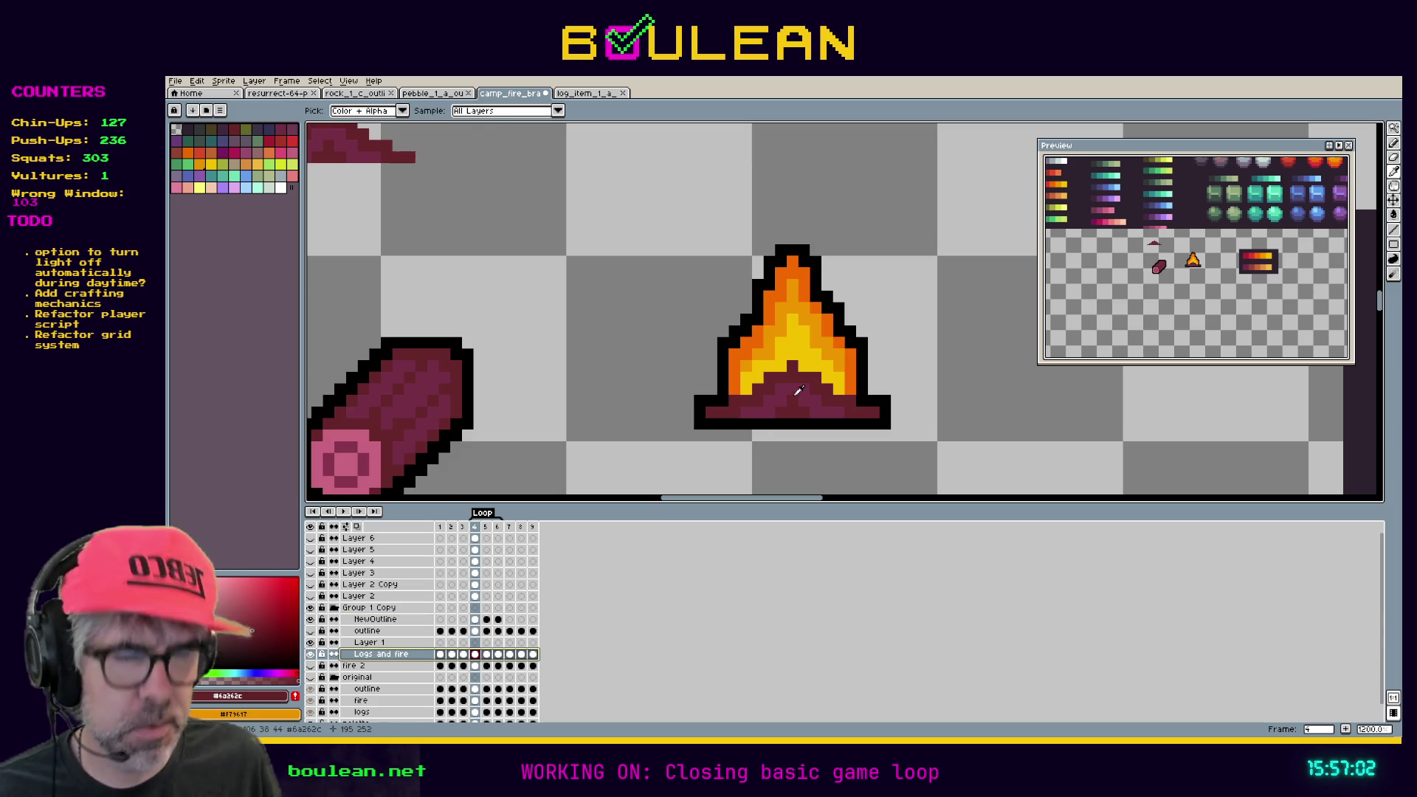
pyautogui.press('b')
pyautogui.click(793, 394)
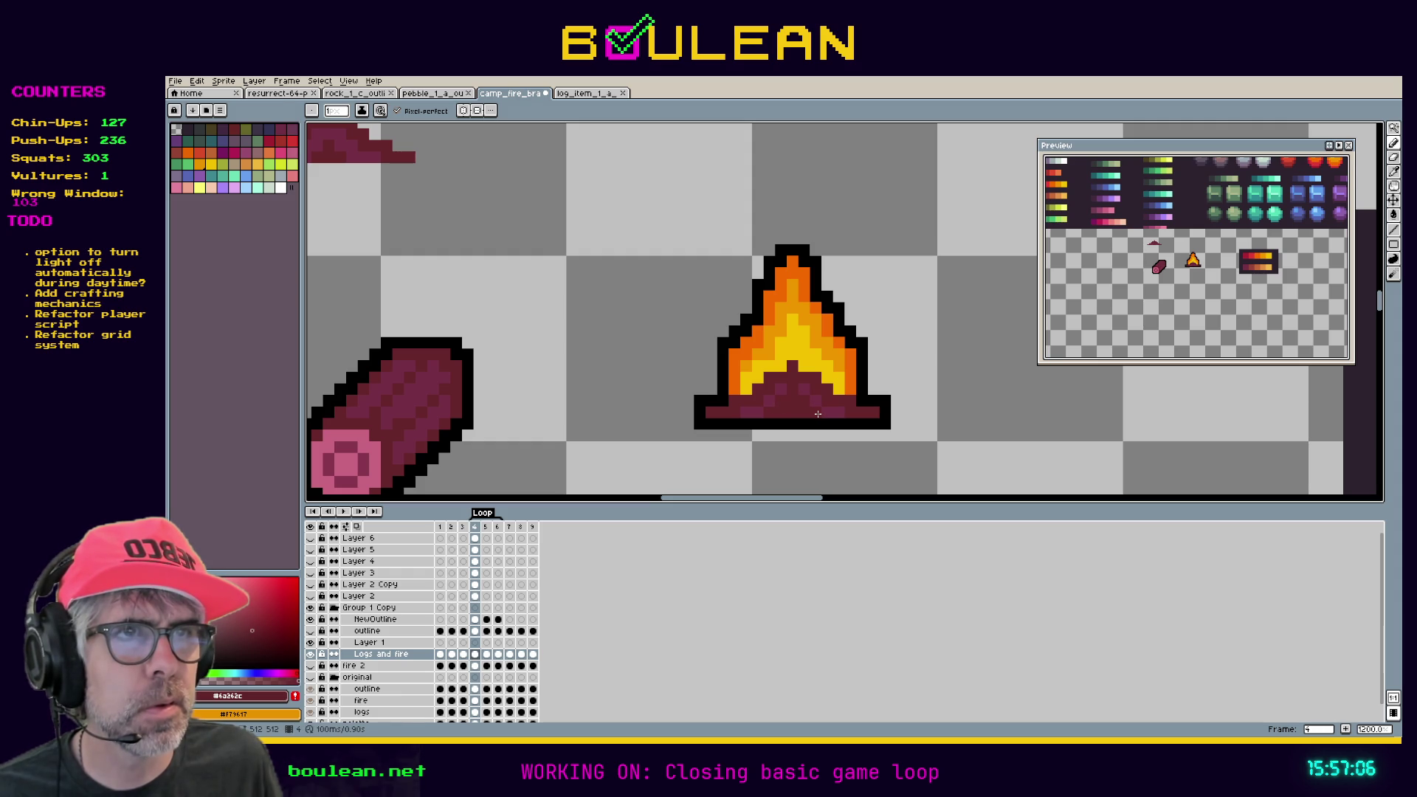
# Undo the stray pencil stroke and eyedrop black from the fire's outline.
pyautogui.press('v')
pyautogui.hotkey('ctrl', 'z')
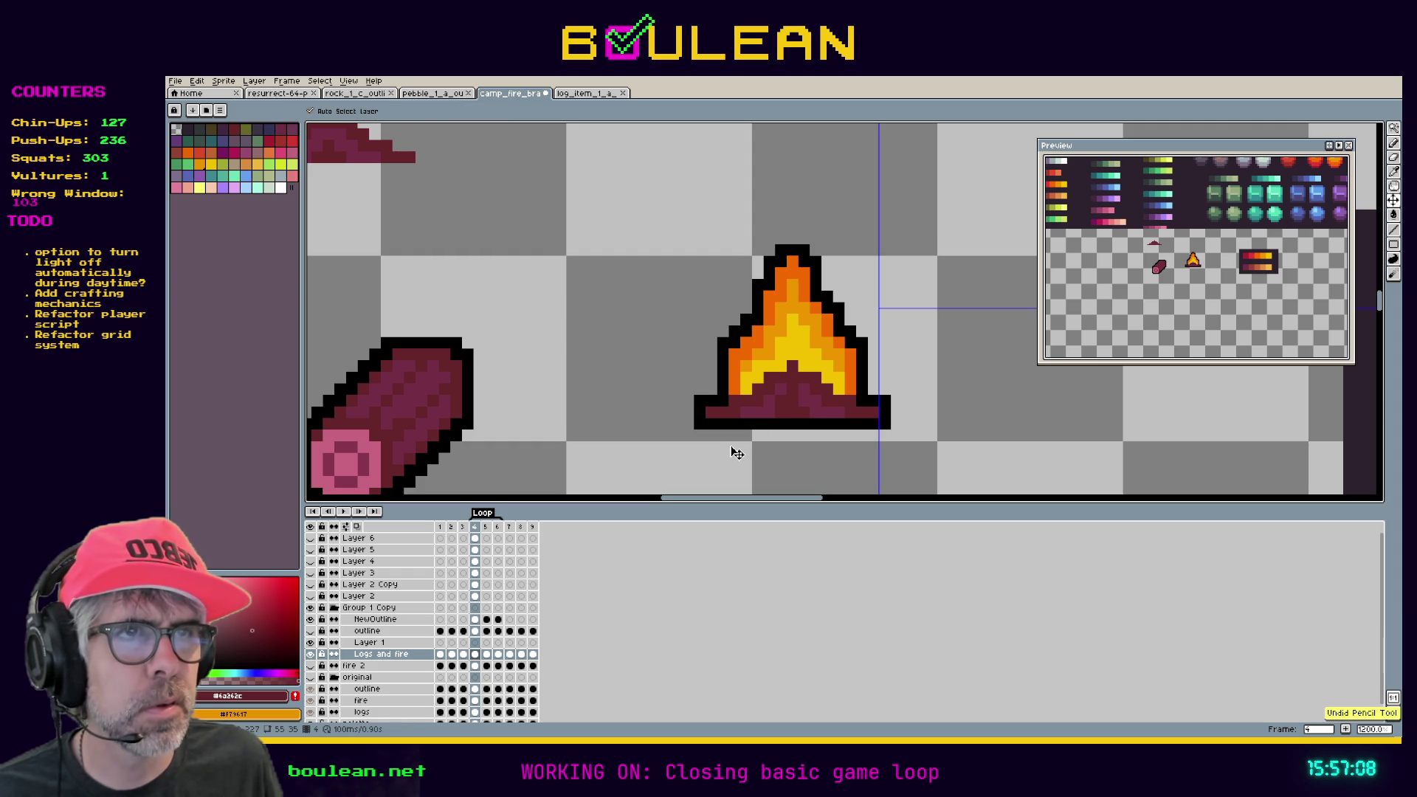
pyautogui.press('i')
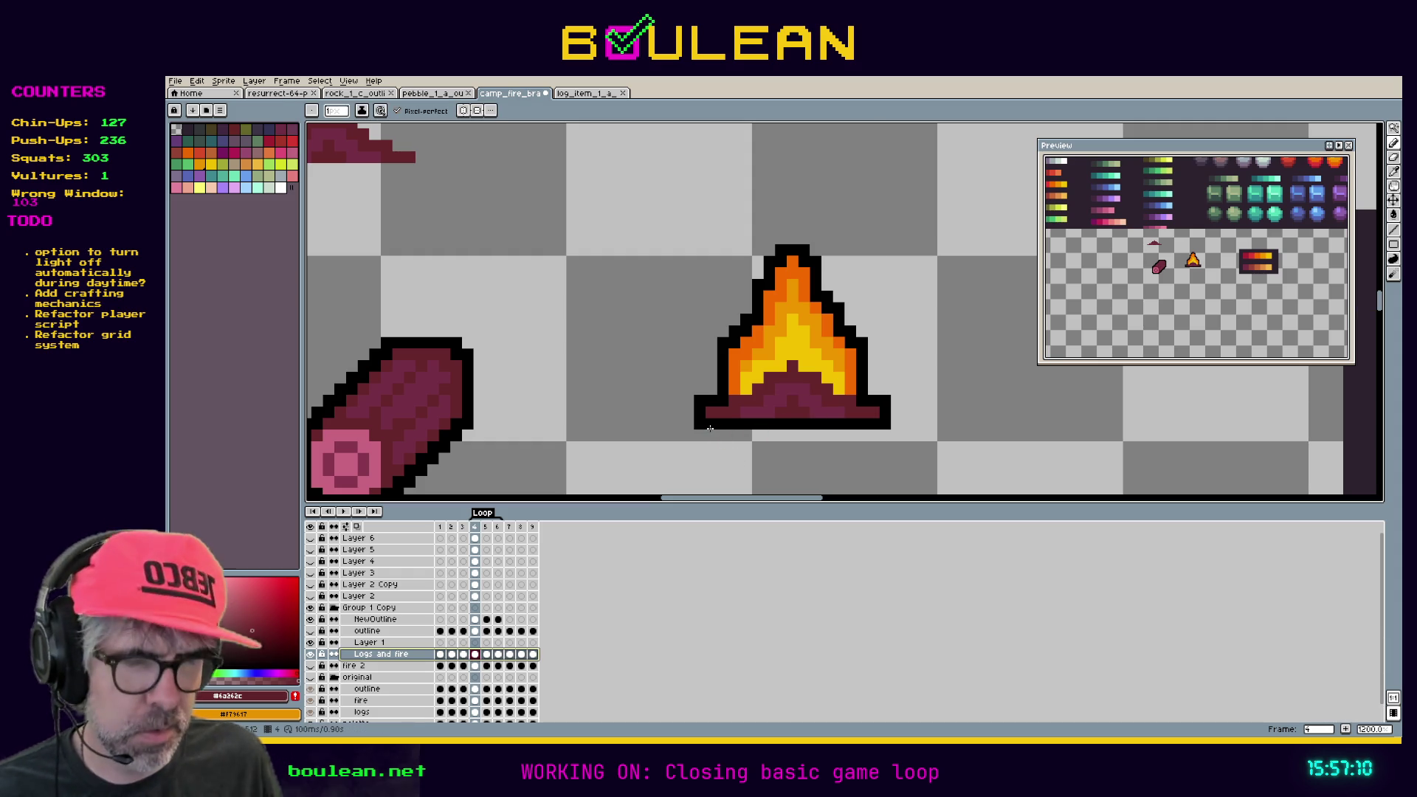
pyautogui.click(708, 417)
pyautogui.press('b')
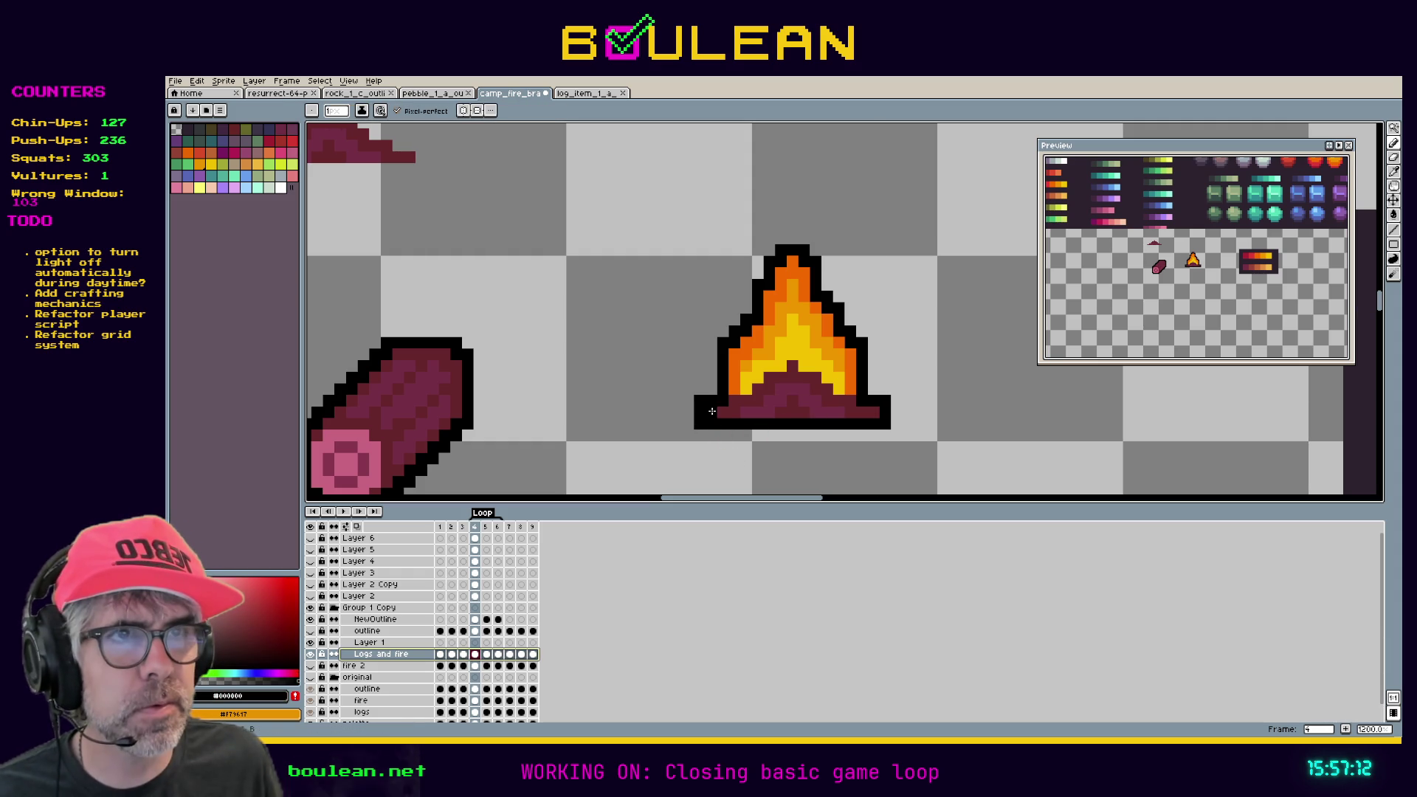
# Paint black over the base's right end and a small notch at its centre.
pyautogui.click(861, 411)
pyautogui.click(874, 411)
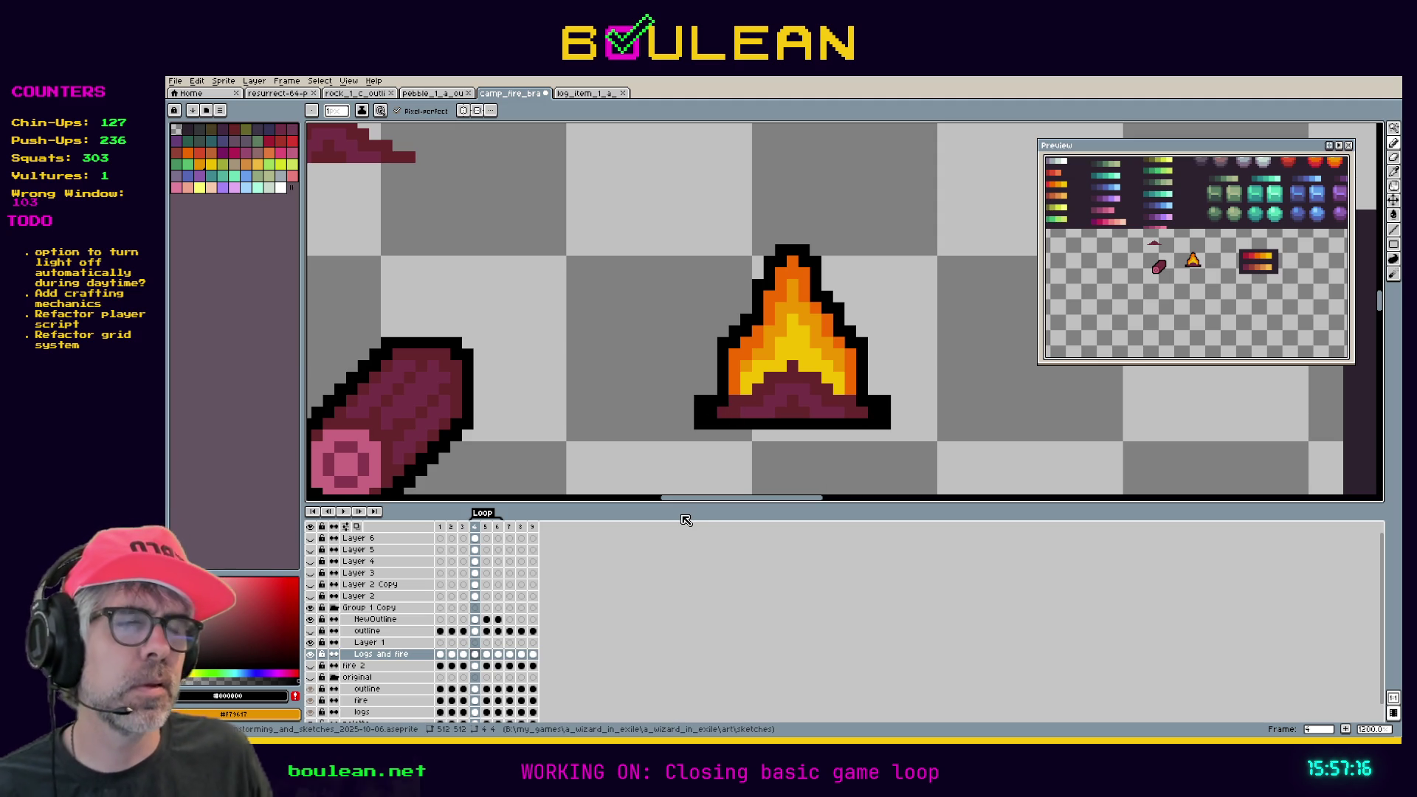
pyautogui.click(792, 412)
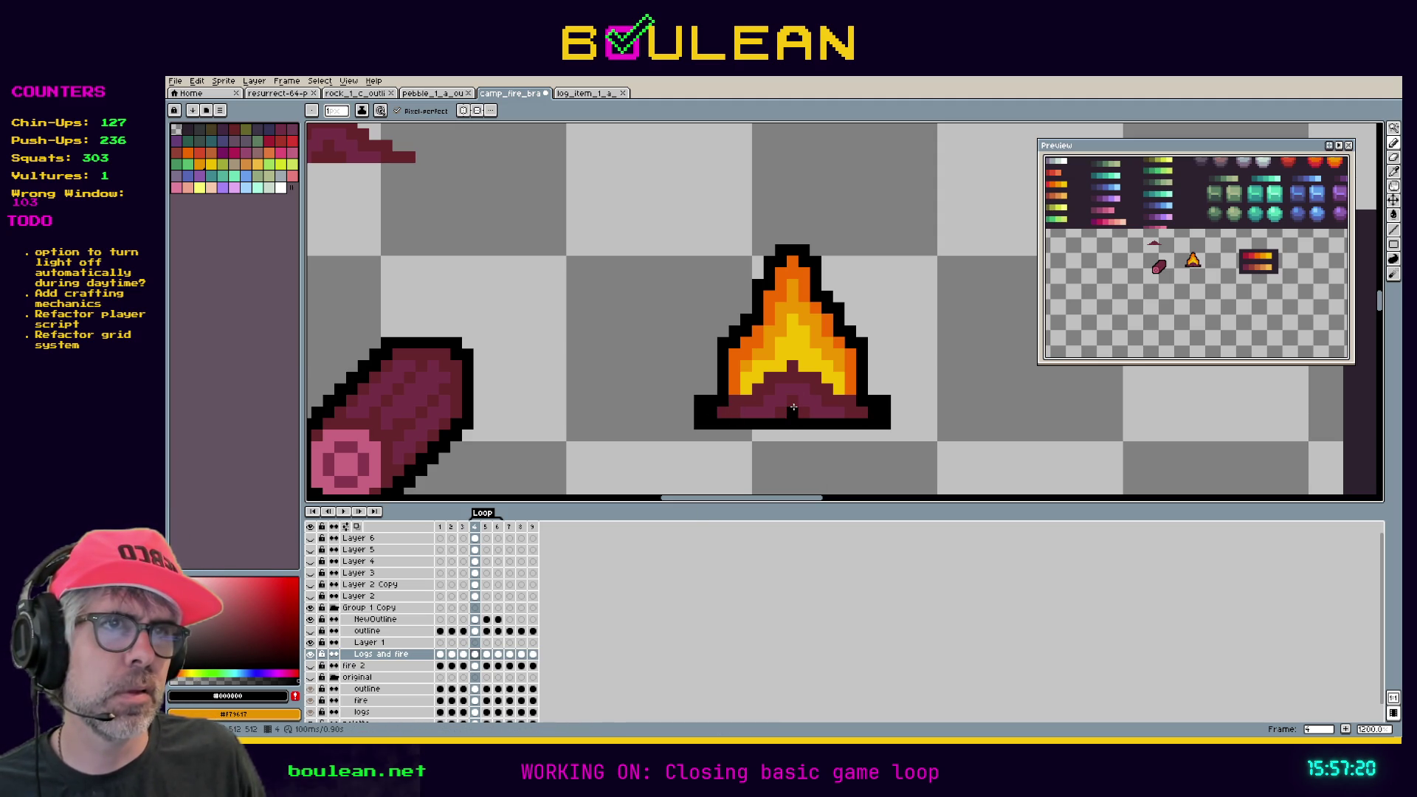
pyautogui.click(792, 401)
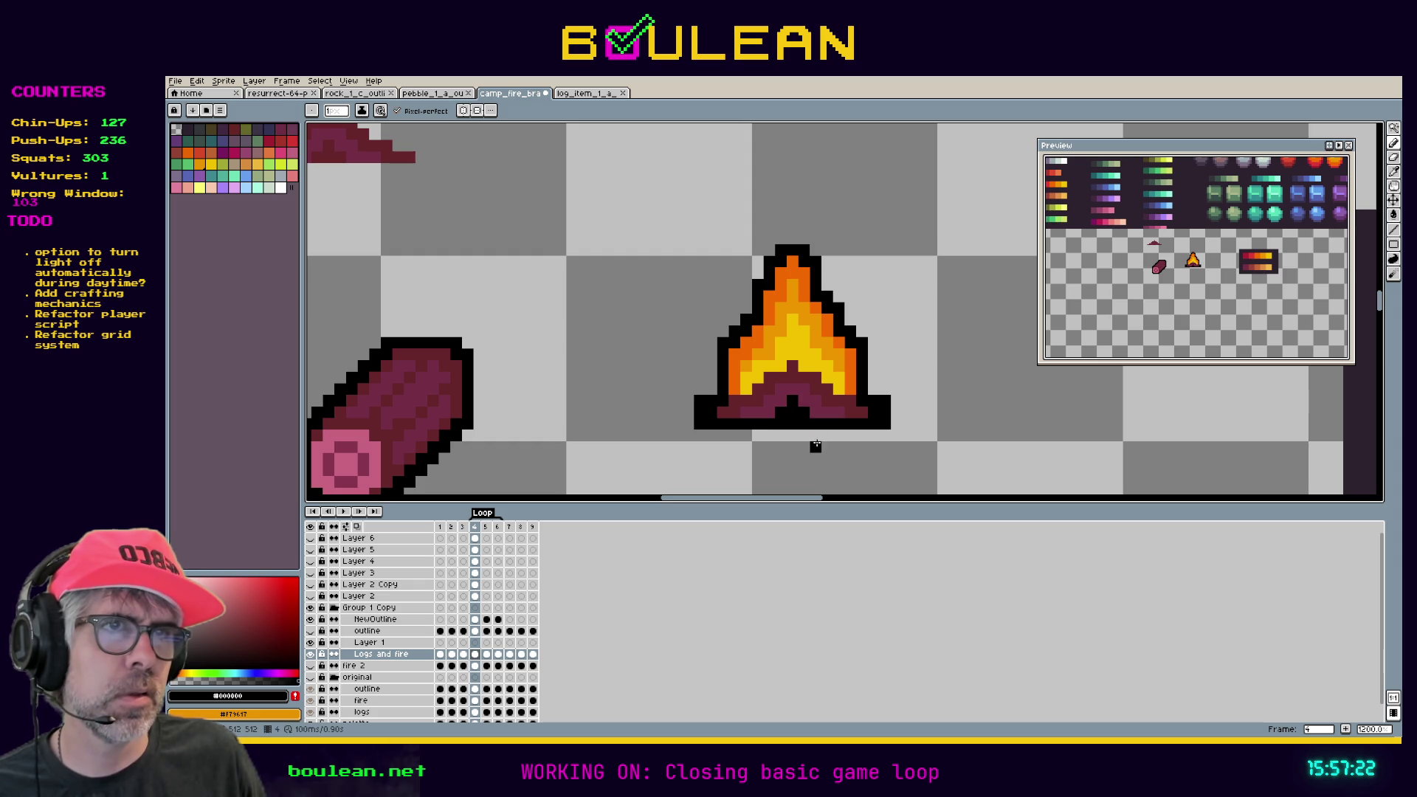
pyautogui.keyDown('alt'); pyautogui.click(758, 412); pyautogui.keyUp('alt')
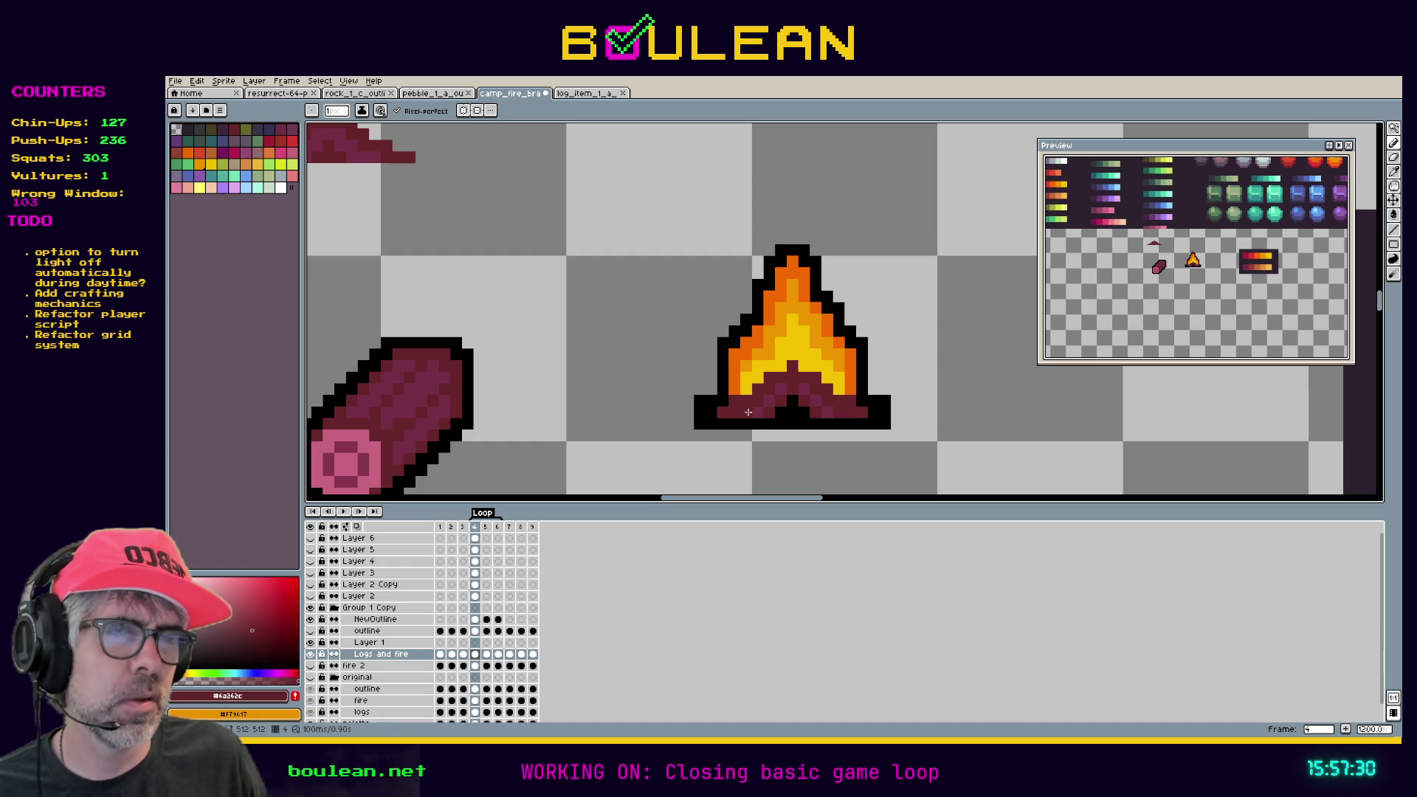
pyautogui.keyDown('alt'); pyautogui.click(791, 410); pyautogui.keyUp('alt')
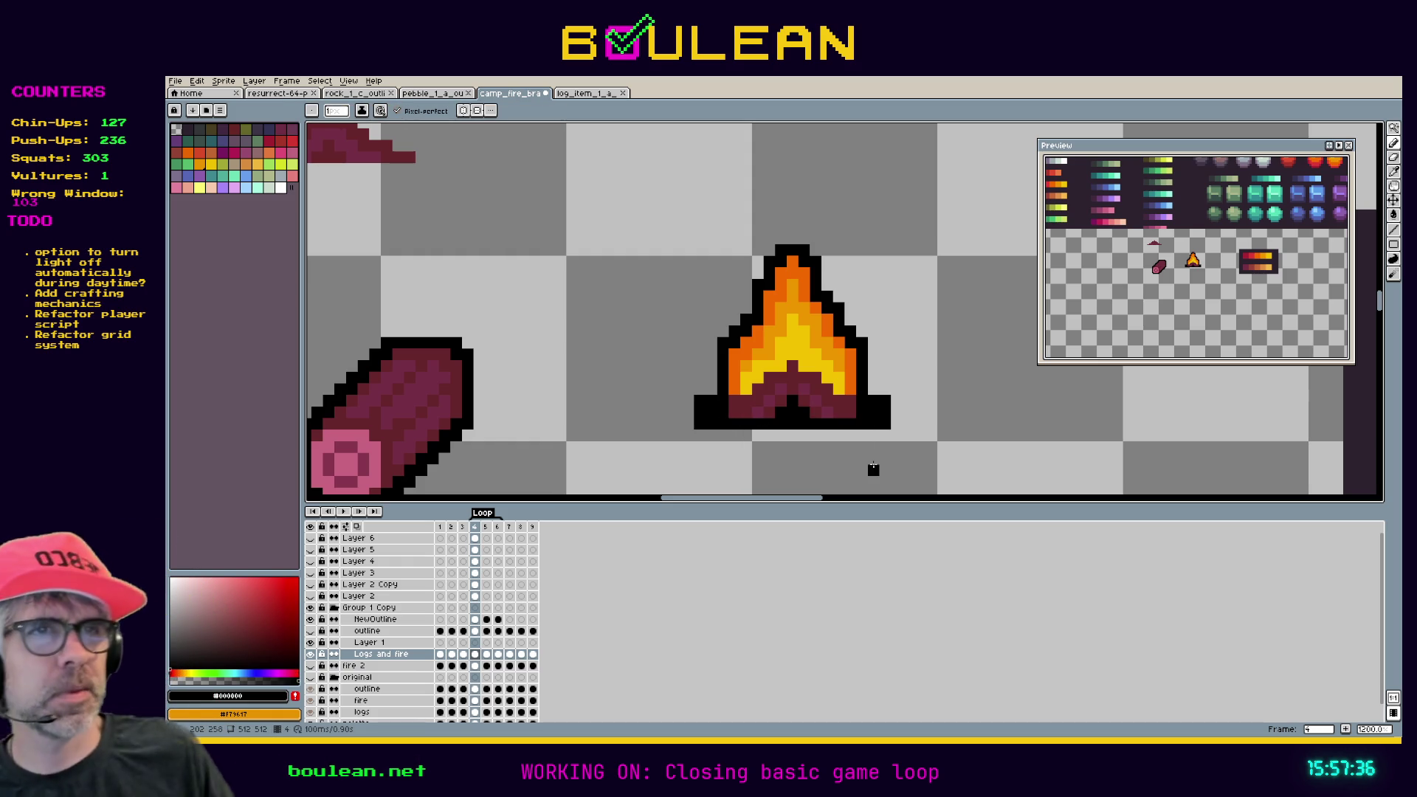
# Extend the flame's yellow down into the inner arch, redoing the first stroke.
pyautogui.keyDown('alt'); pyautogui.click(806, 385); pyautogui.keyUp('alt')
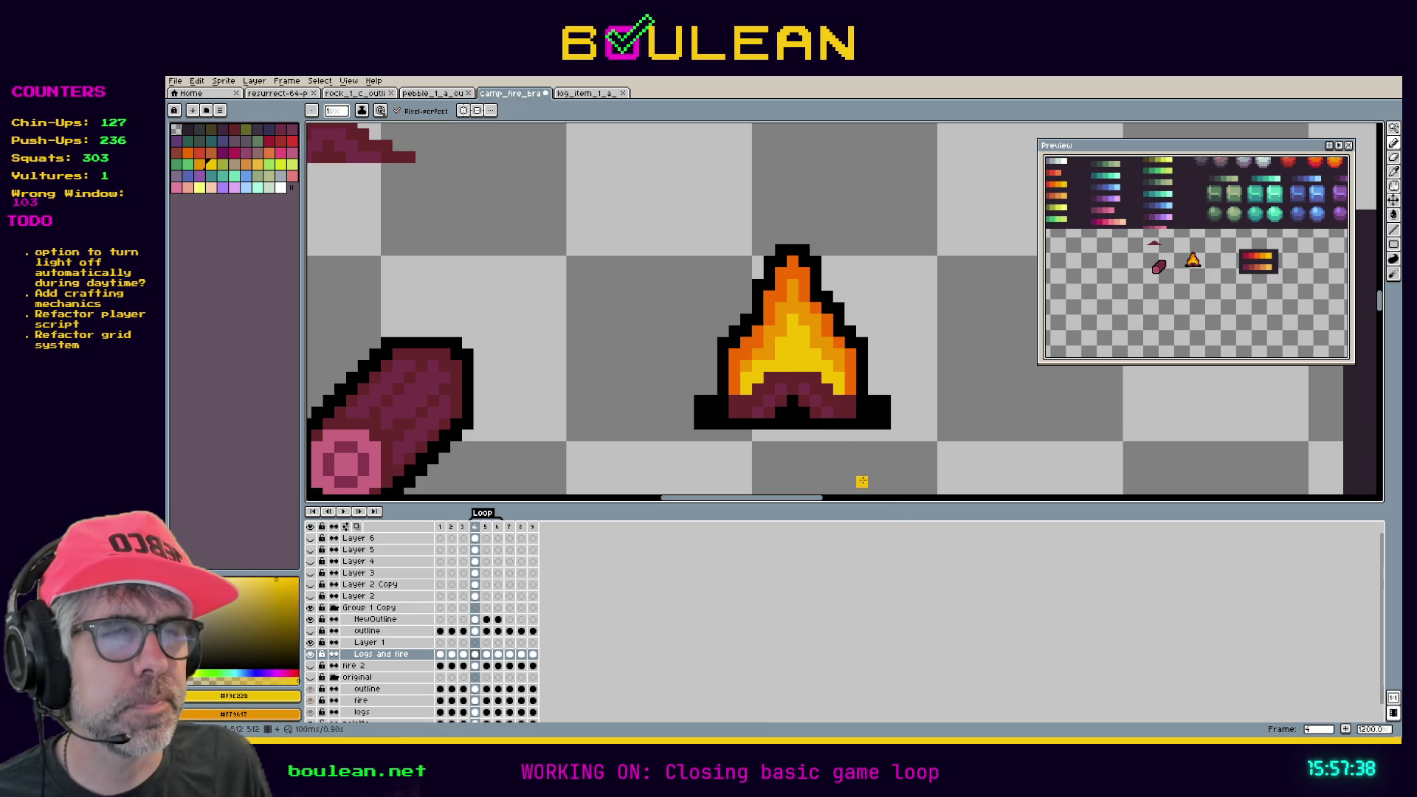
pyautogui.moveTo(792, 376); pyautogui.dragTo(769, 375)
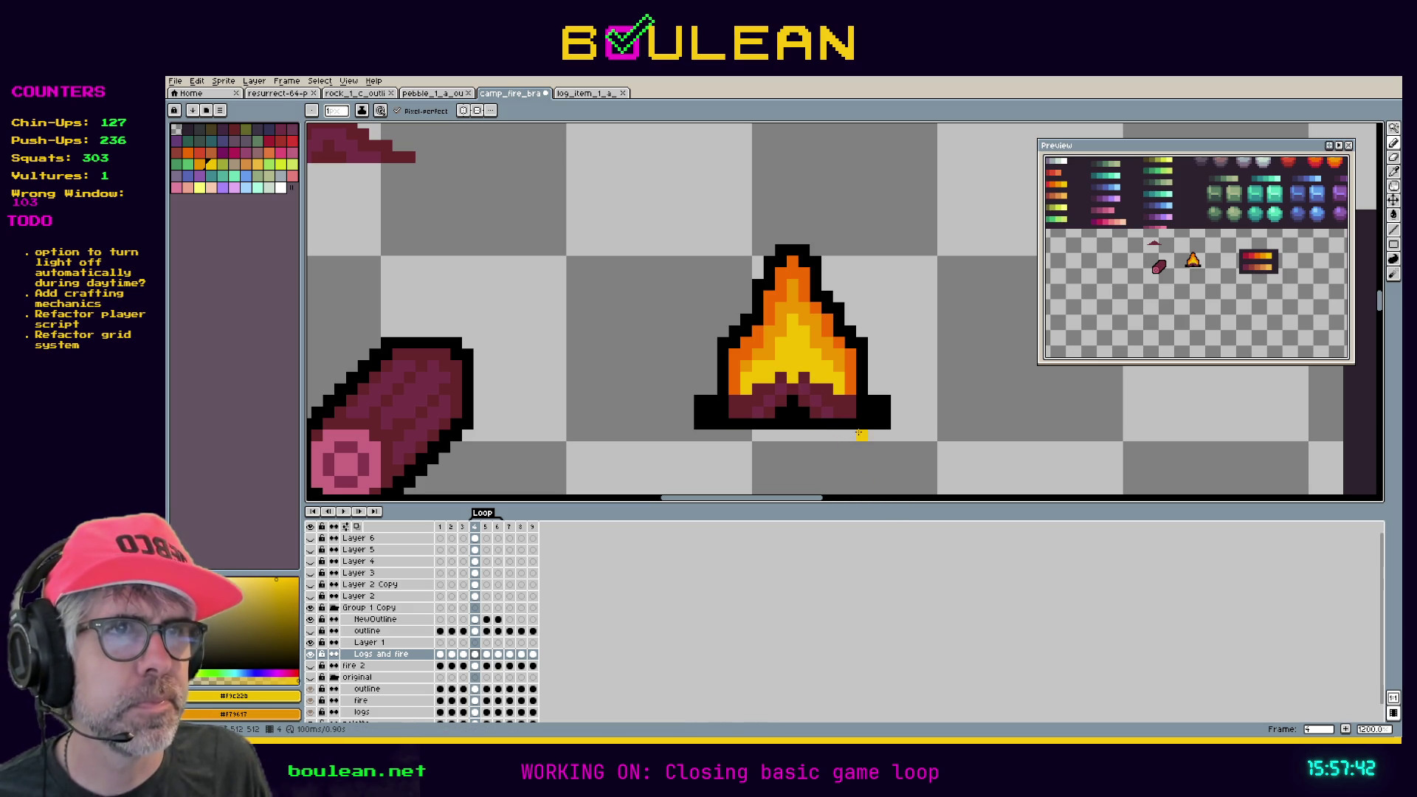
pyautogui.hotkey('ctrl', 'z')
pyautogui.hotkey('ctrl', 'z')
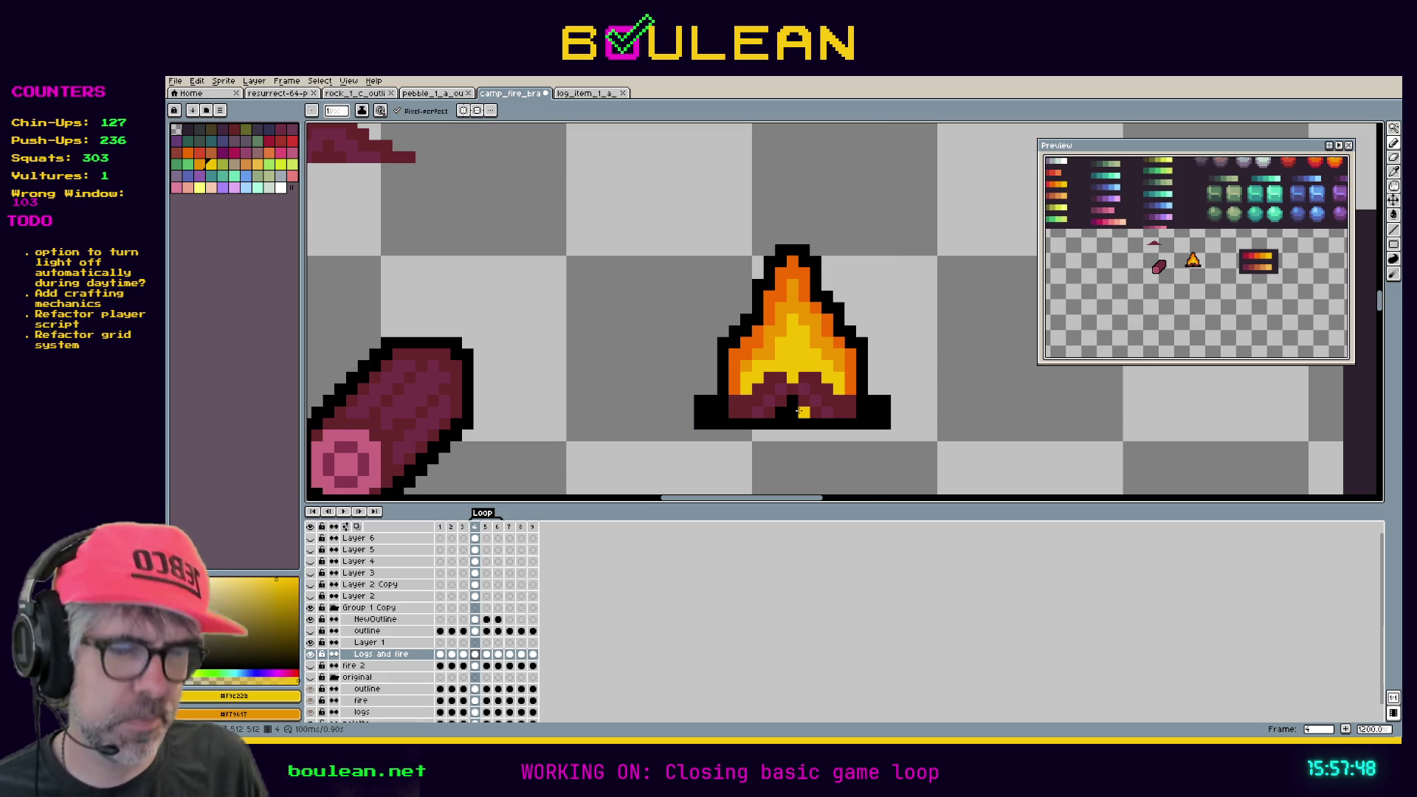
pyautogui.press('i')
pyautogui.press('b')
pyautogui.click(795, 387)
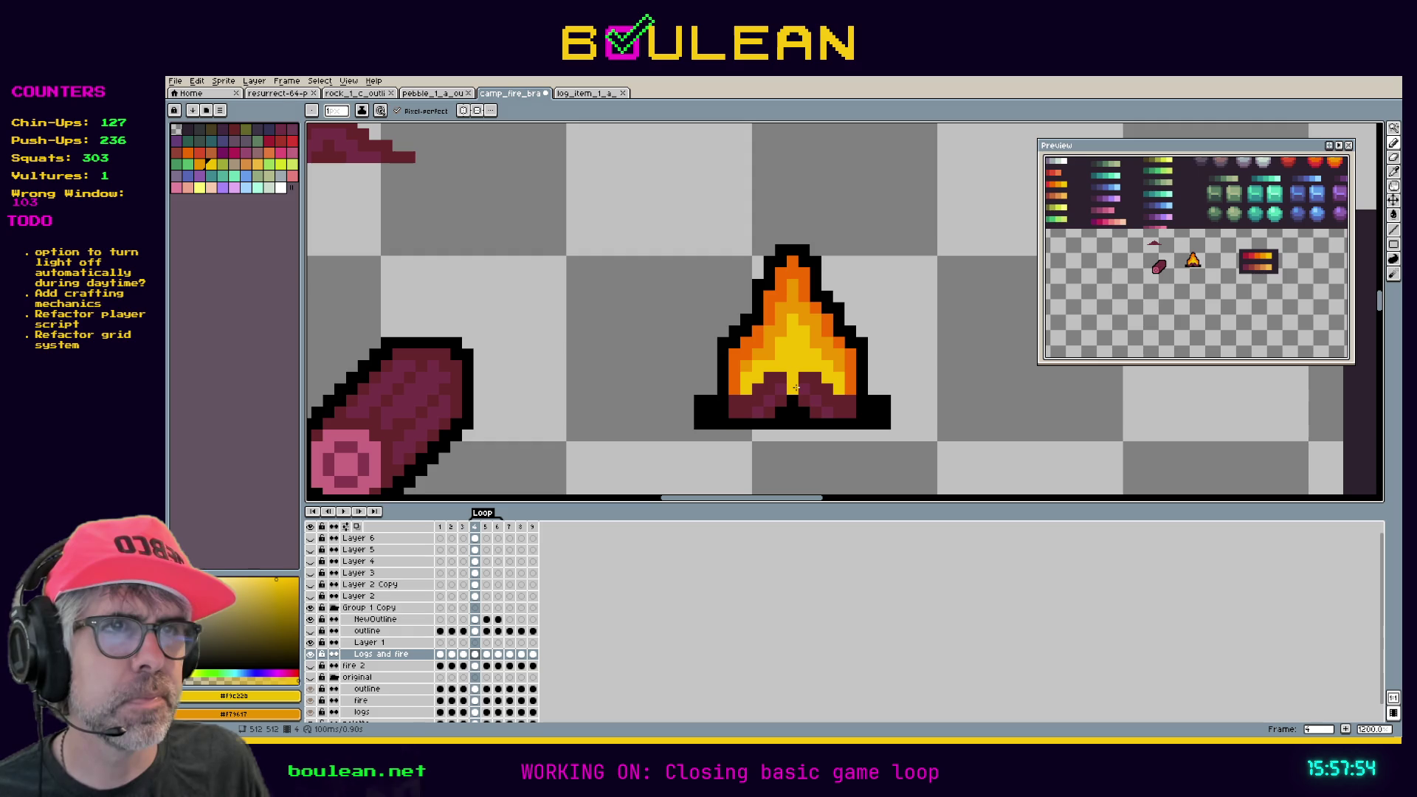
pyautogui.press('i')
pyautogui.click(768, 392)
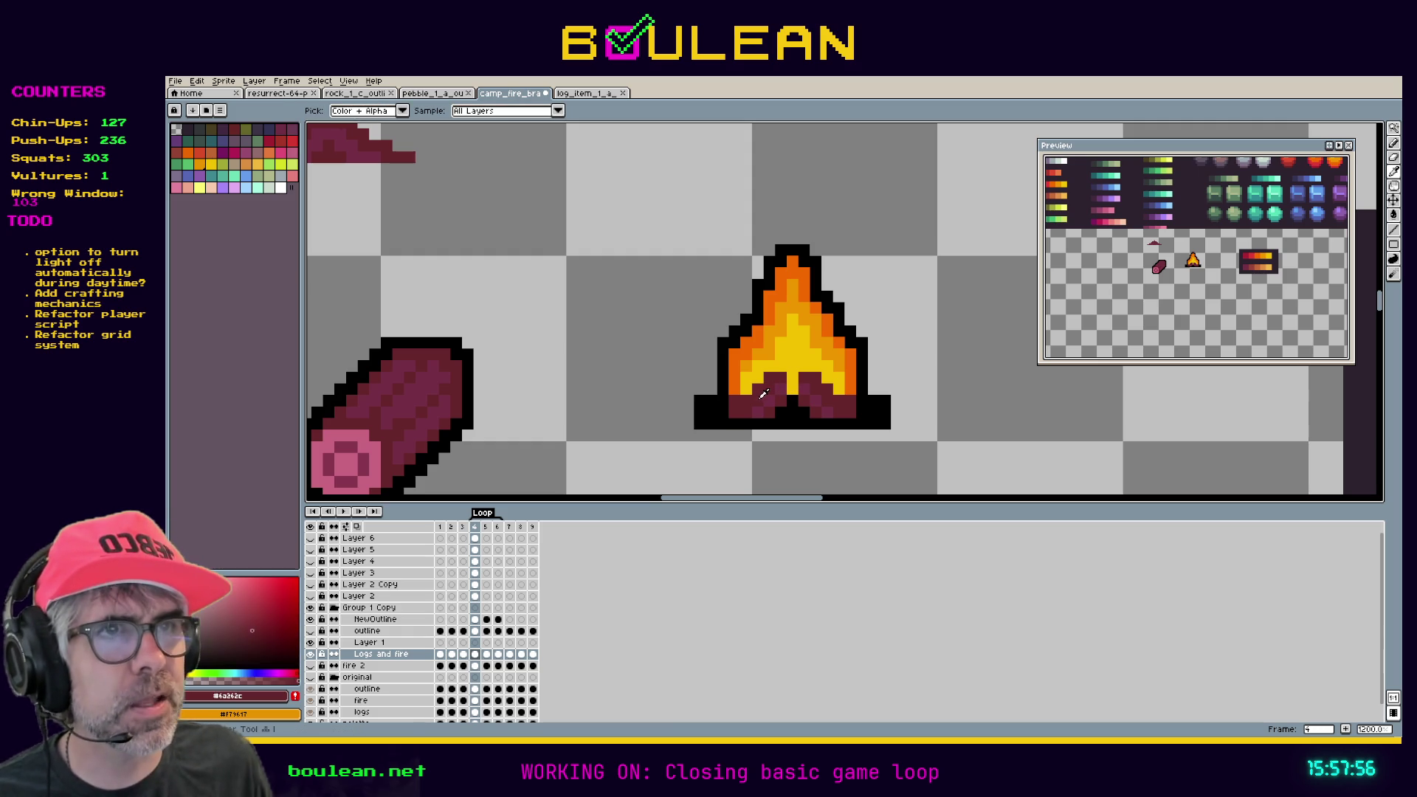
# Set the drawing colour's HSL lightness to 3, then undo the last pencil stroke.
pyautogui.click(233, 696)
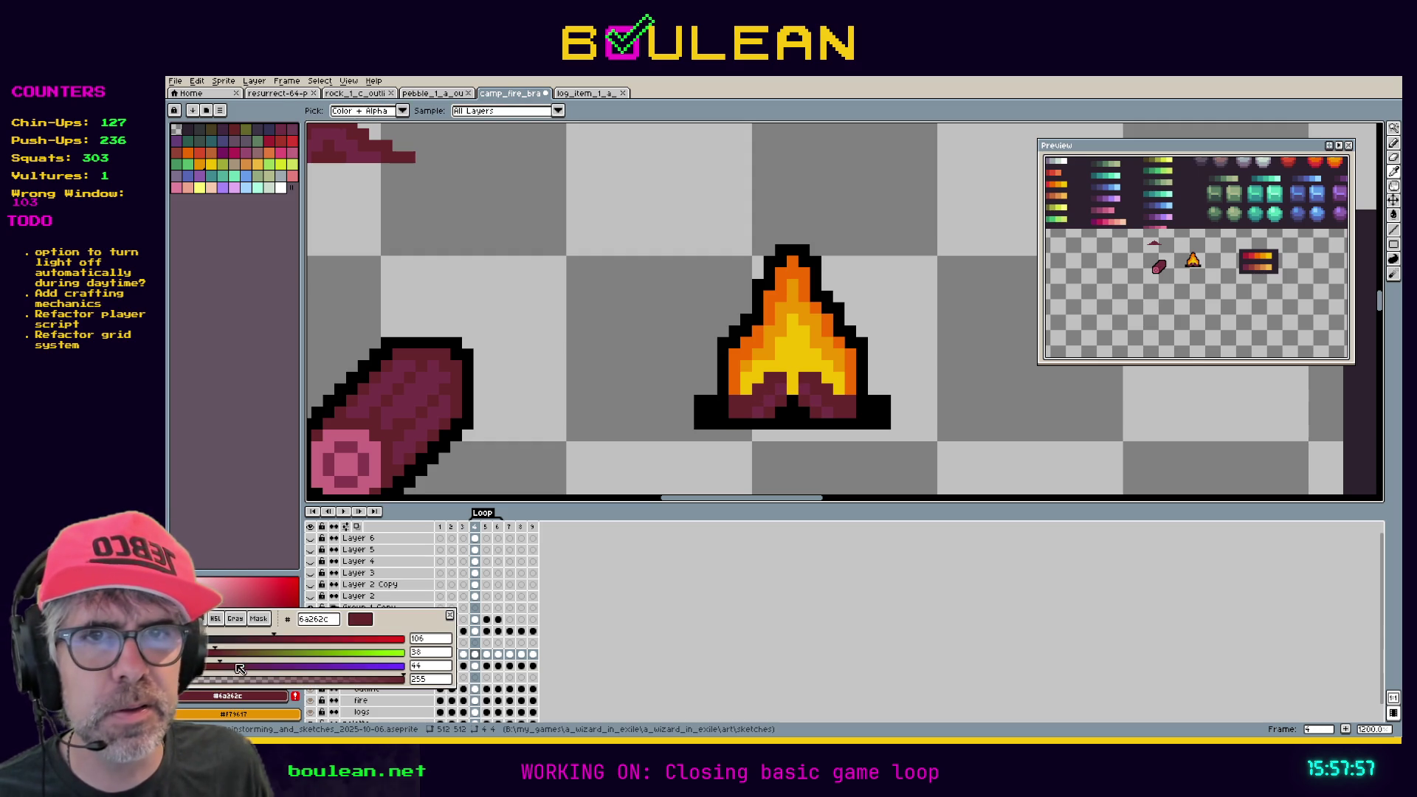
pyautogui.click(216, 622)
pyautogui.doubleClick(433, 669)
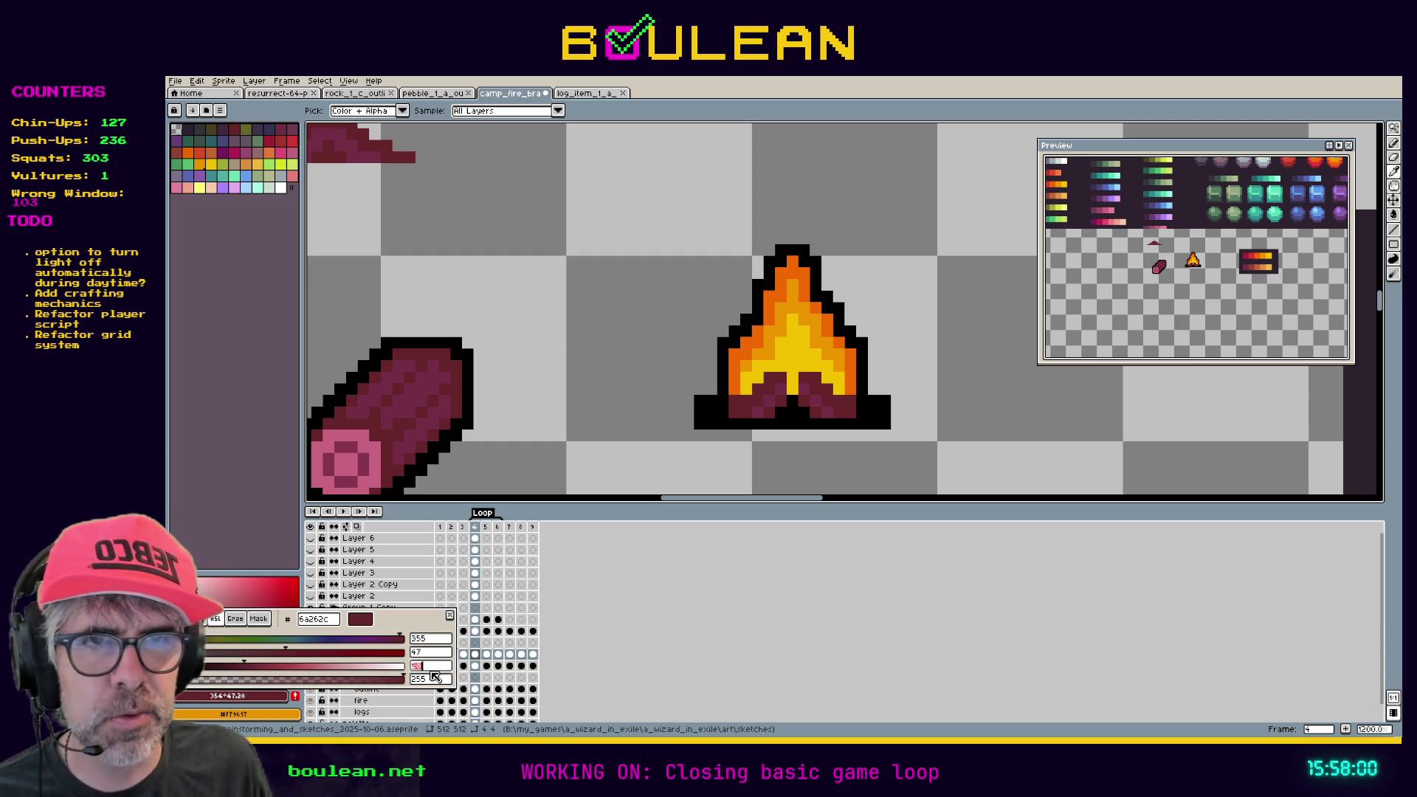
pyautogui.write('3')
pyautogui.press('Return')
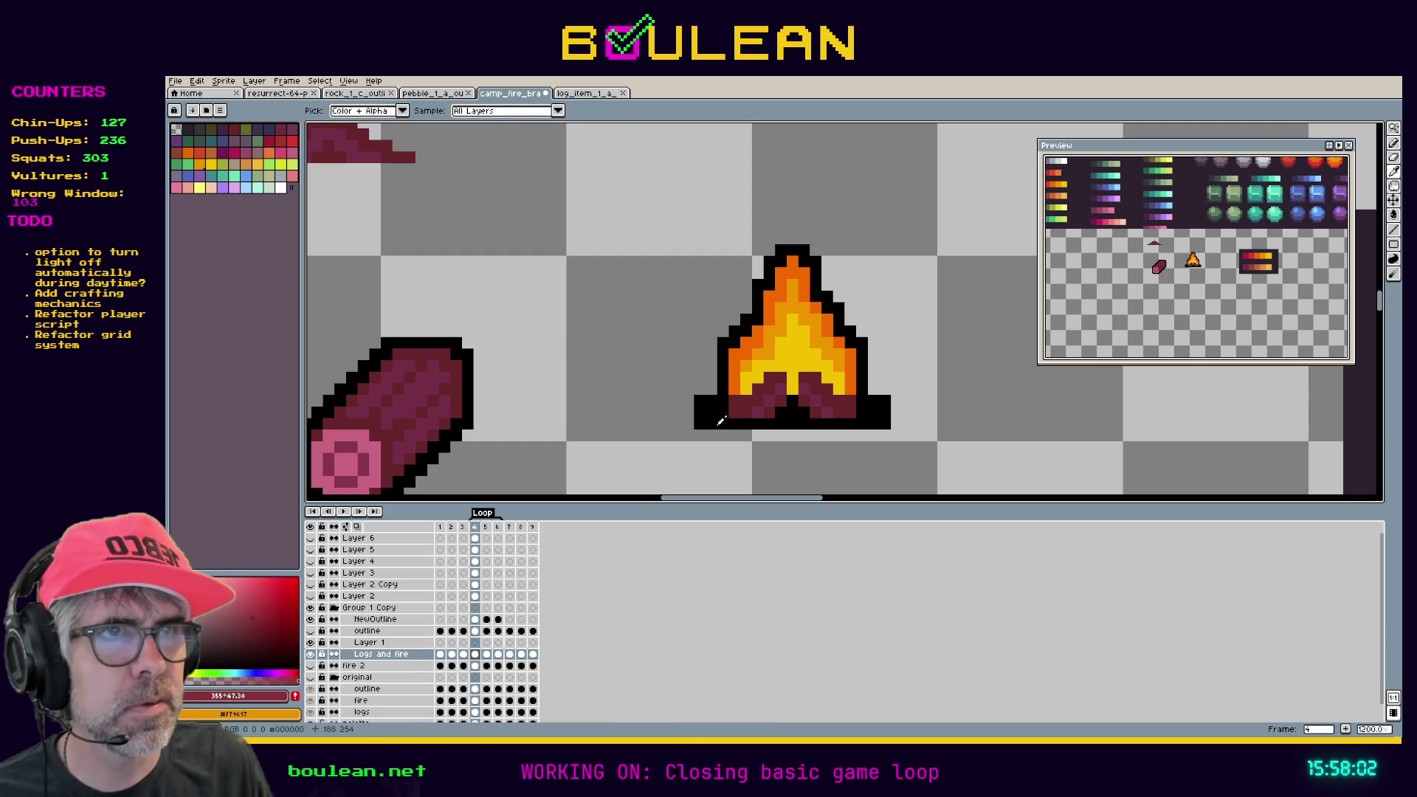
pyautogui.press('b')
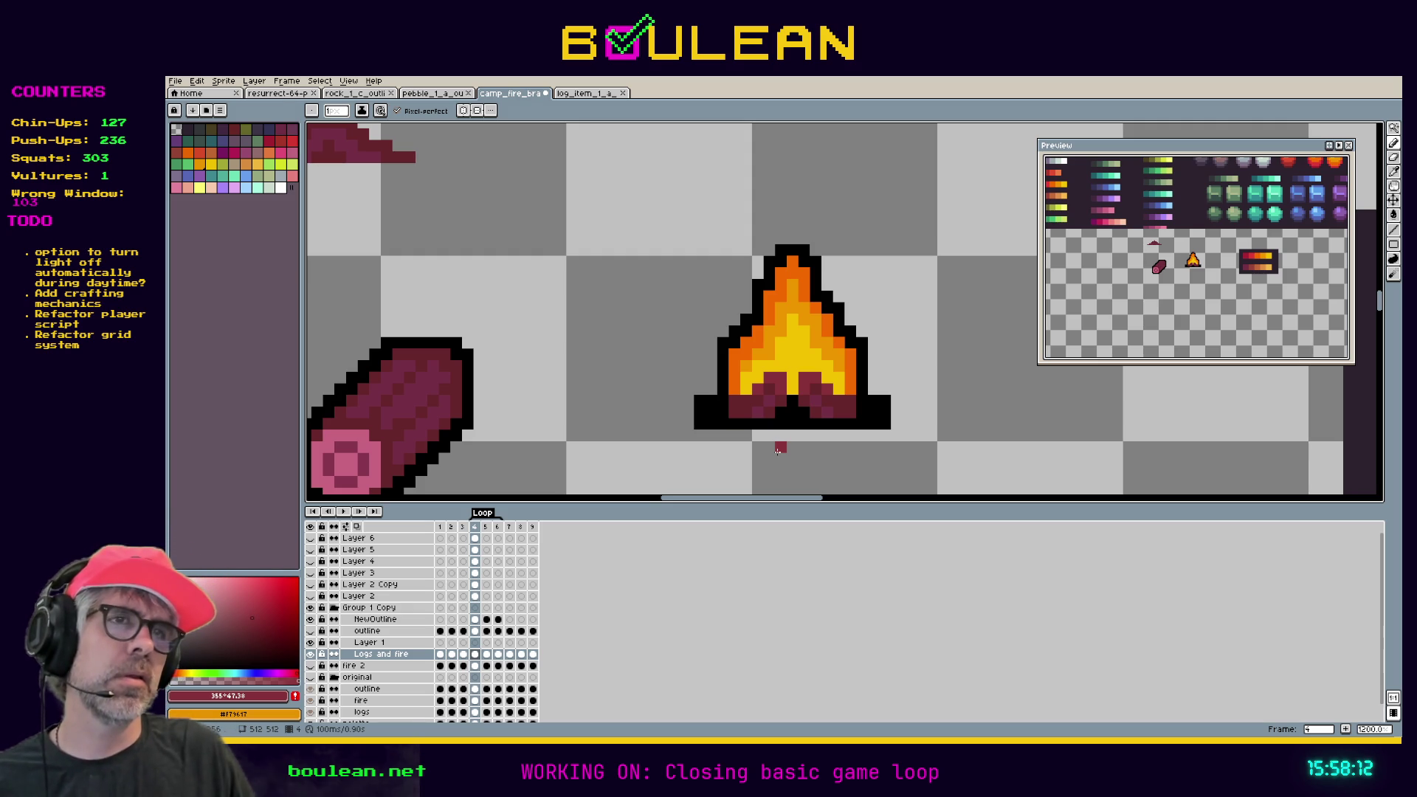
pyautogui.hotkey('ctrl', 'z')
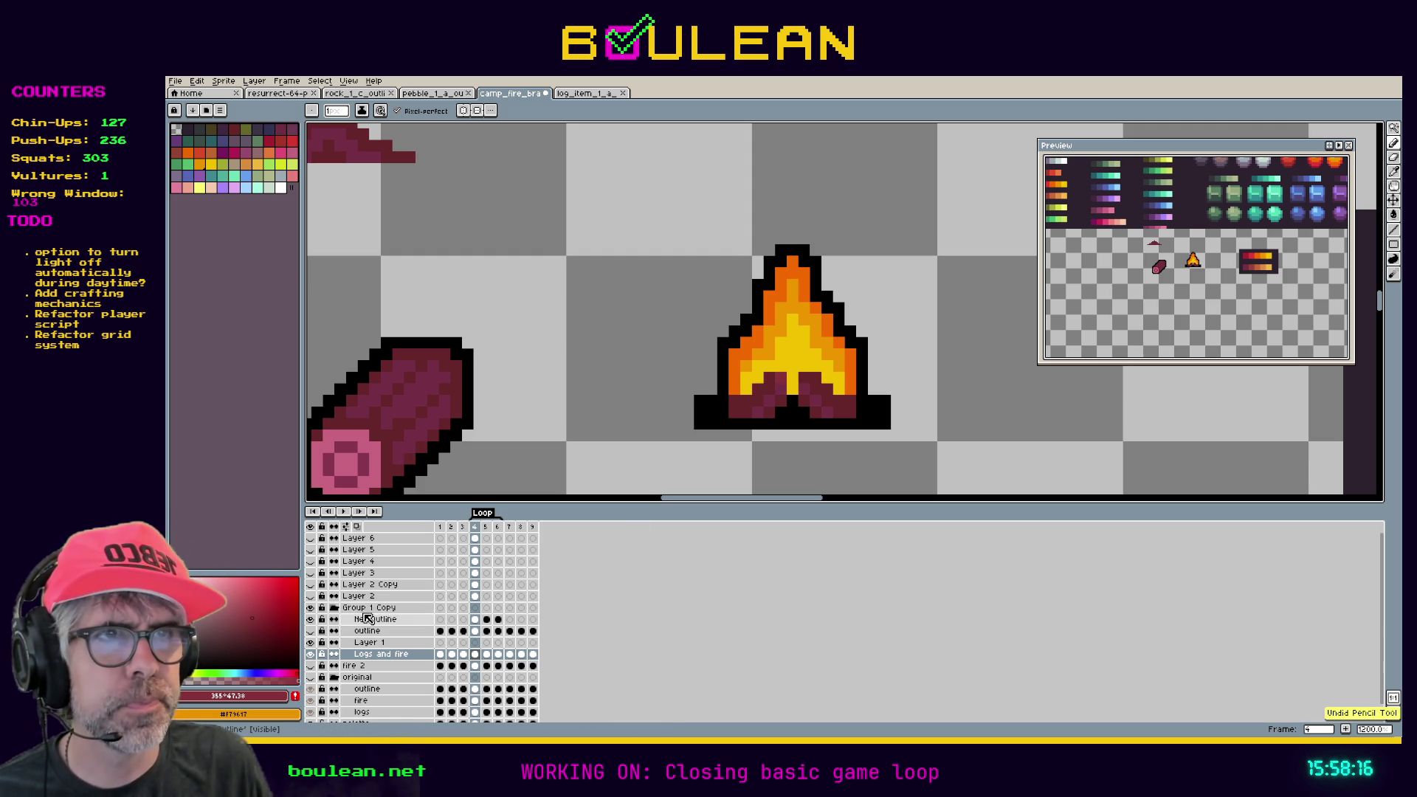
# Sample the base's dark maroon and set its lightness to 30.
pyautogui.press('i')
pyautogui.click(738, 400)
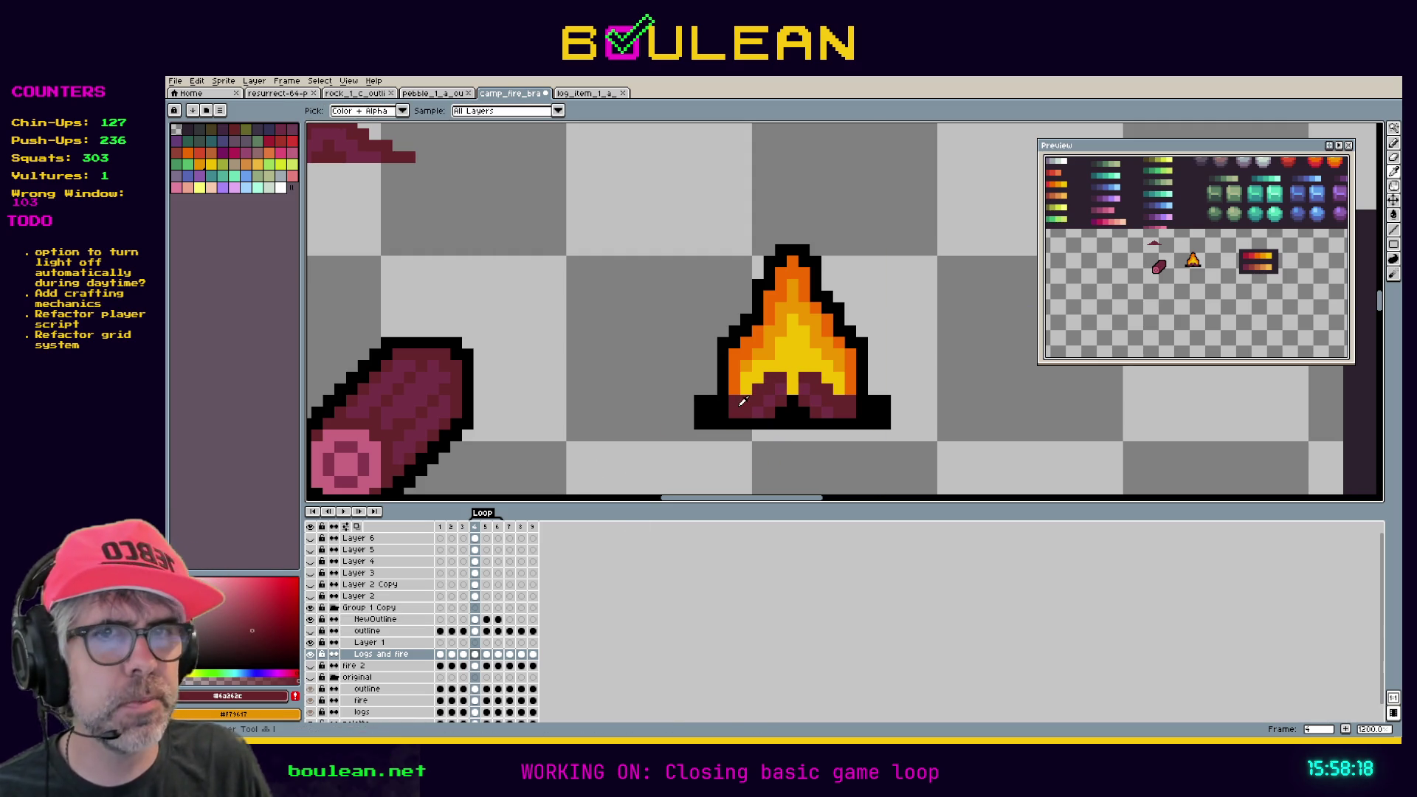
pyautogui.click(258, 695)
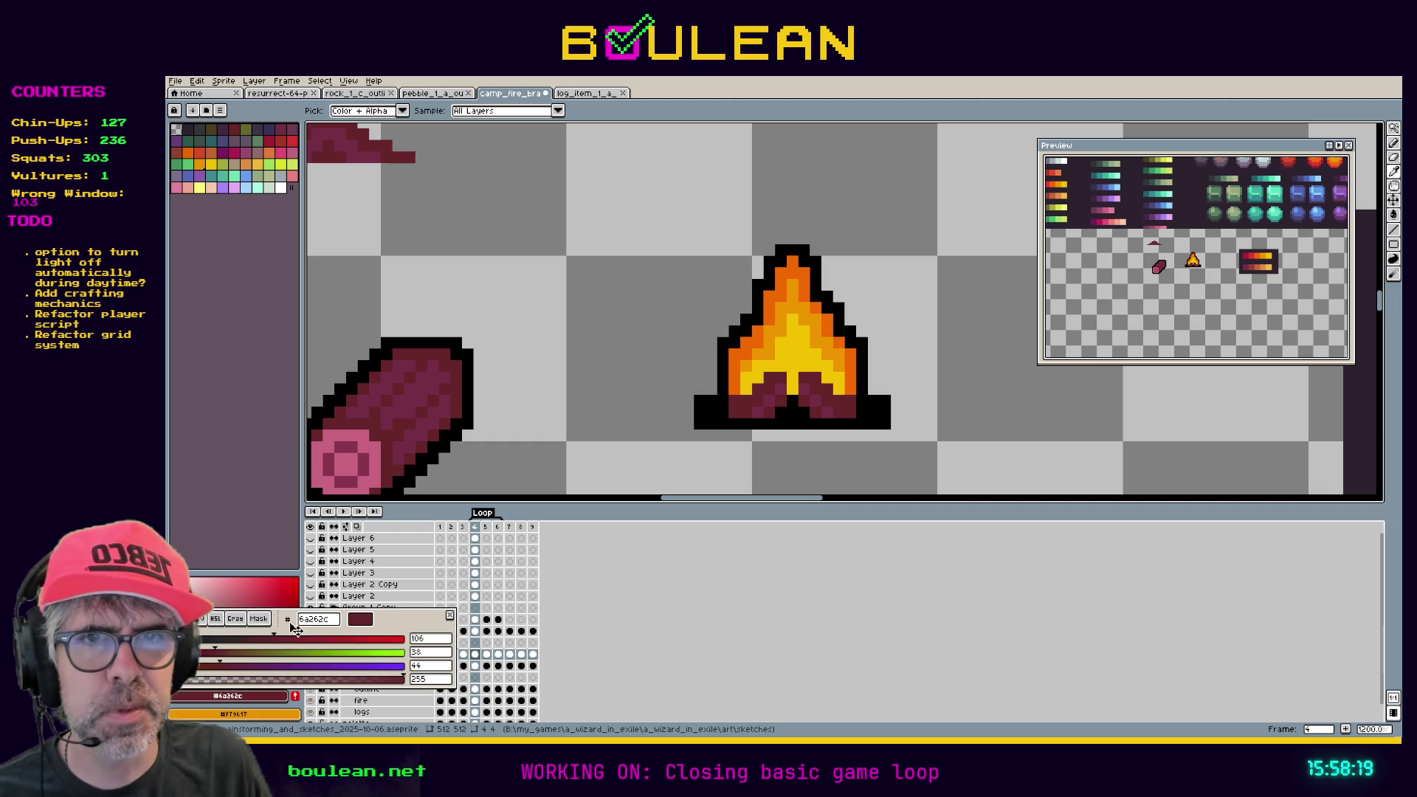
pyautogui.click(216, 619)
pyautogui.click(439, 666)
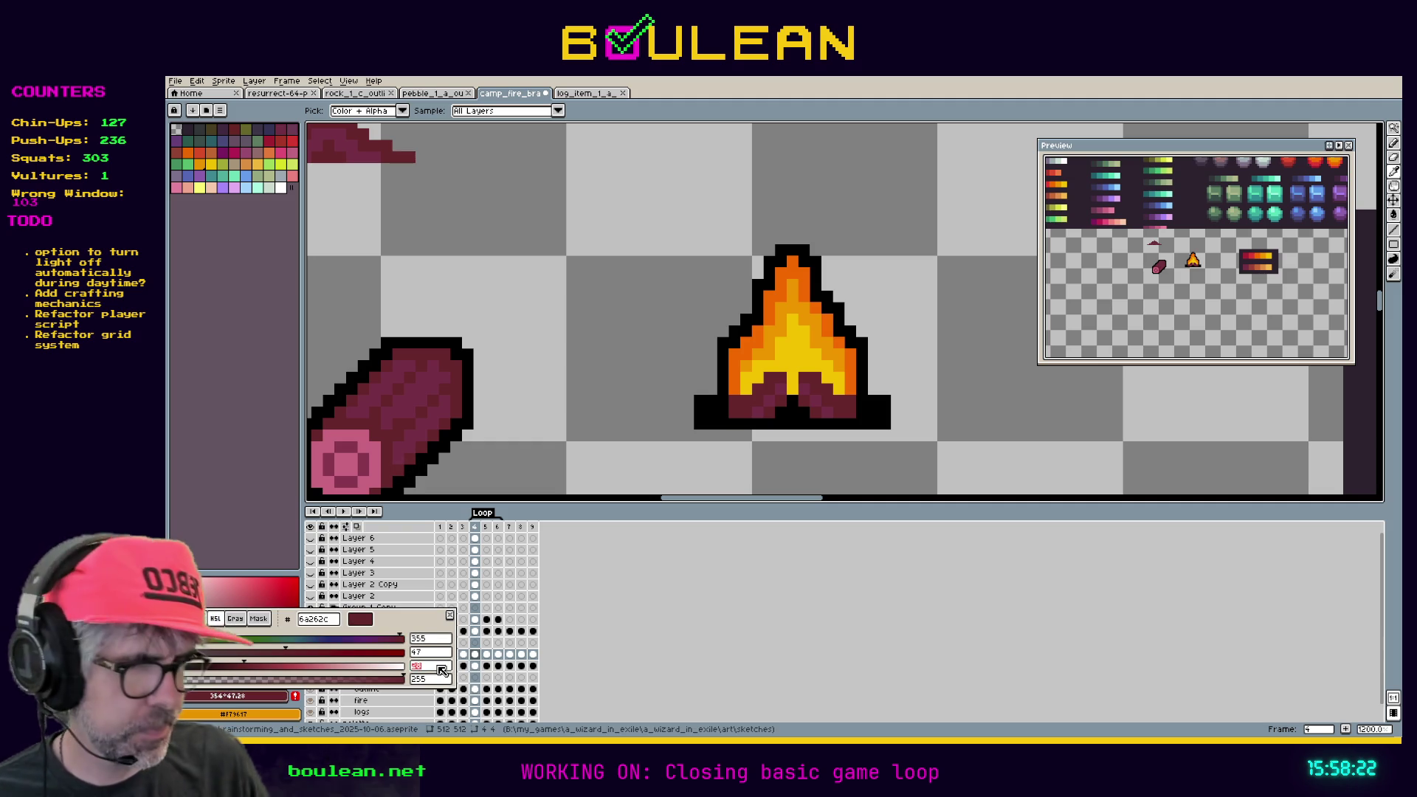
pyautogui.write('30')
pyautogui.press('Return')
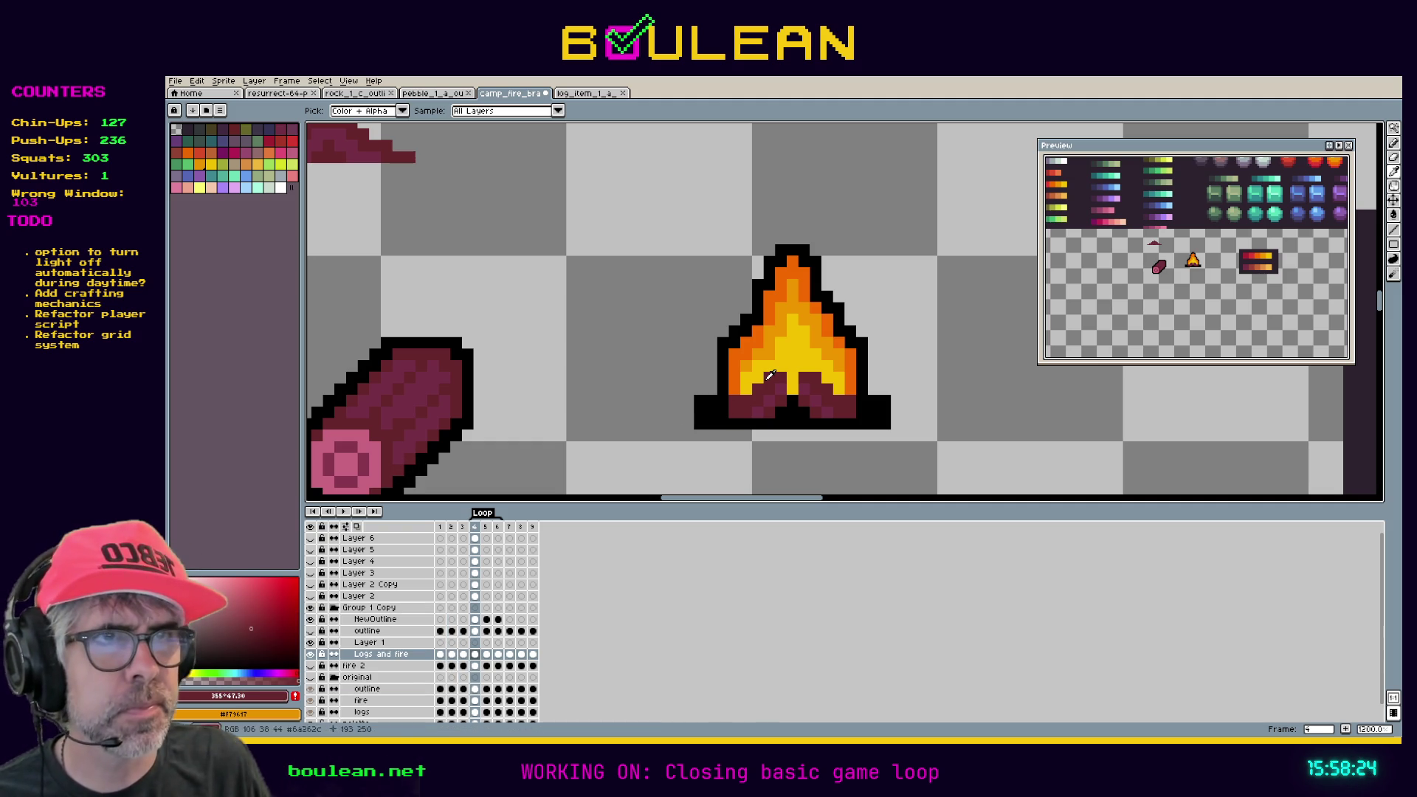
pyautogui.press('b')
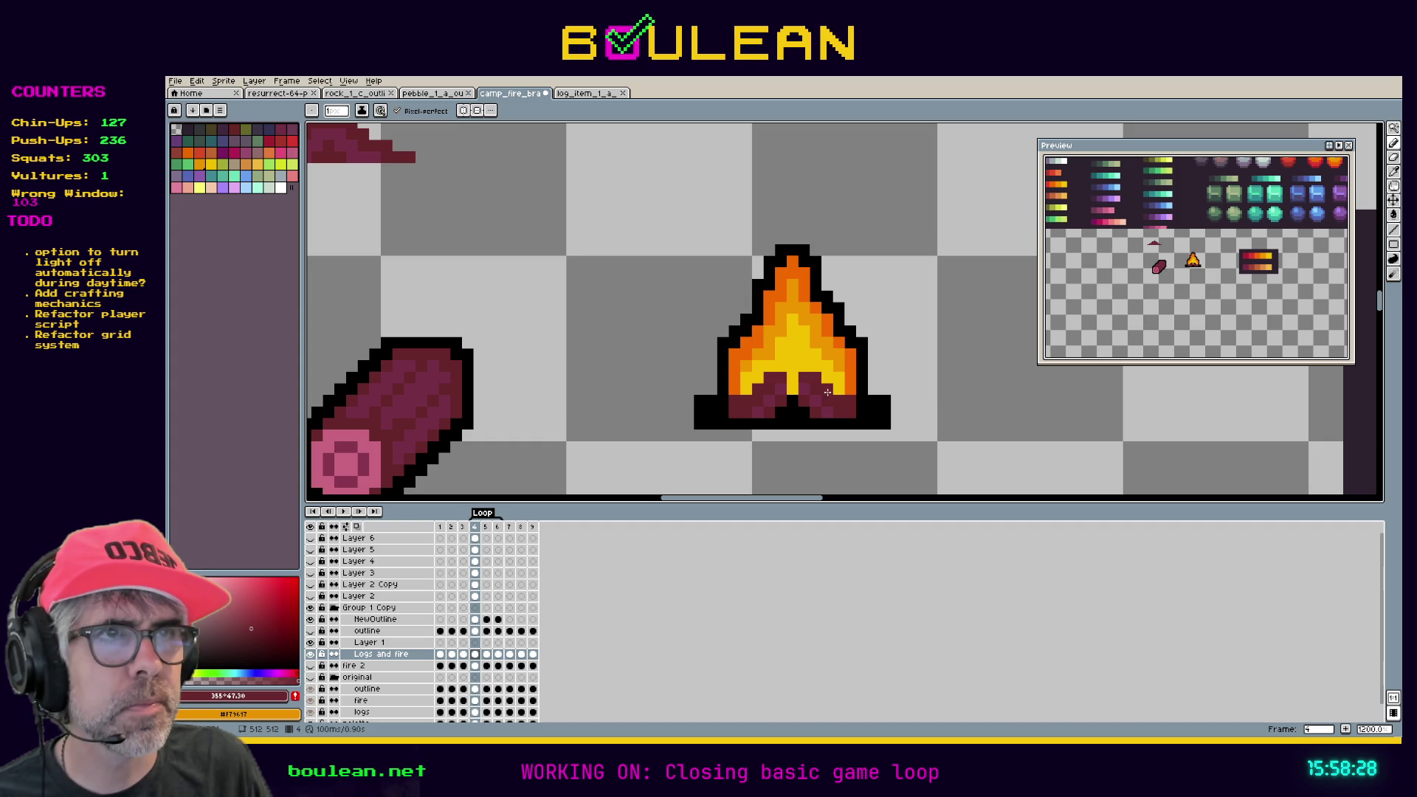
# Raise the maroon's lightness to 32 and resample the log colour from the canvas.
pyautogui.click(236, 695)
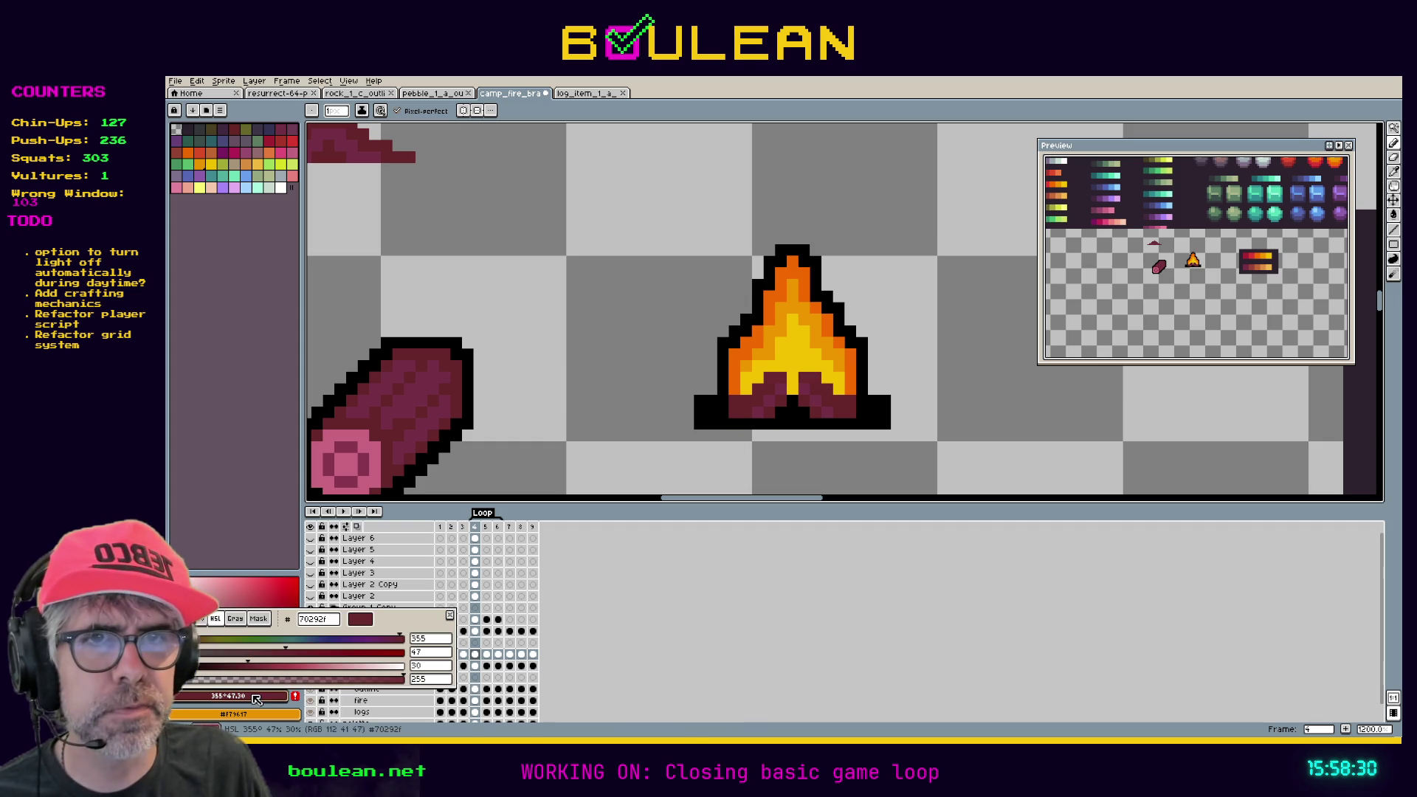
pyautogui.click(435, 667)
pyautogui.write('32')
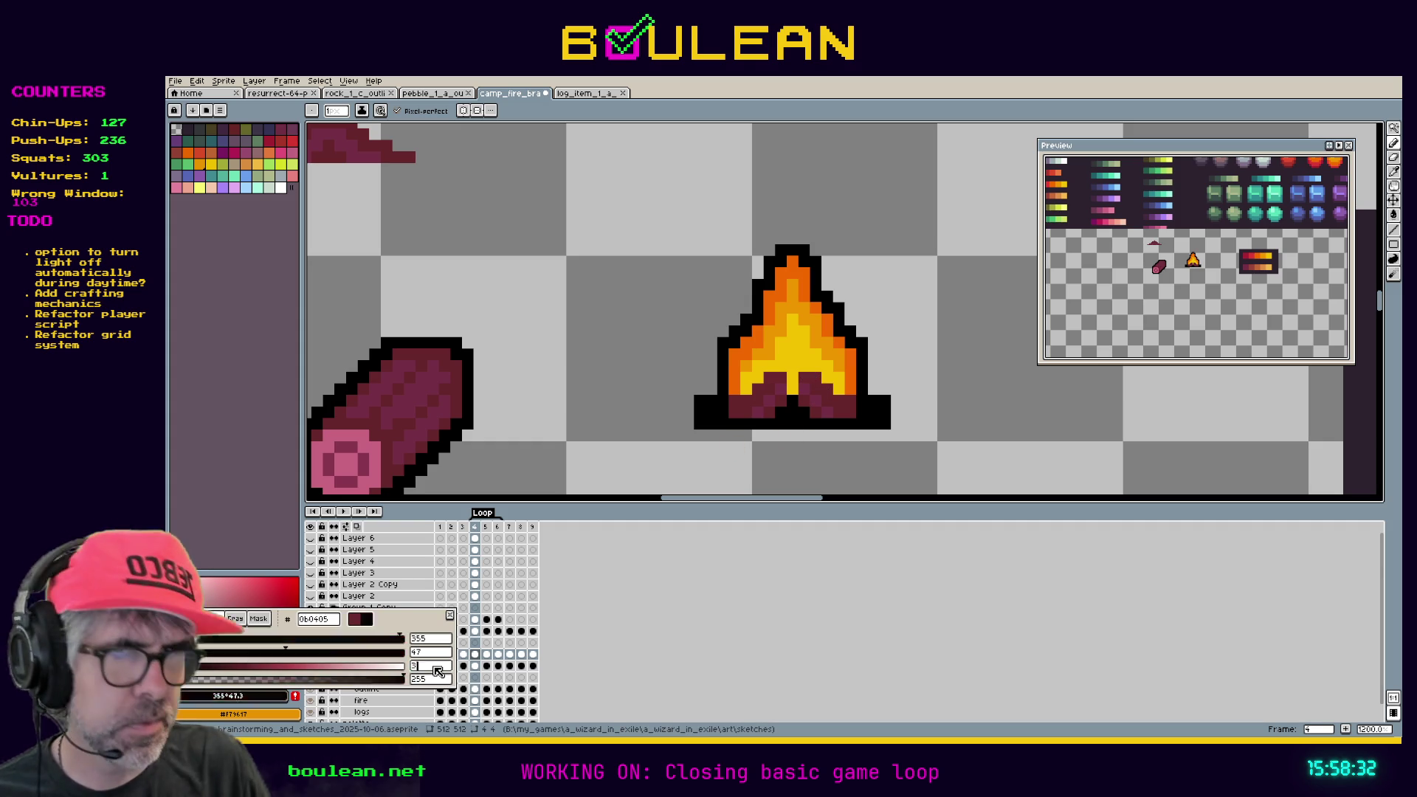
pyautogui.press('Return')
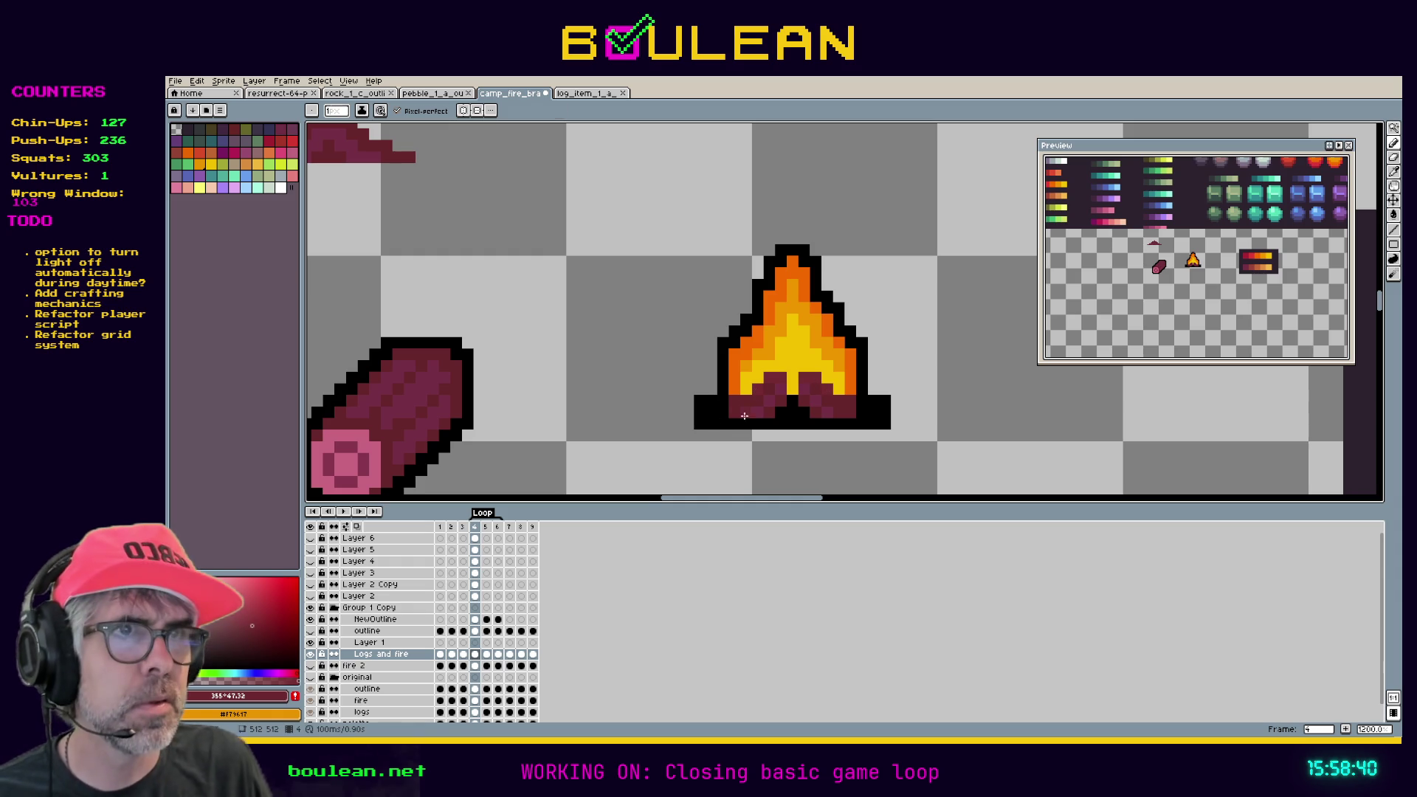
pyautogui.keyDown('alt'); pyautogui.click(831, 414); pyautogui.keyUp('alt')
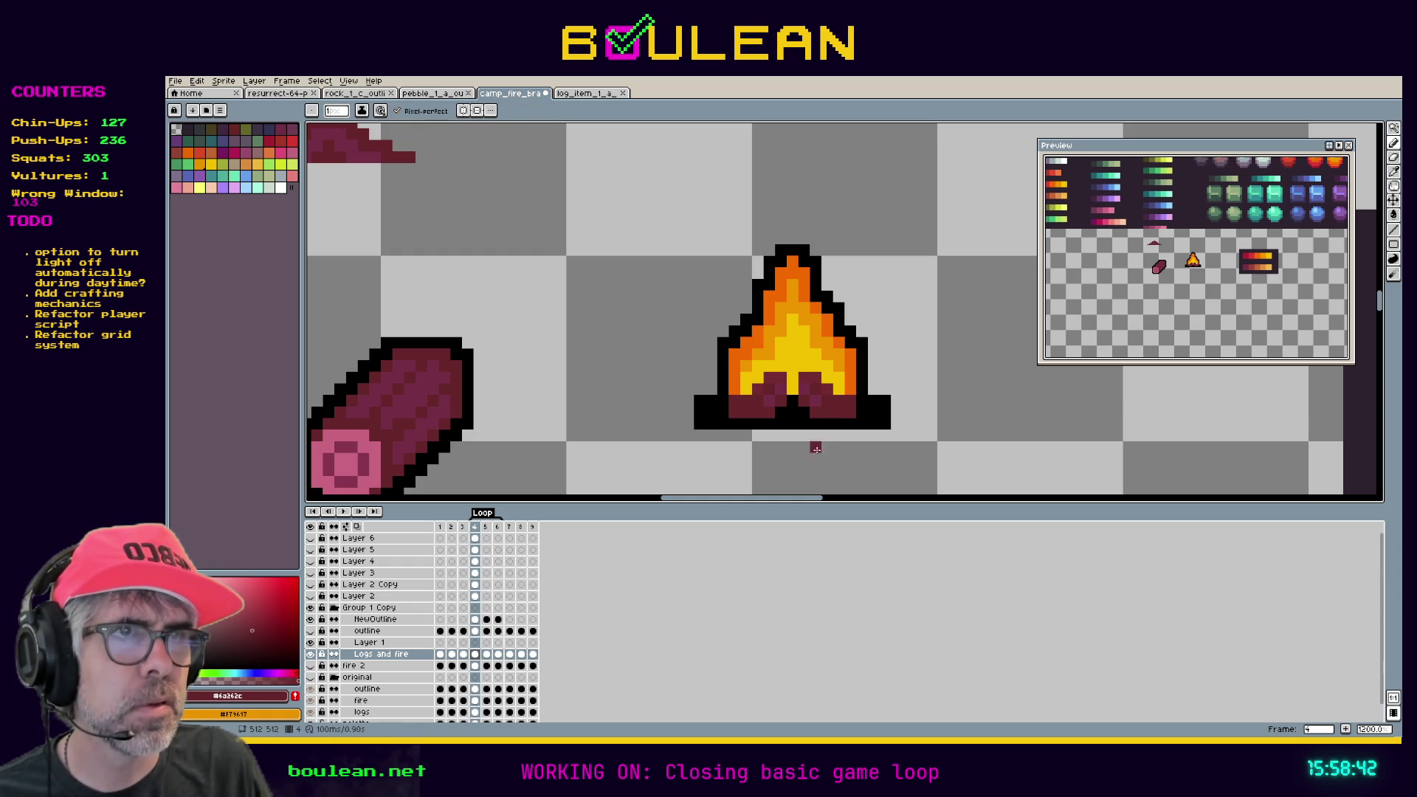
# Paint black down both log ends, then undo four strokes to restore the earlier base.
pyautogui.keyDown('alt'); pyautogui.click(739, 418); pyautogui.keyUp('alt')
pyautogui.moveTo(734, 413); pyautogui.dragTo(734, 401)
pyautogui.moveTo(851, 413); pyautogui.dragTo(850, 399)
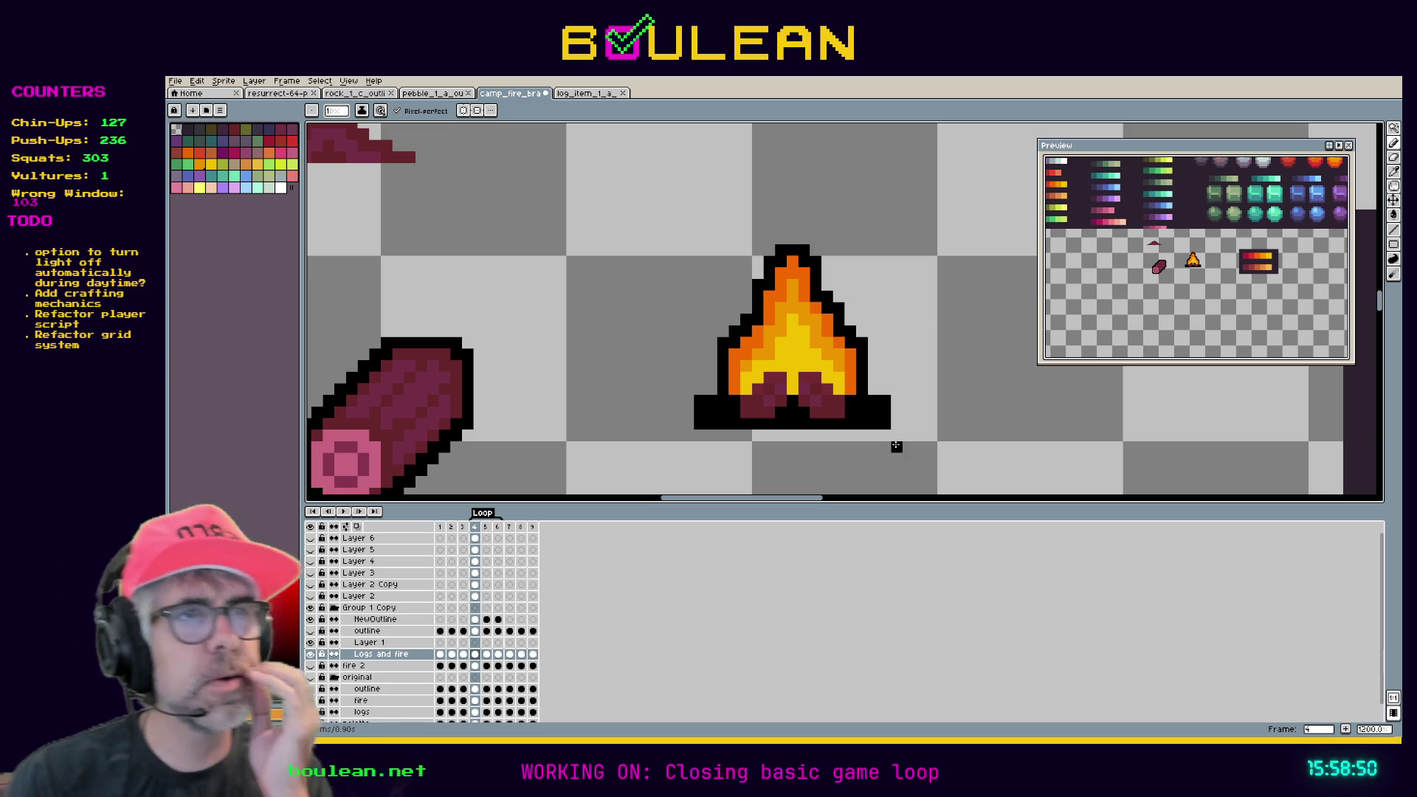
pyautogui.hotkey('ctrl', 'z')
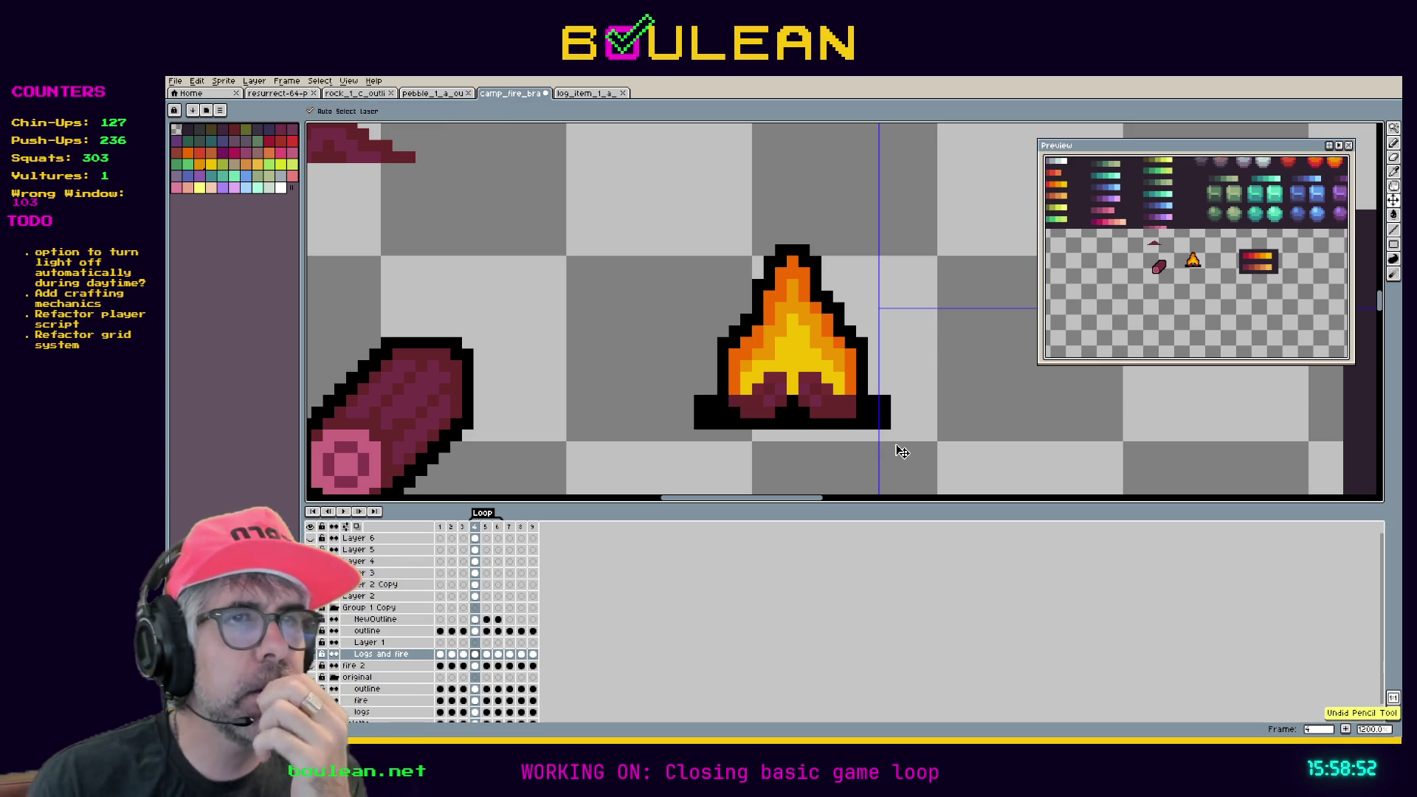
pyautogui.hotkey('ctrl', 'z')
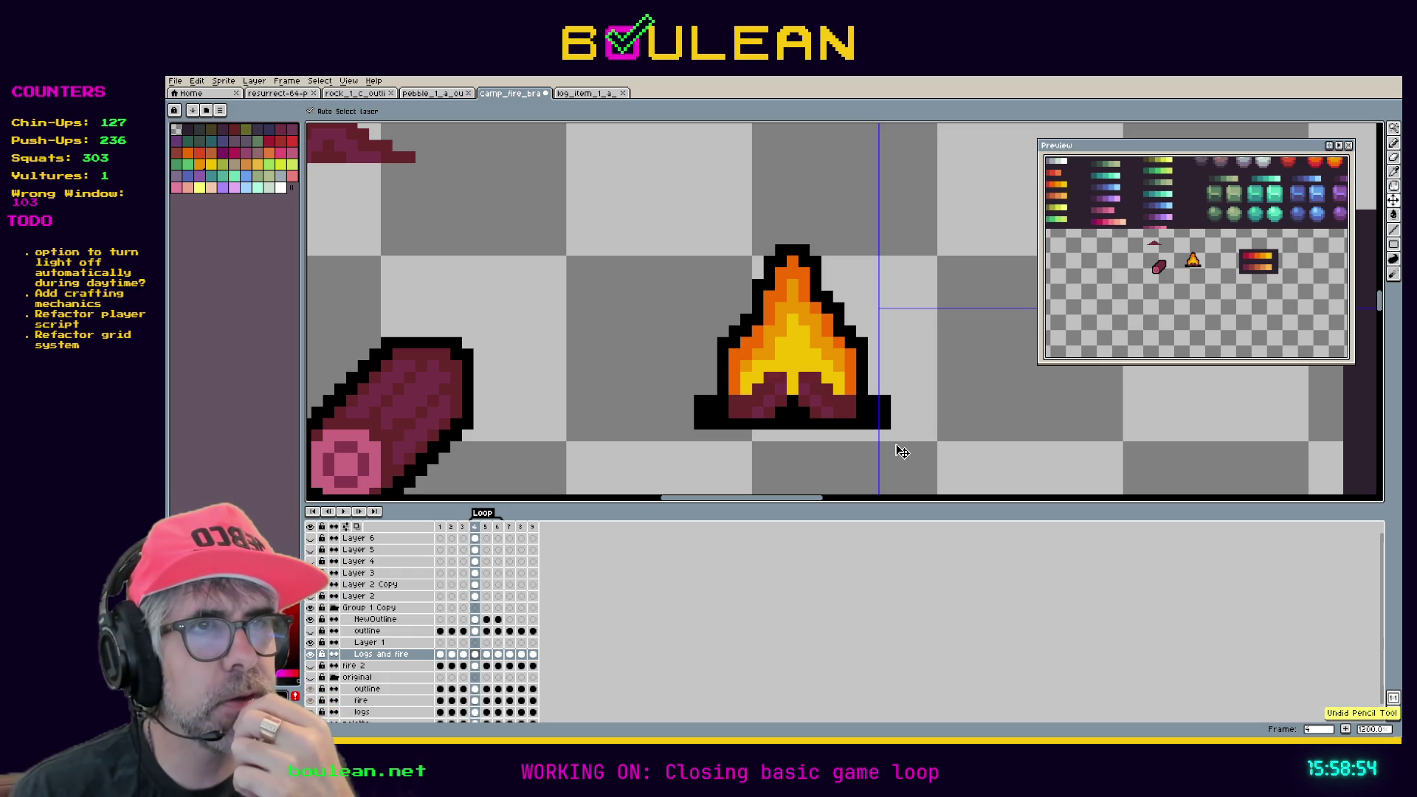
pyautogui.hotkey('ctrl', 'z')
pyautogui.hotkey('ctrl', 'z')
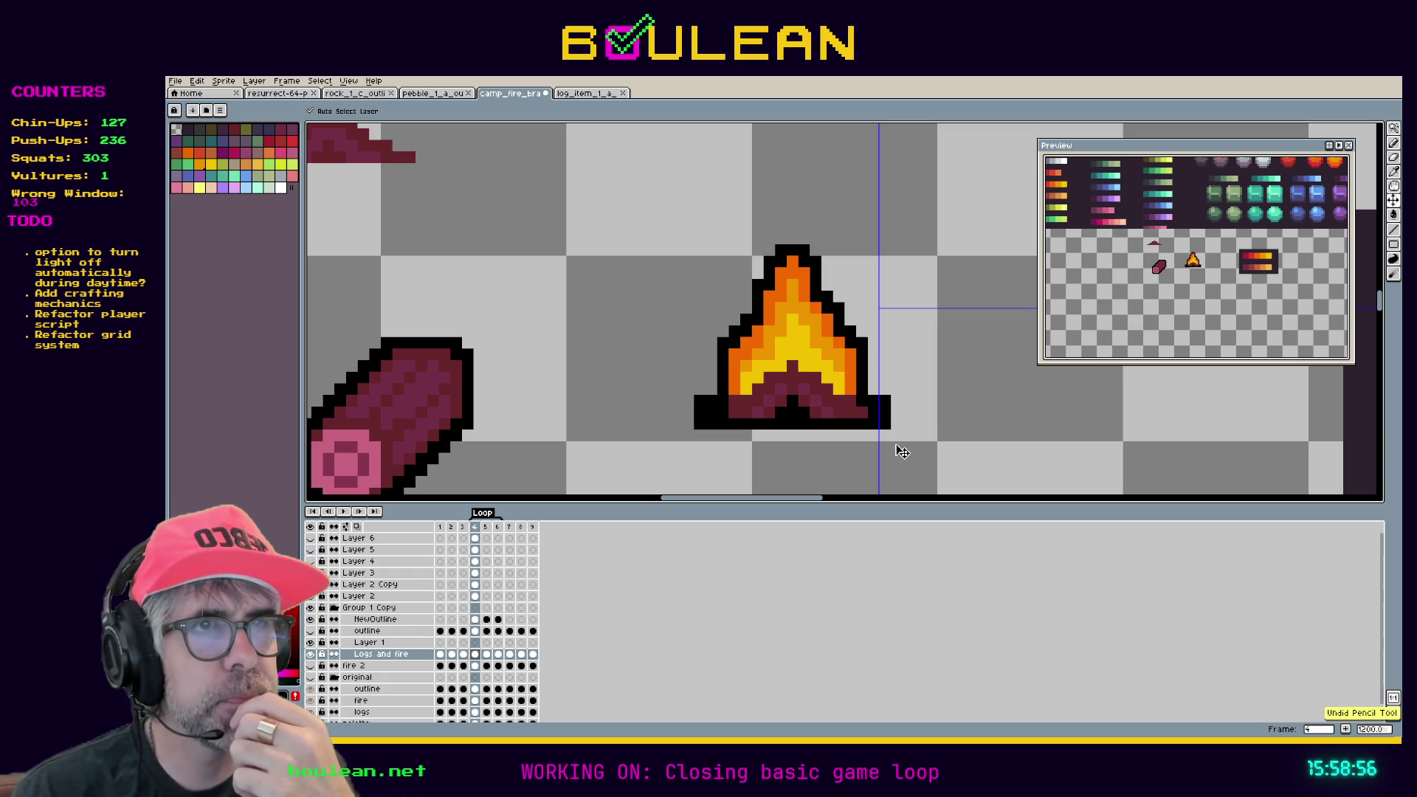
pyautogui.hotkey('ctrl', 'z')
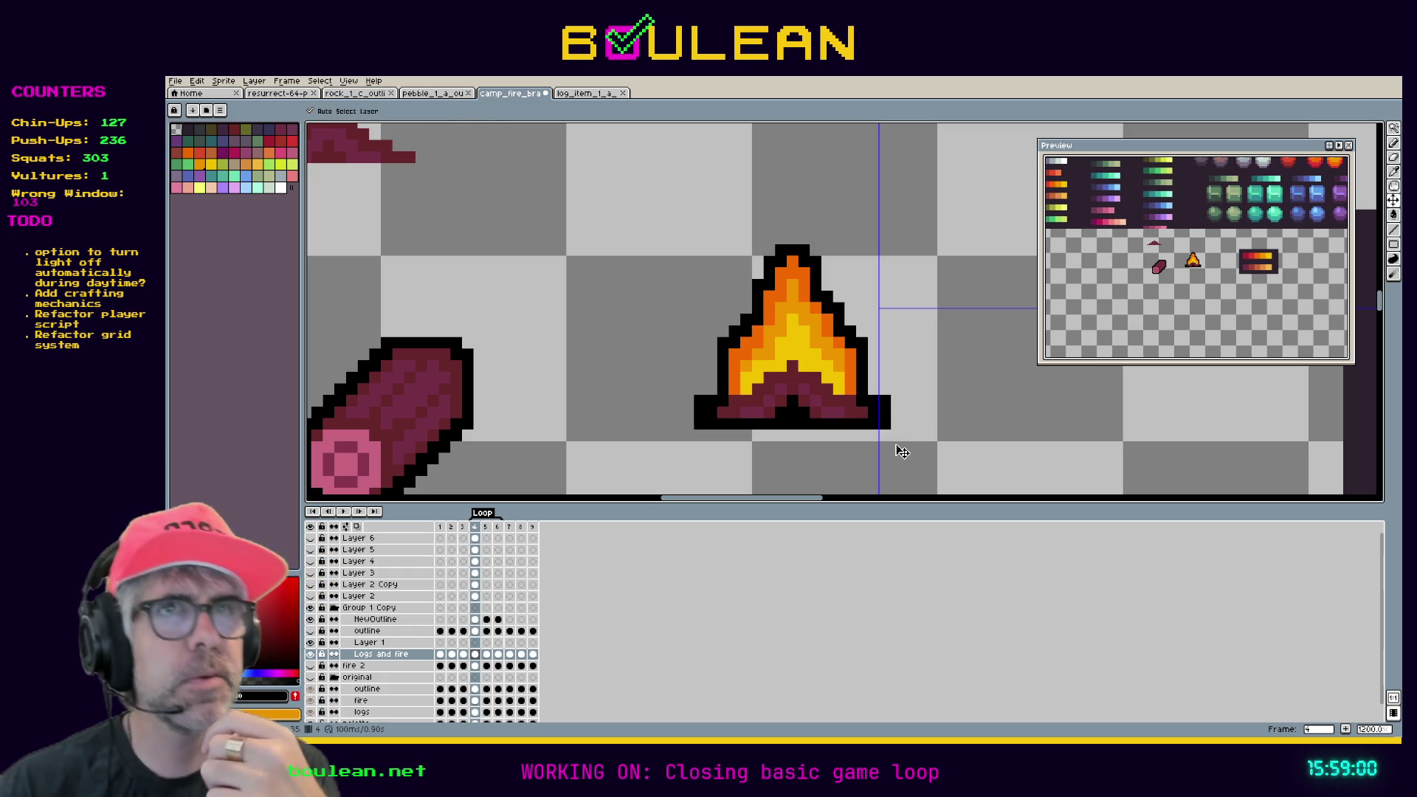
pyautogui.press('b')
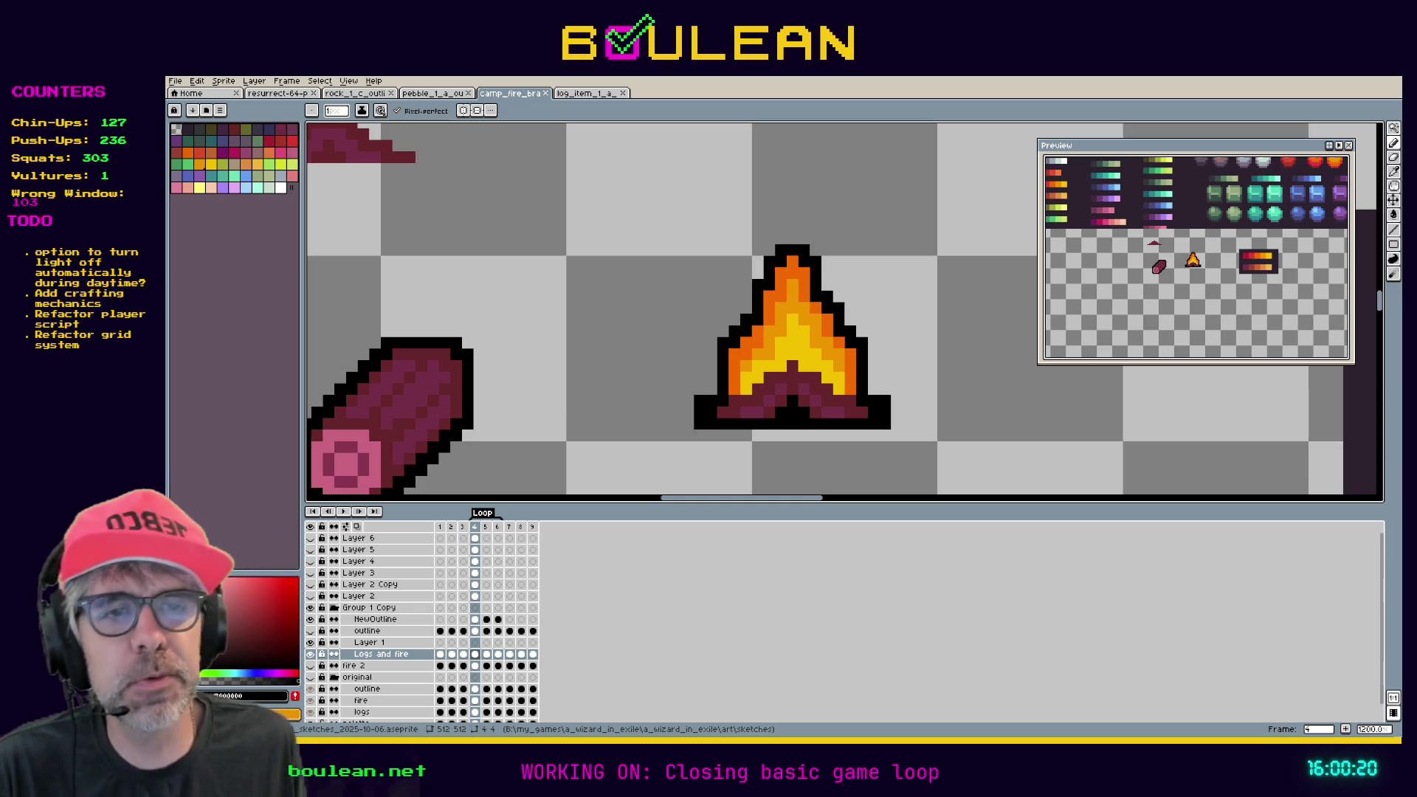
pyautogui.click(344, 512)
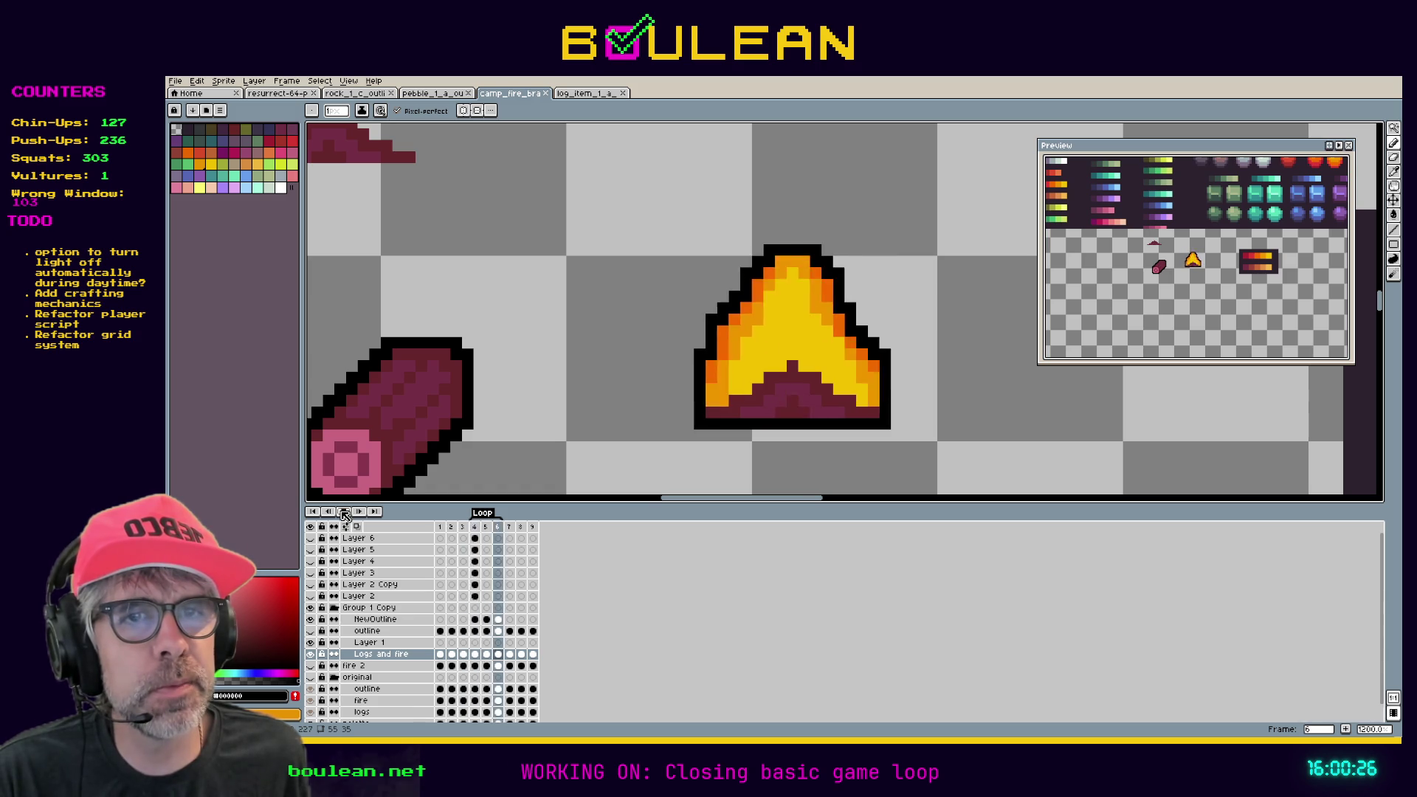
# Stop playback, go to frame 6 and paint a small black notch at the flame's bottom centre.
pyautogui.click(344, 512)
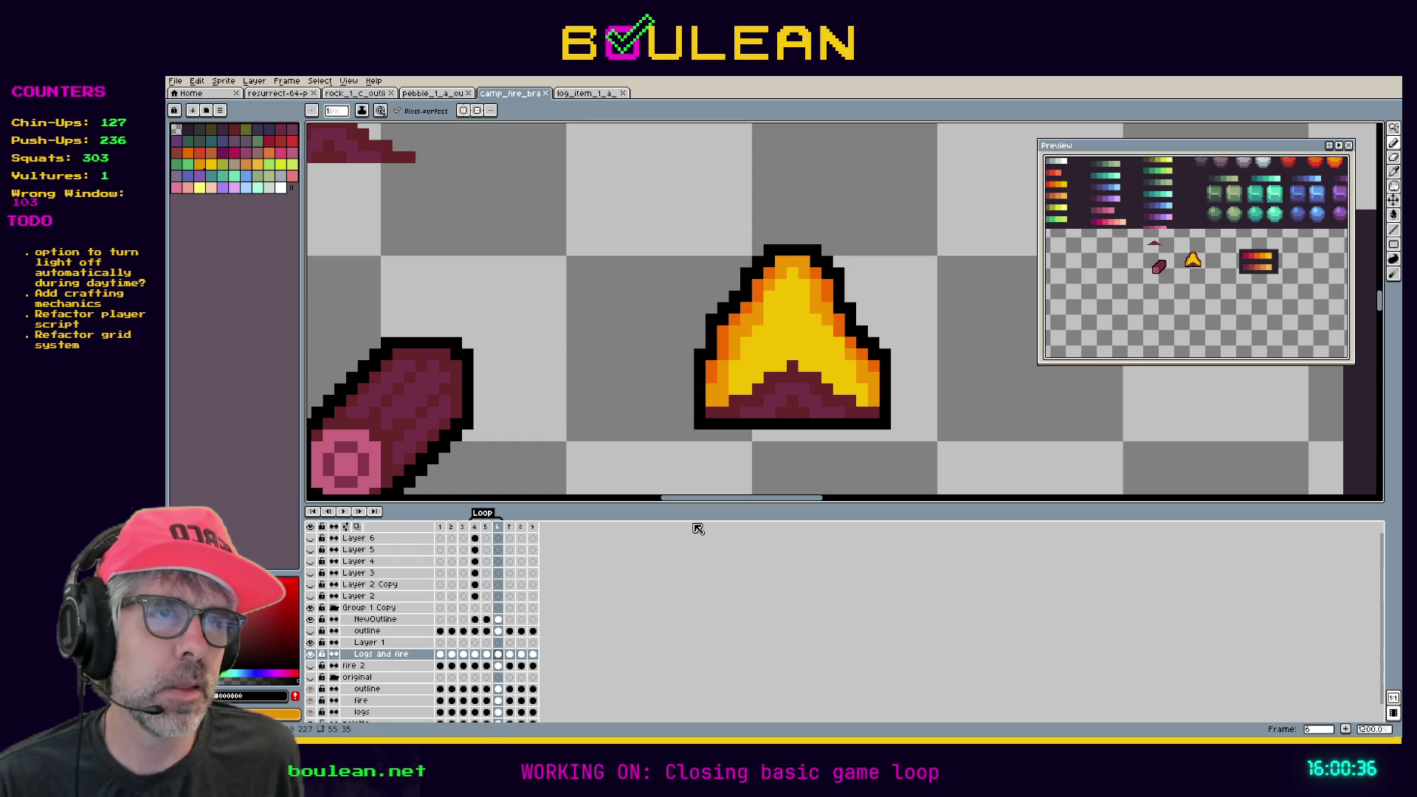
pyautogui.press('Return')
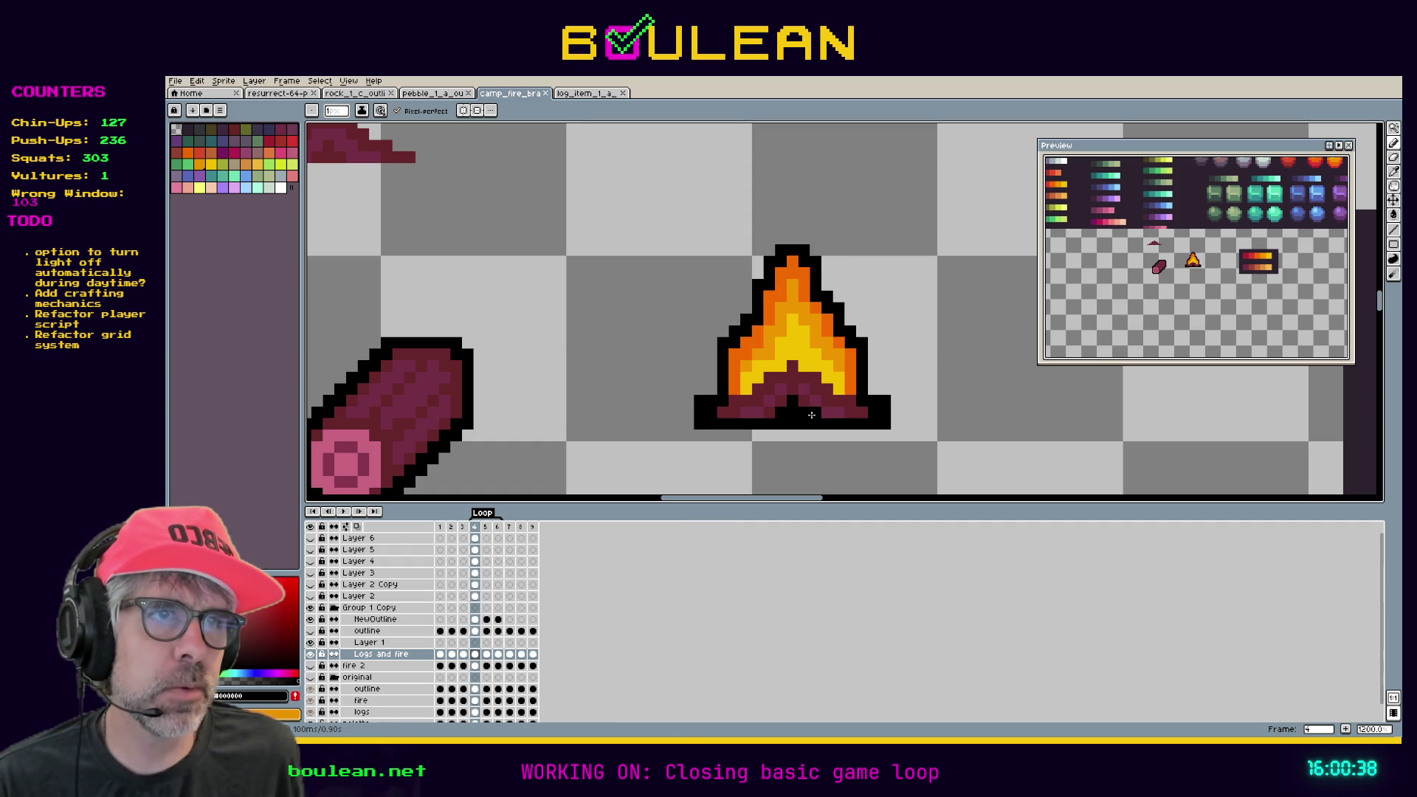
pyautogui.press('Right')
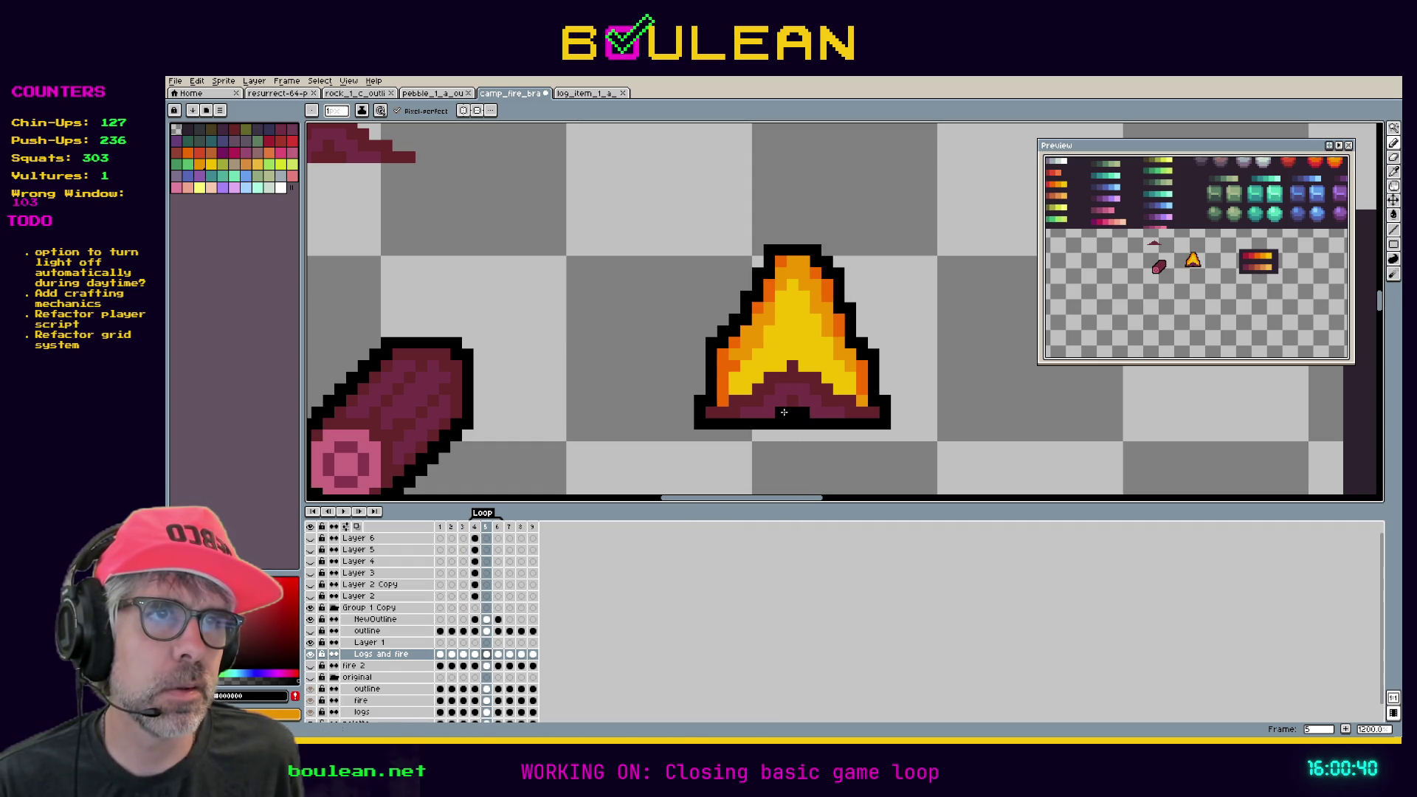
pyautogui.press('Right')
pyautogui.click(790, 411)
pyautogui.click(792, 400)
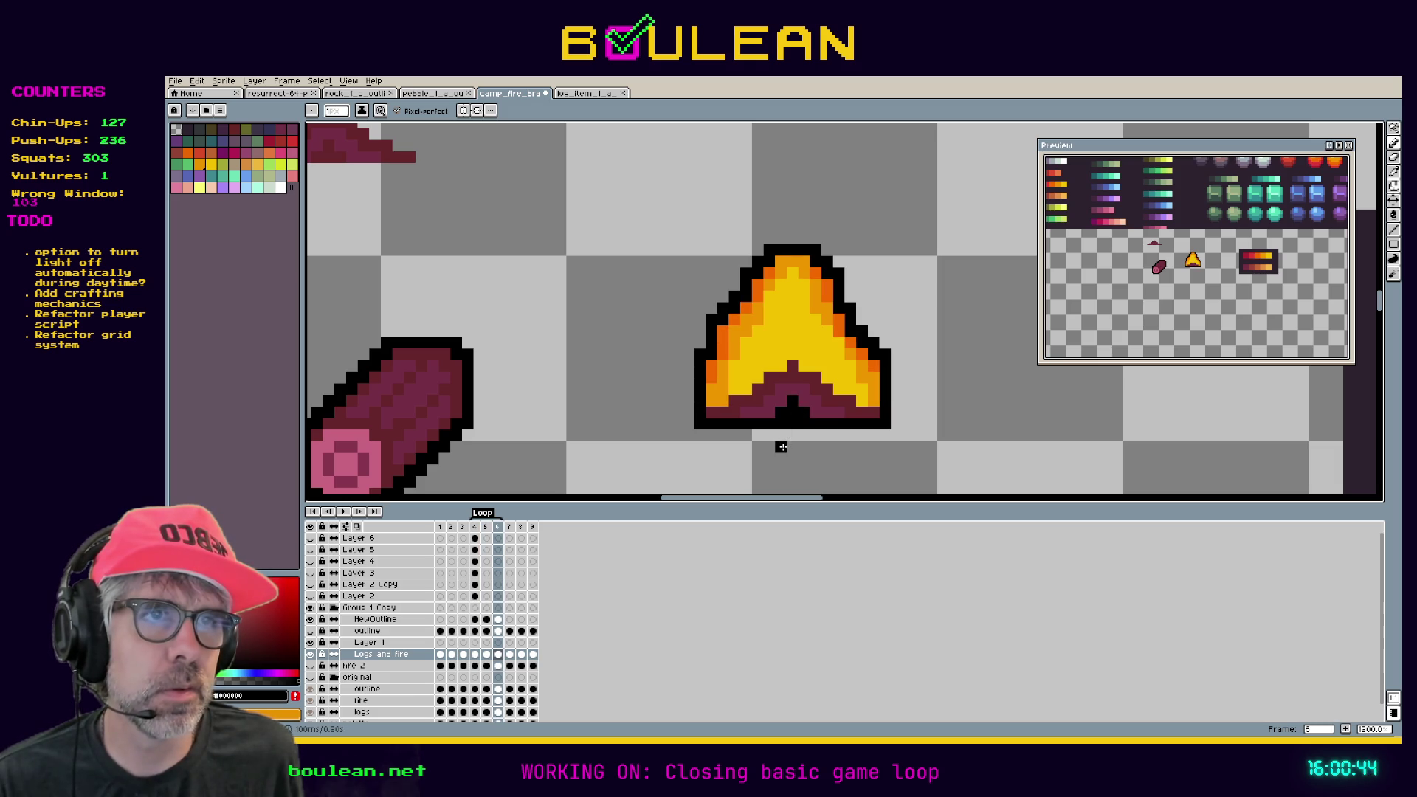
# Darken the sampled maroon to lightness 25 and repaint the log area with it.
pyautogui.press('i')
pyautogui.click(746, 399)
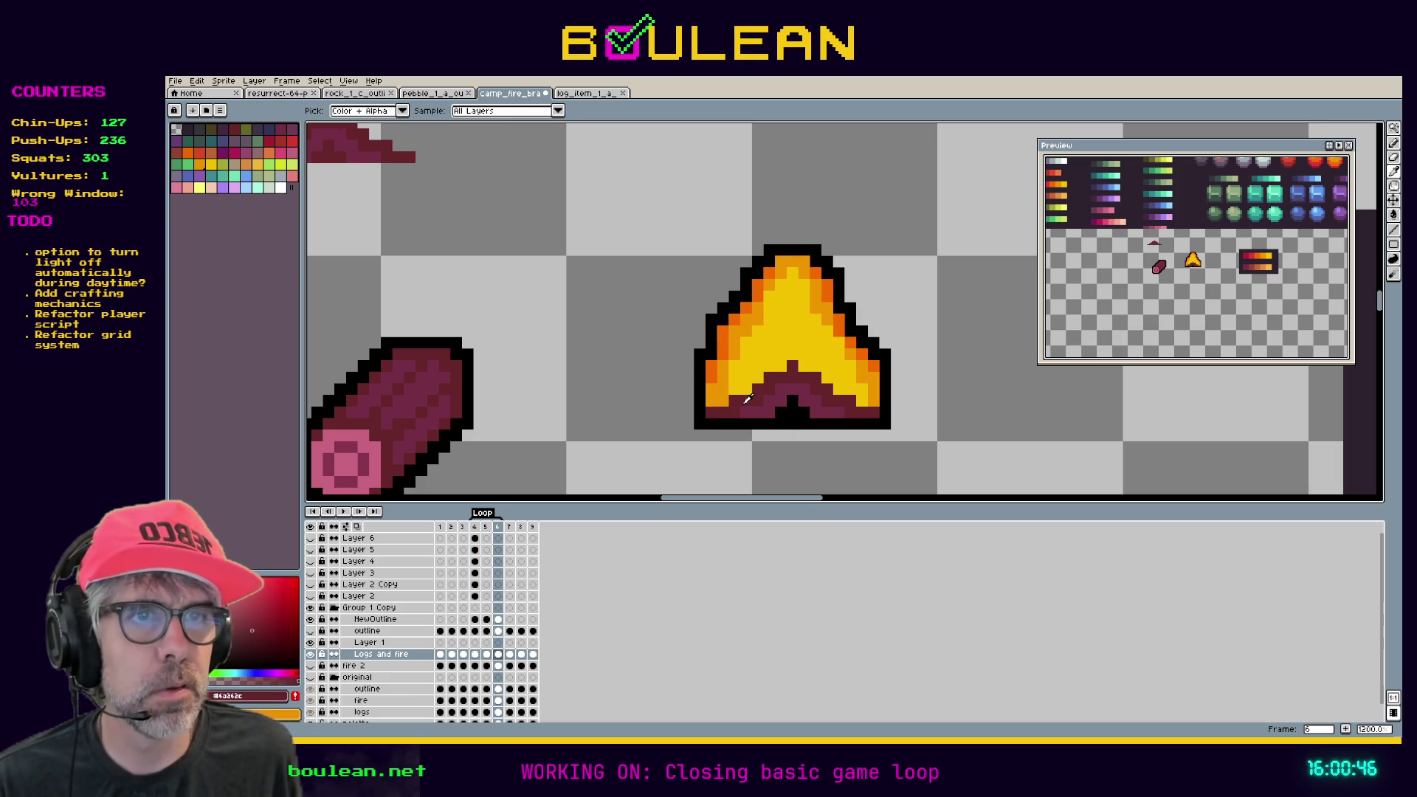
pyautogui.click(251, 696)
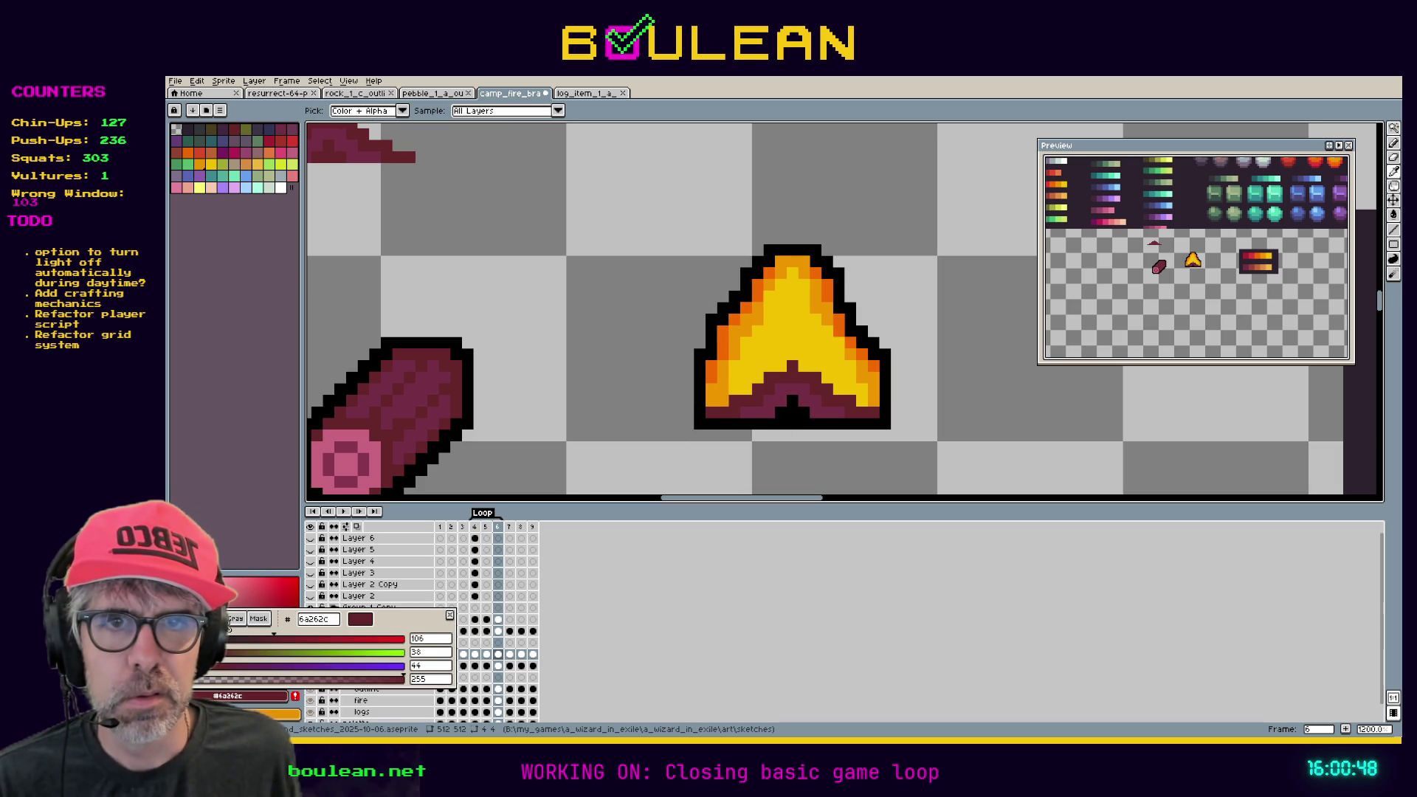
pyautogui.click(224, 622)
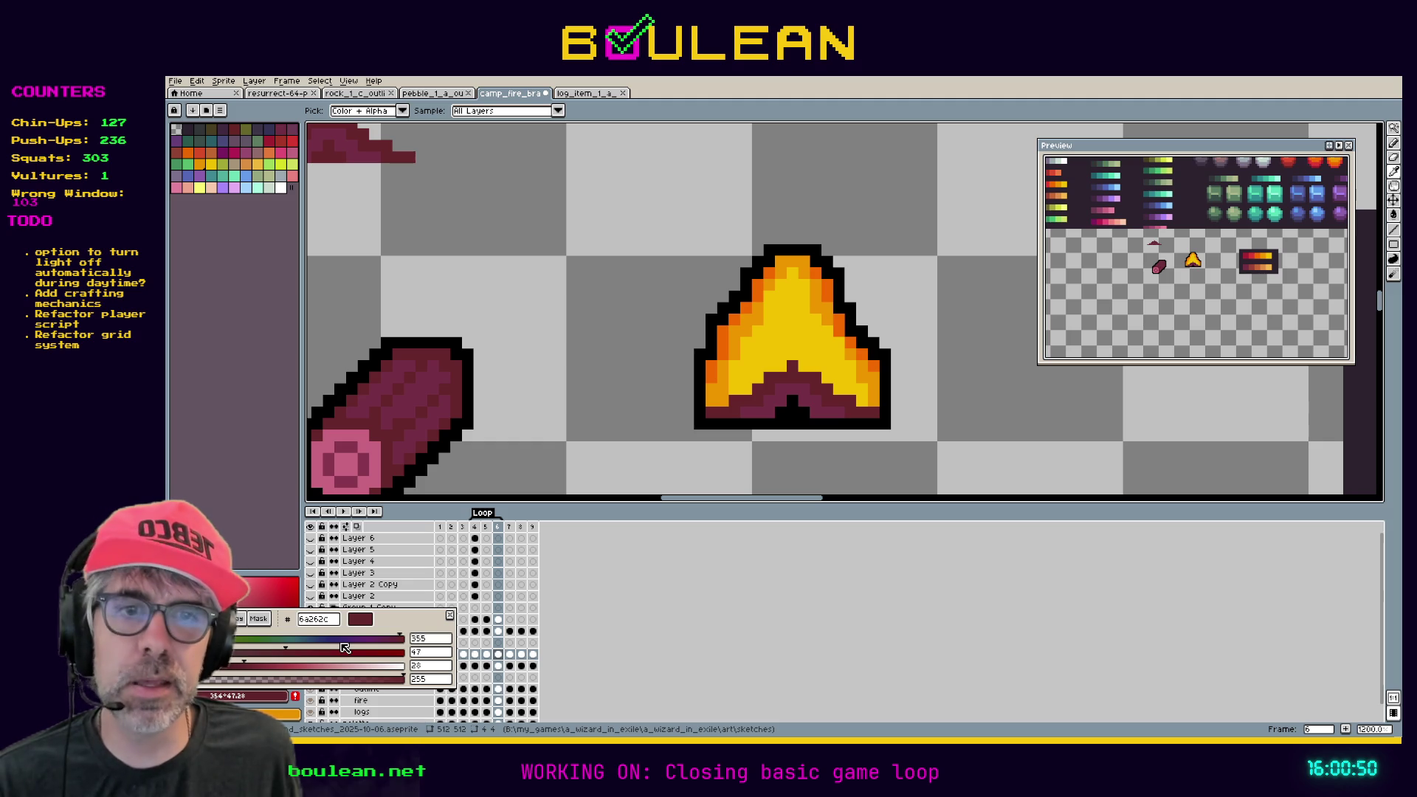
pyautogui.click(434, 668)
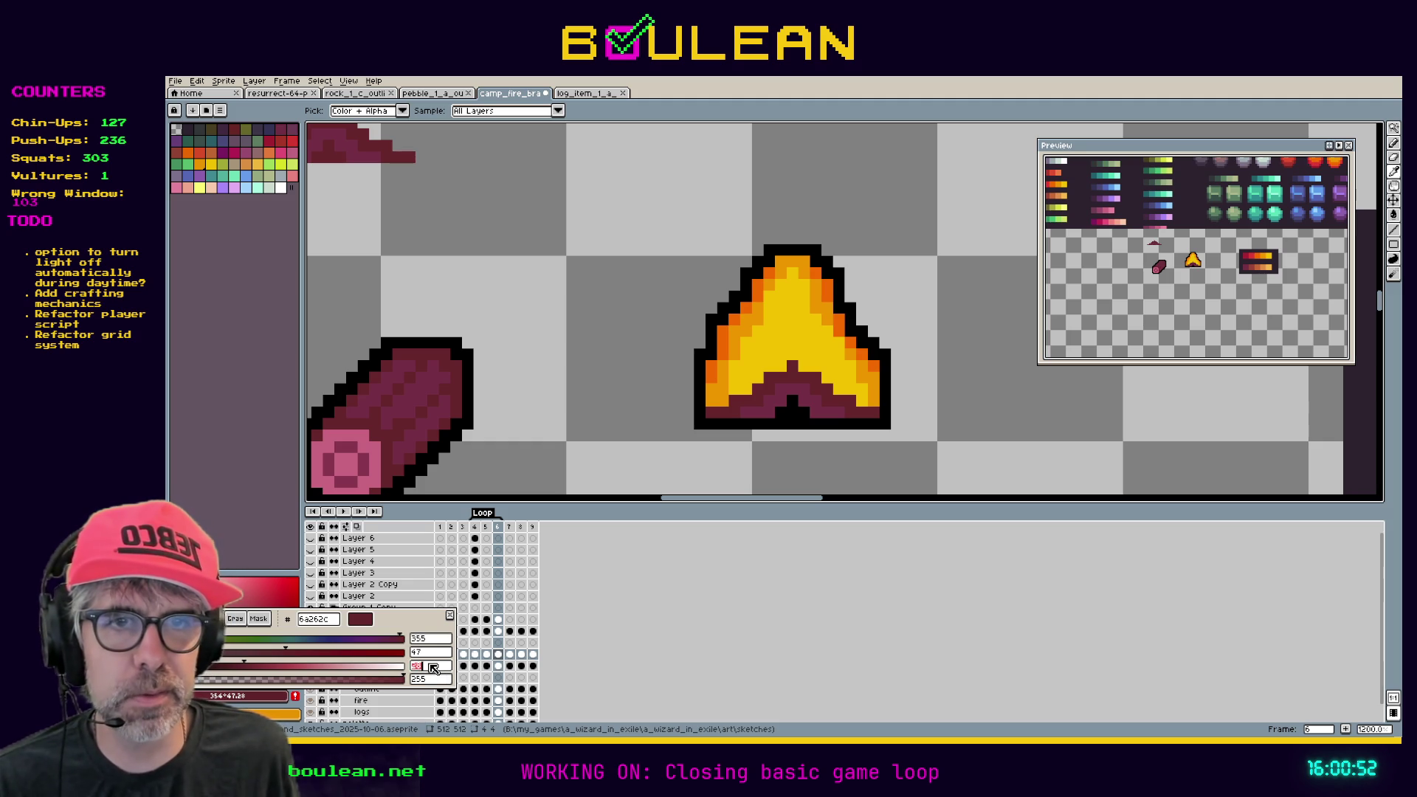
pyautogui.write('25')
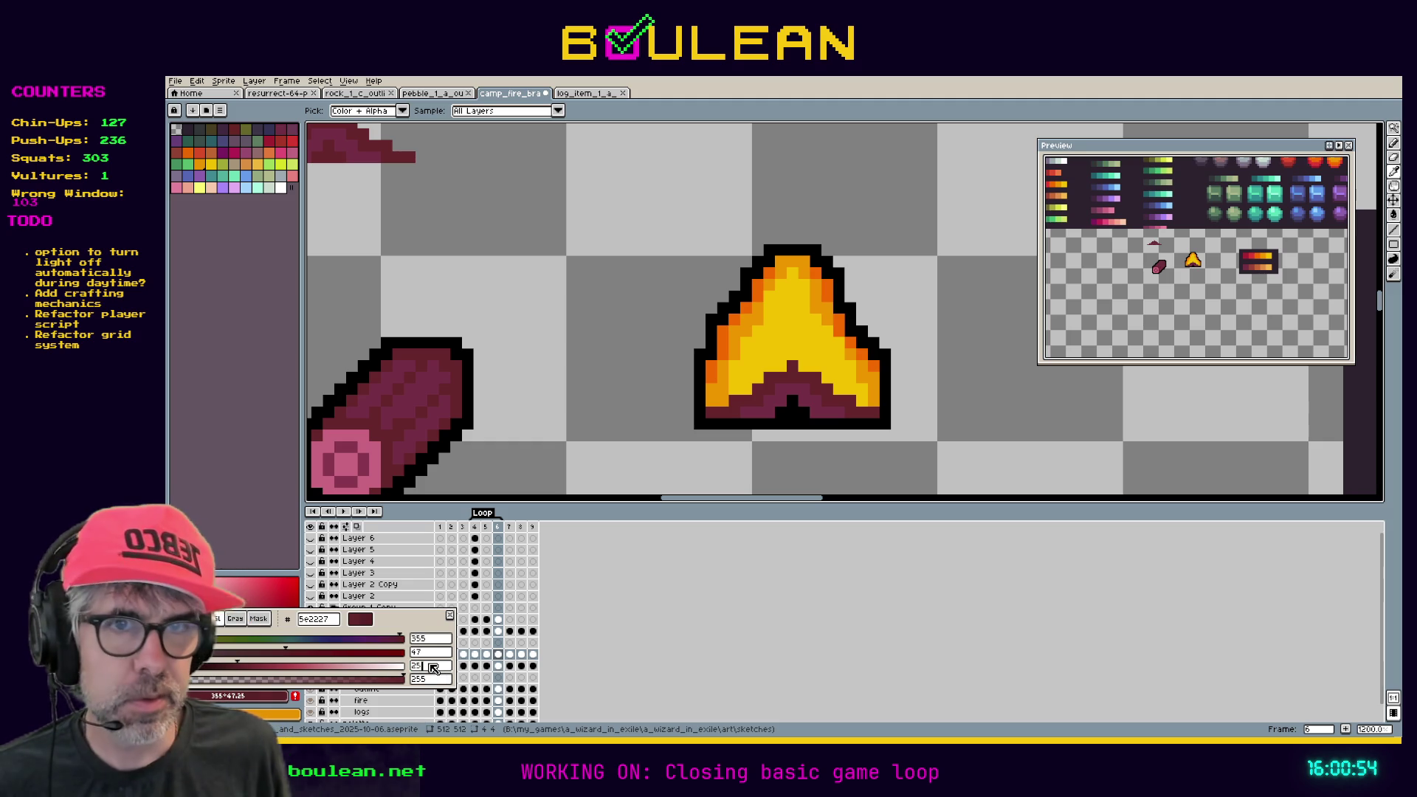
pyautogui.press('Return')
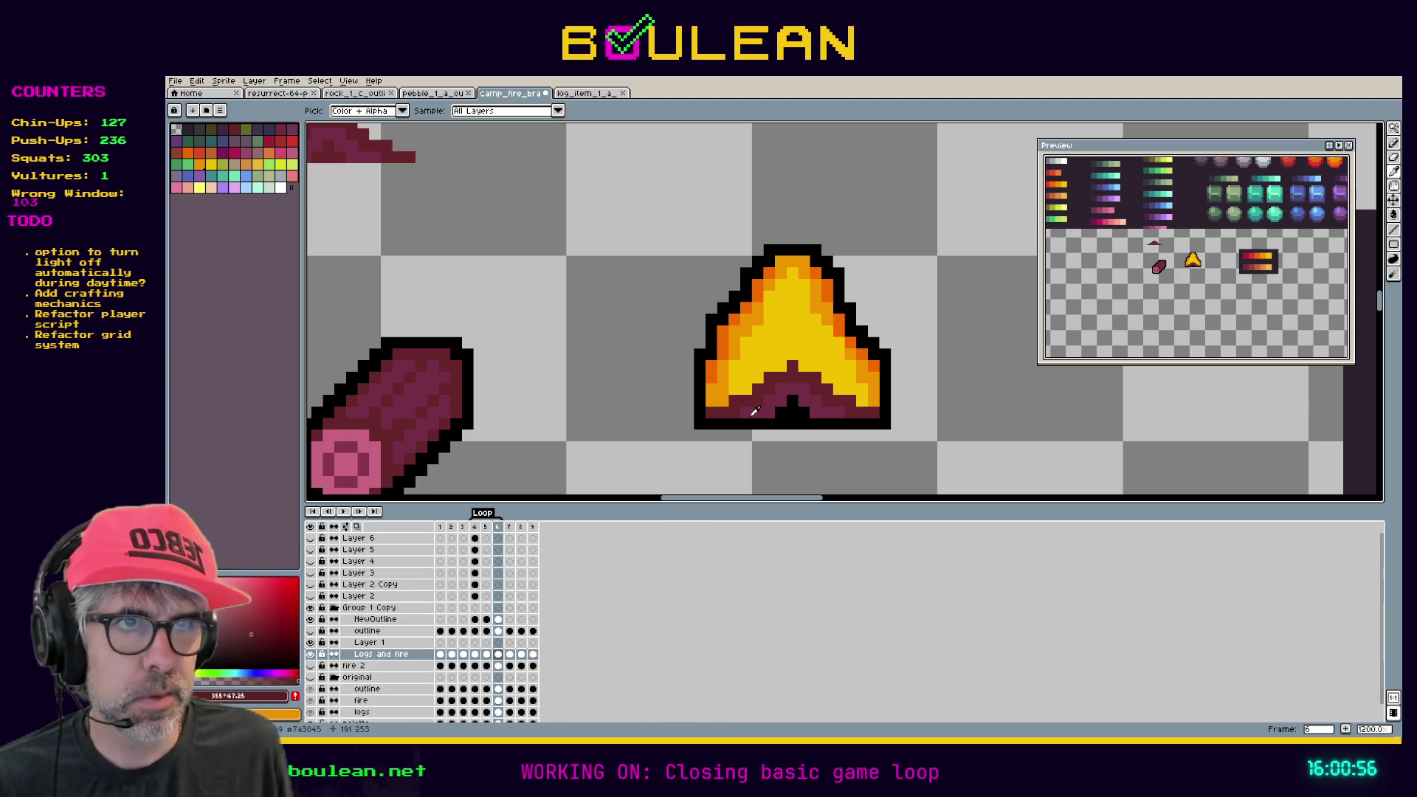
pyautogui.press('b')
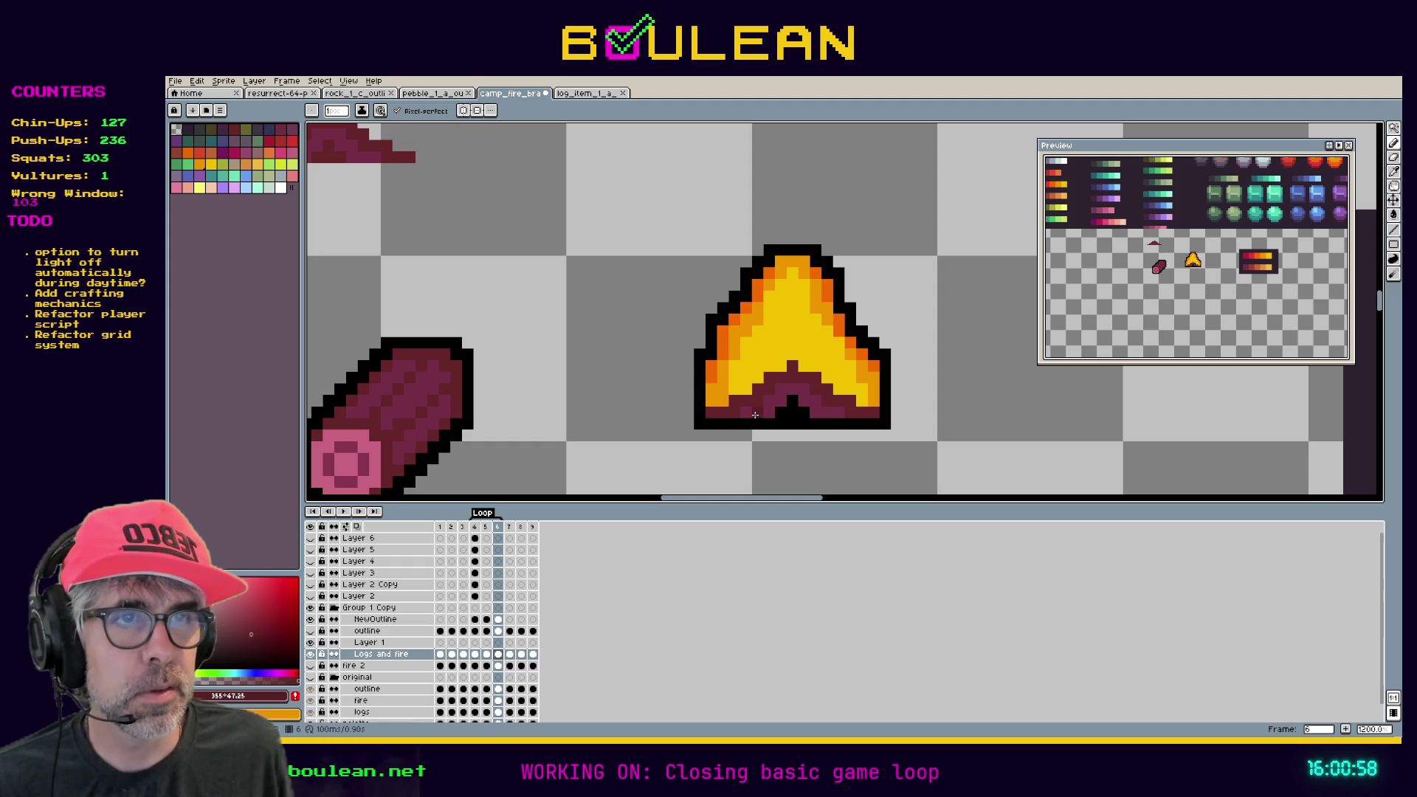
pyautogui.moveTo(747, 411)
pyautogui.mouseDown()
pyautogui.moveTo(794, 387)
pyautogui.moveTo(822, 415)
pyautogui.mouseUp()
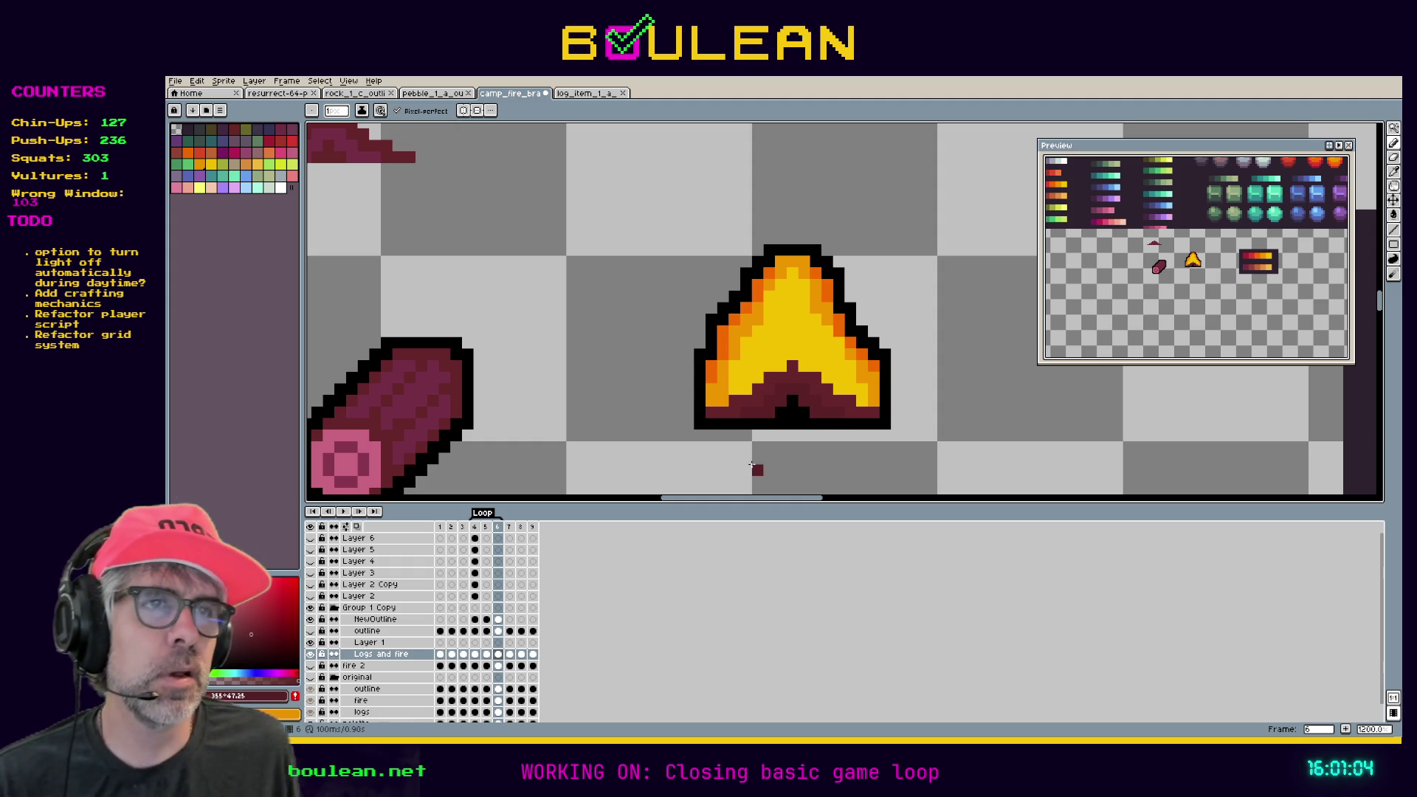
# Eyedrop black, then magic-wand select the dark-red log area at the base.
pyautogui.press('i')
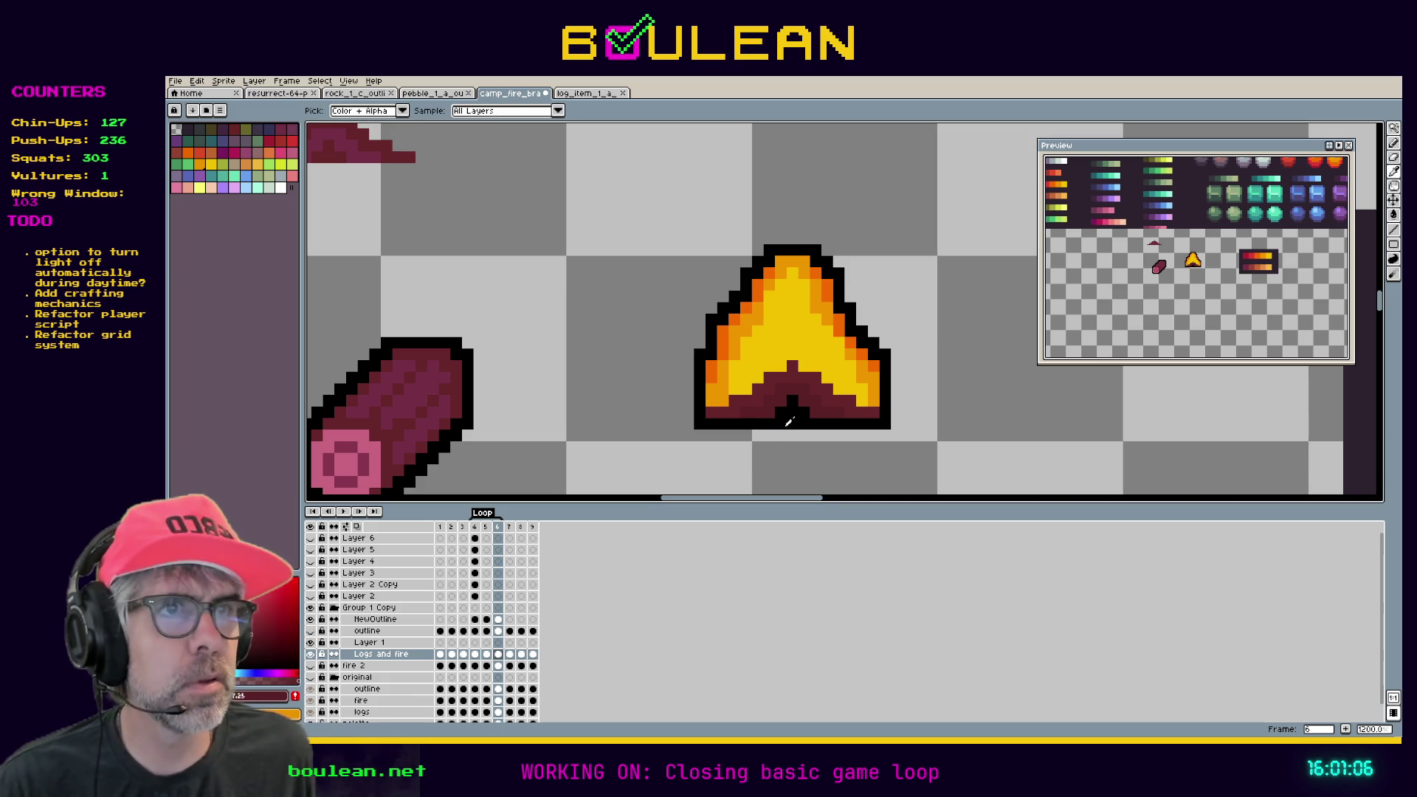
pyautogui.click(793, 408)
pyautogui.press('b')
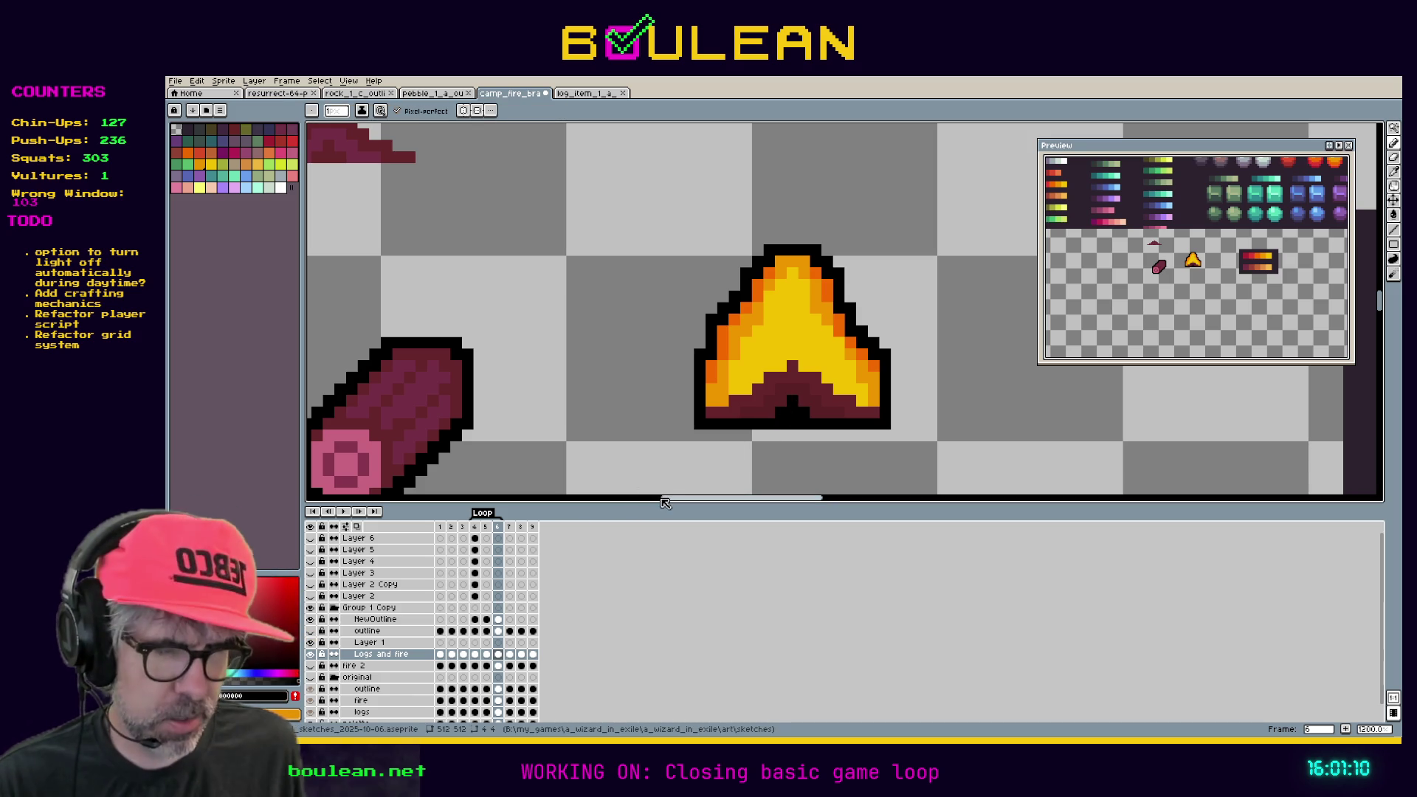
pyautogui.press('w')
pyautogui.click(770, 410)
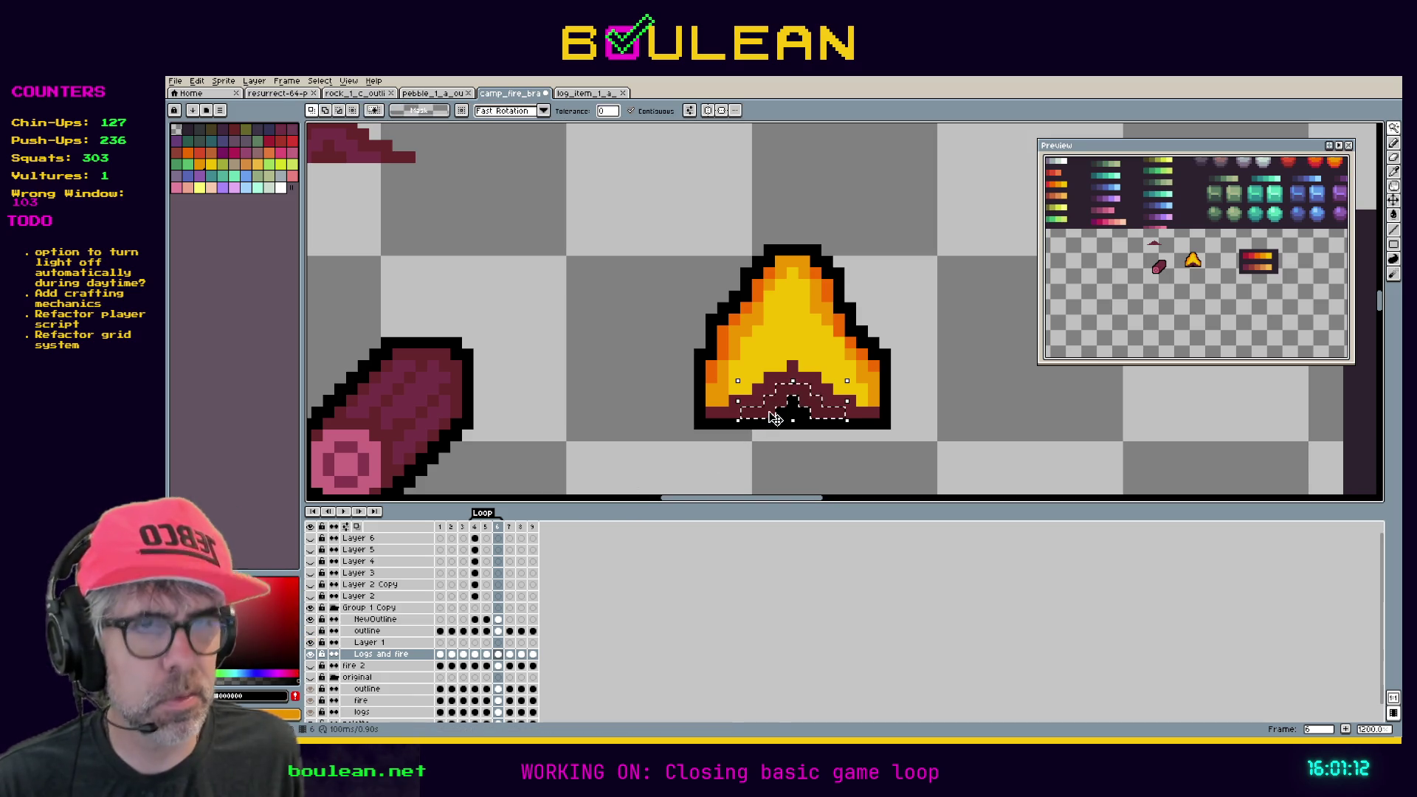
# Clear the selection and compare the fire shapes across frames 4 to 6.
pyautogui.hotkey('ctrl', 'd')
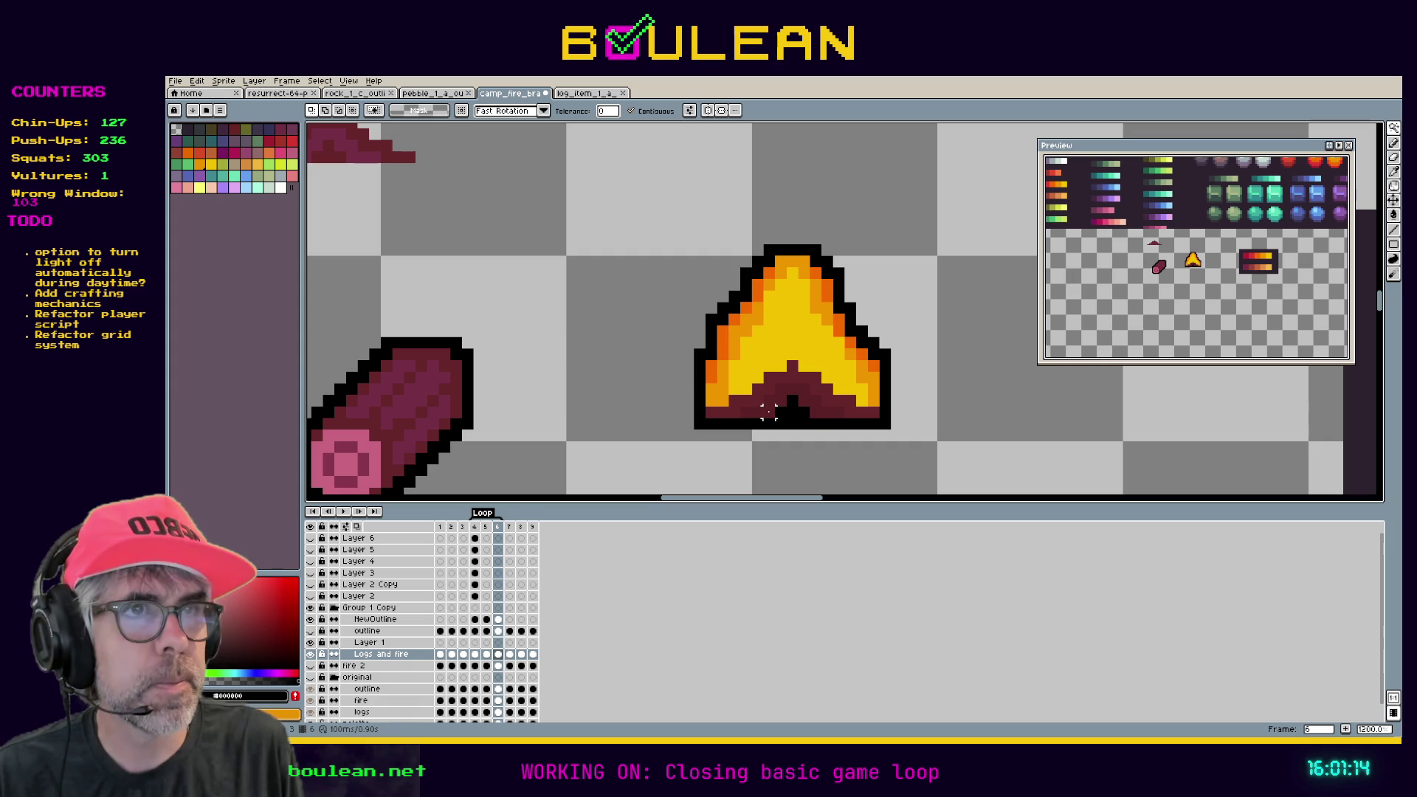
pyautogui.press(',')
pyautogui.click(769, 412)
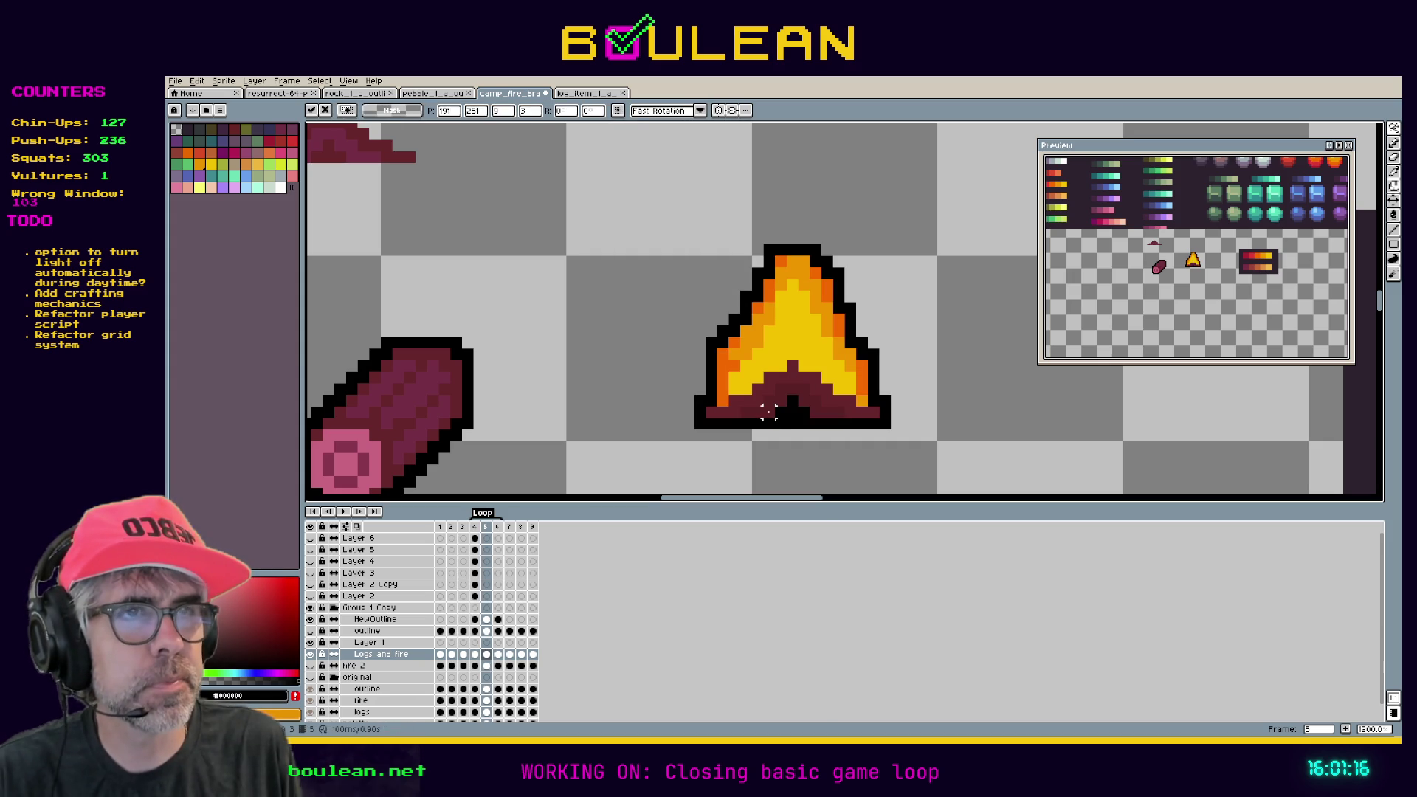
pyautogui.press(',')
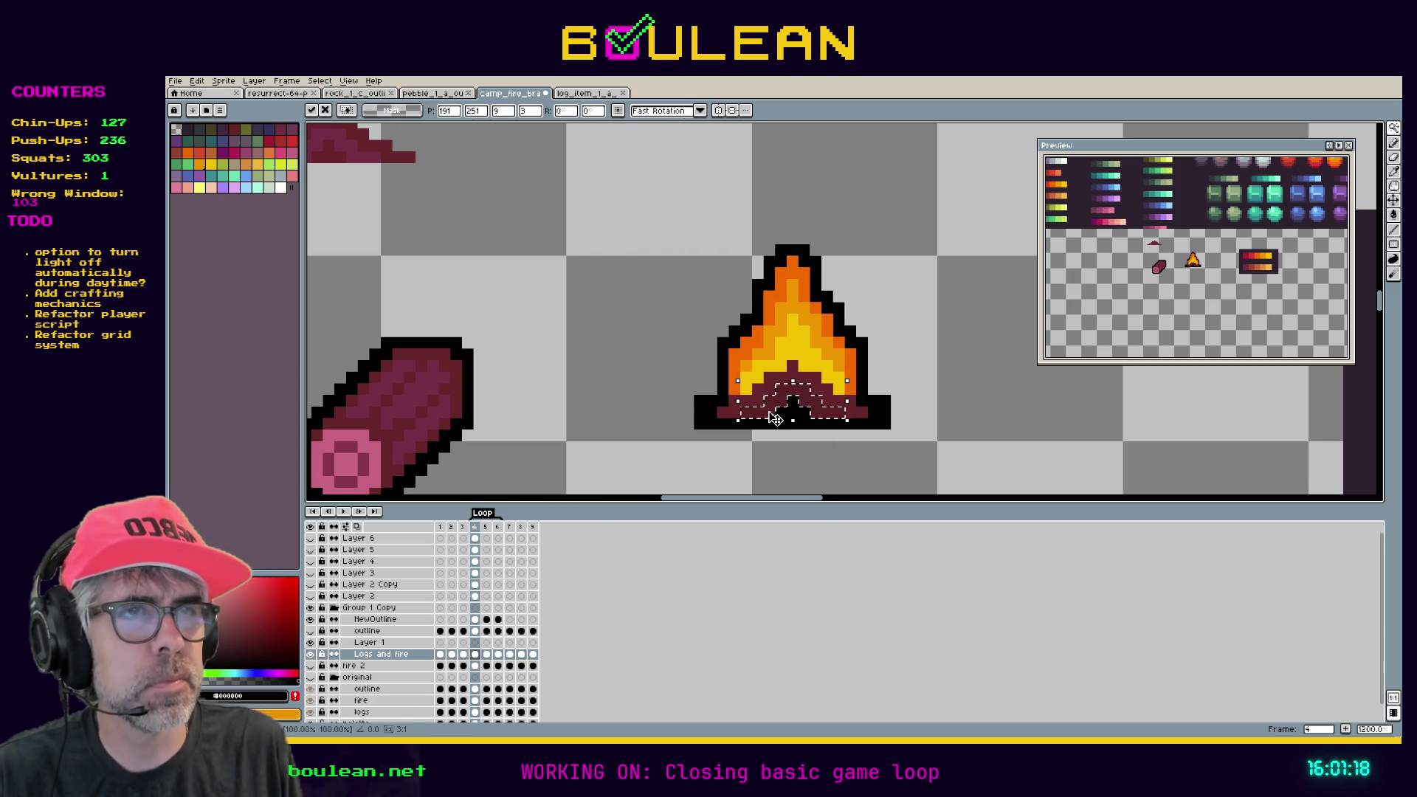
pyautogui.press('.')
pyautogui.press('.')
pyautogui.press(',')
pyautogui.press(',')
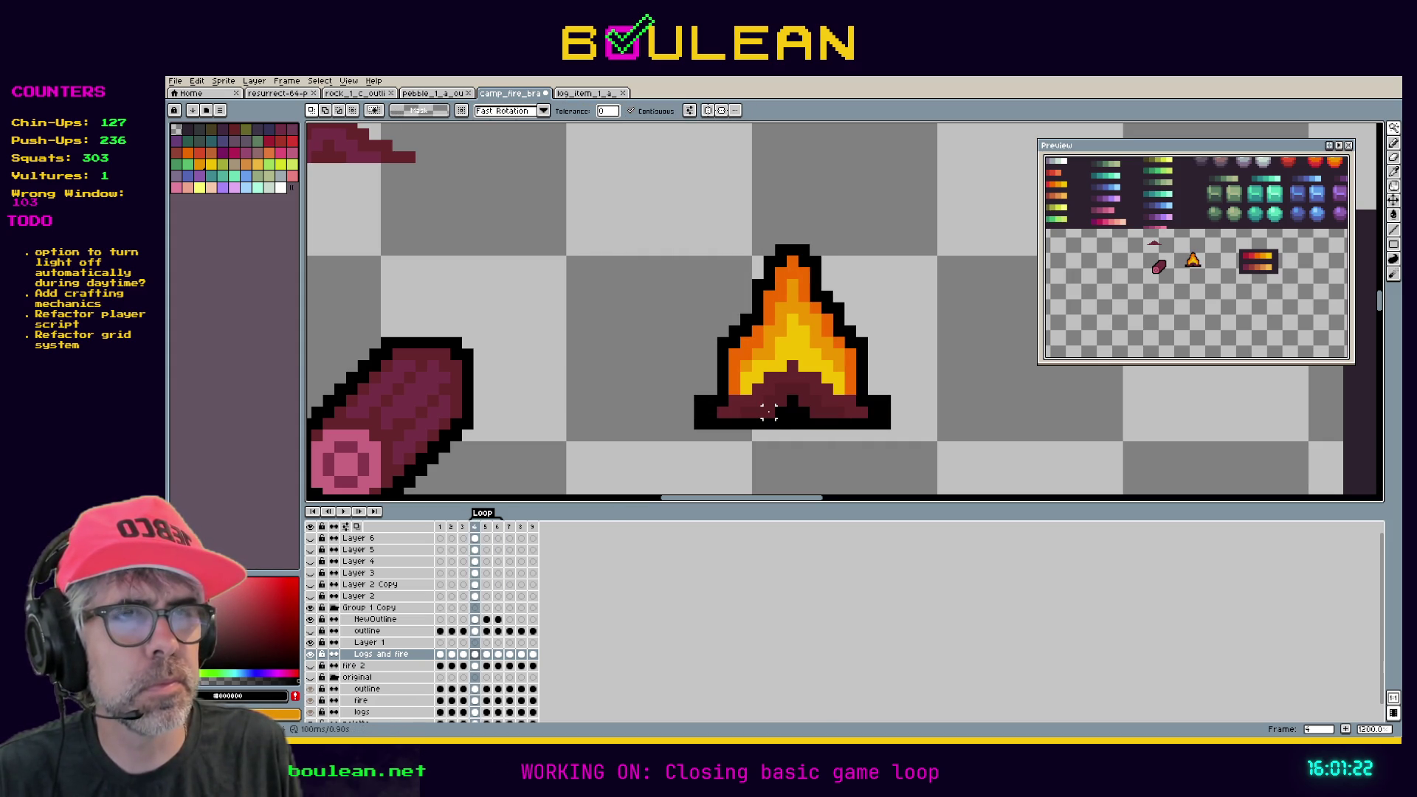
pyautogui.press('.')
pyautogui.press('.')
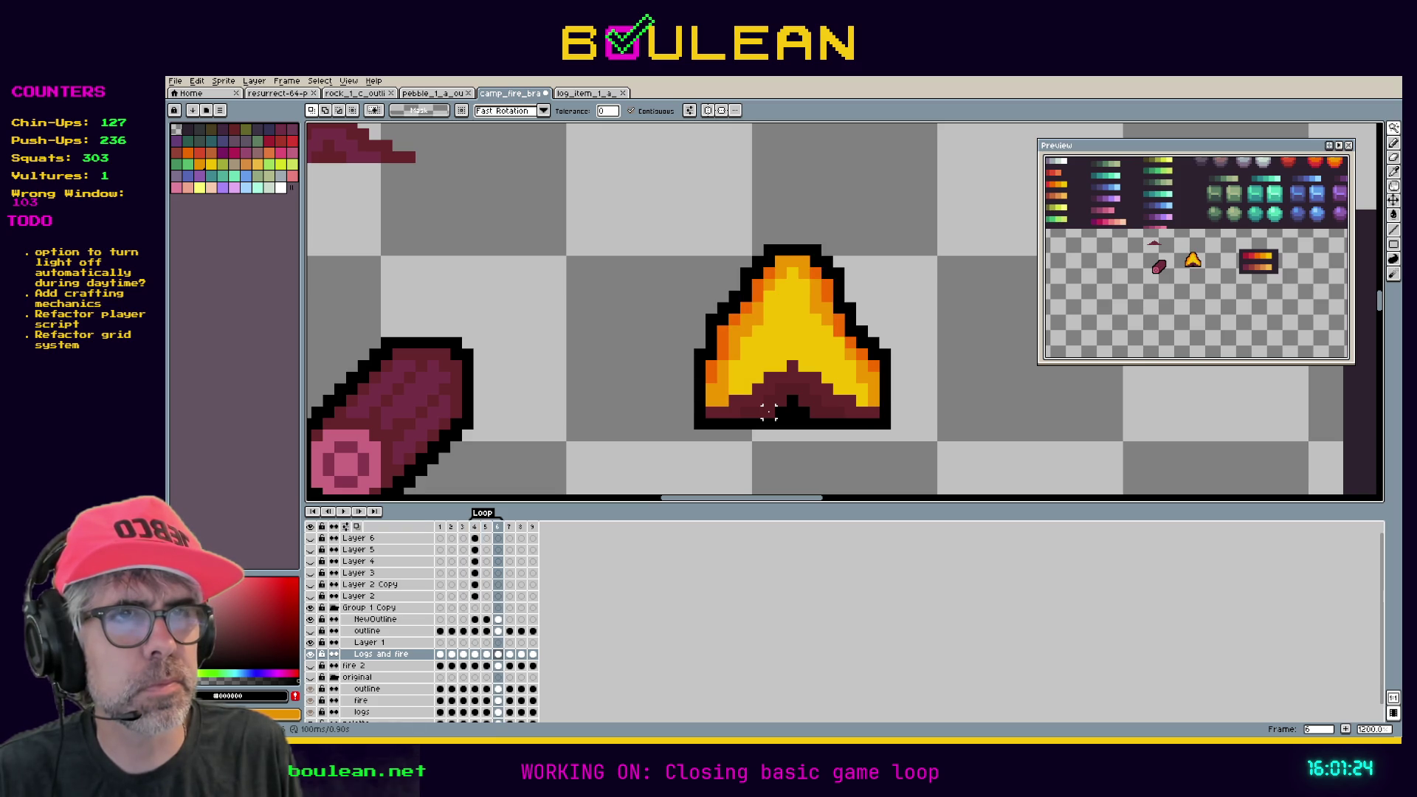
pyautogui.press(',')
pyautogui.press(',')
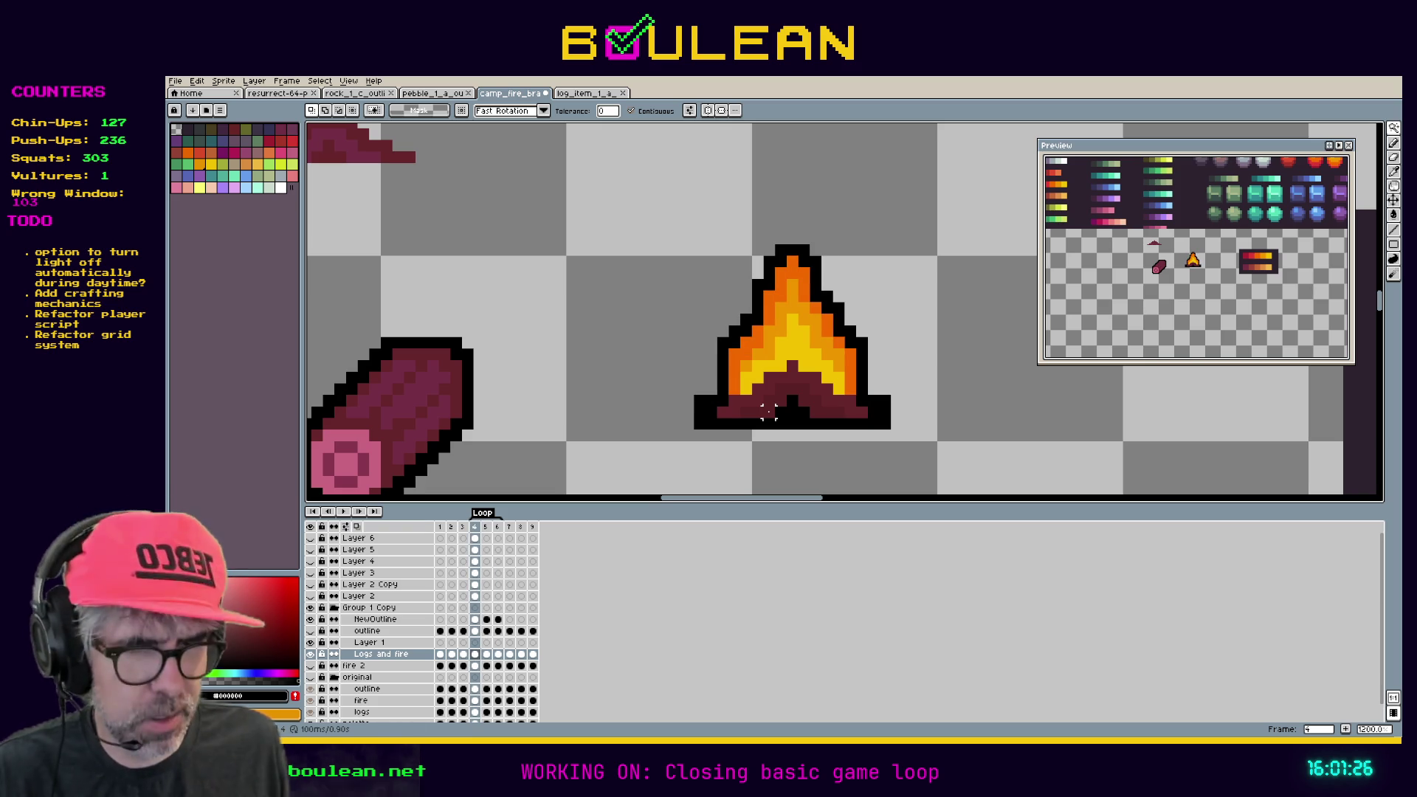
# Sample dark red and paint the lower-left base outline pixel with the Pencil.
pyautogui.press('i')
pyautogui.press('b')
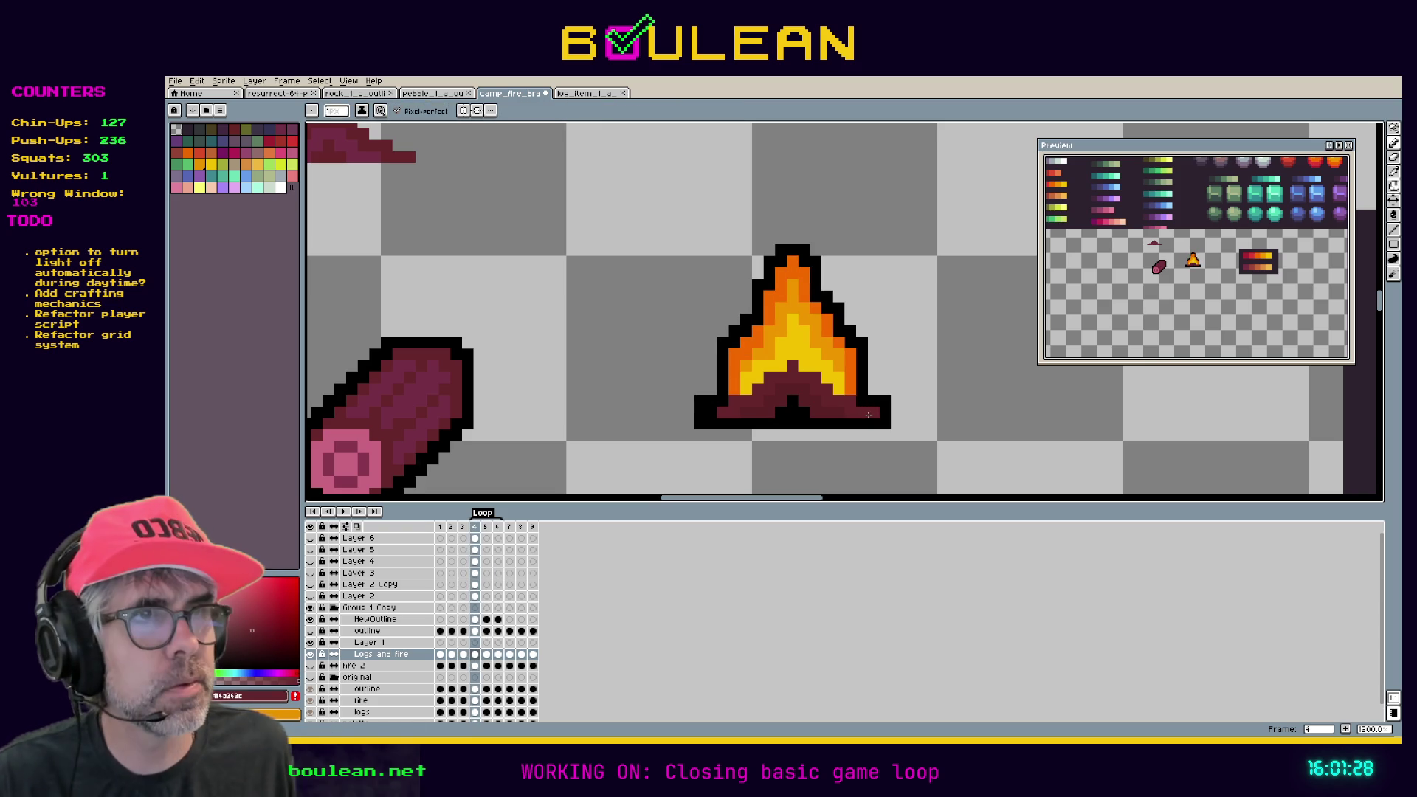
pyautogui.click(712, 410)
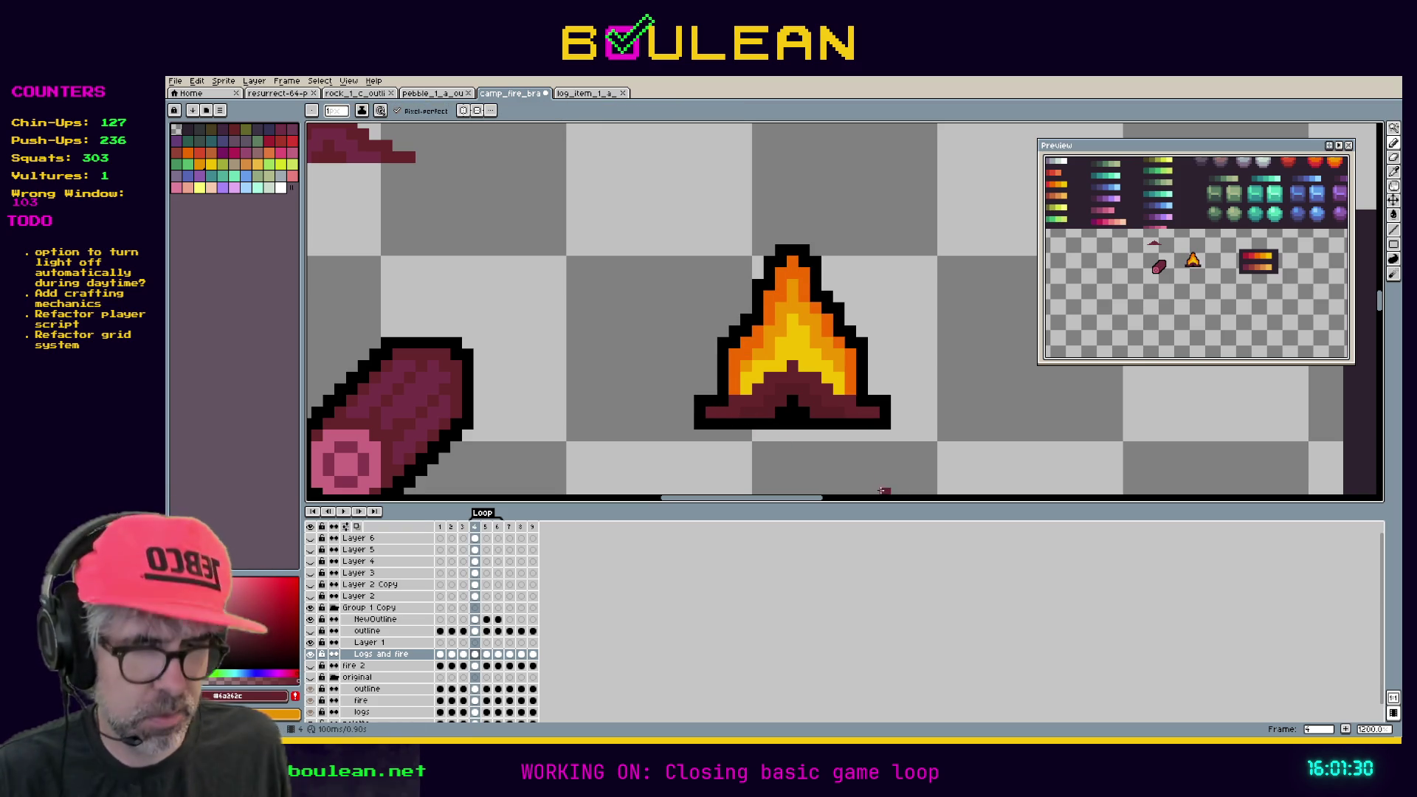
# Play the fire animation and save the campfire file.
pyautogui.press('Right')
pyautogui.press('Right')
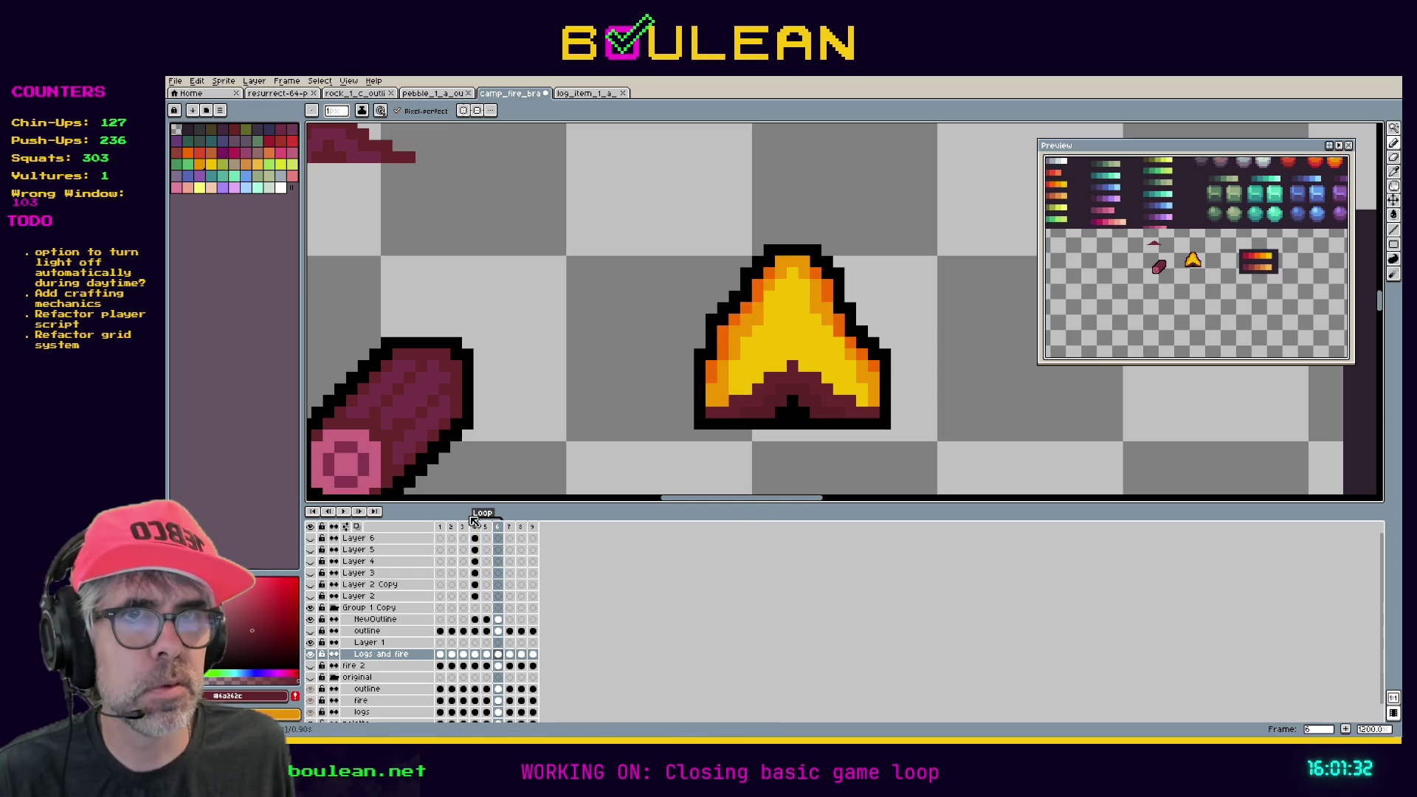
pyautogui.click(343, 513)
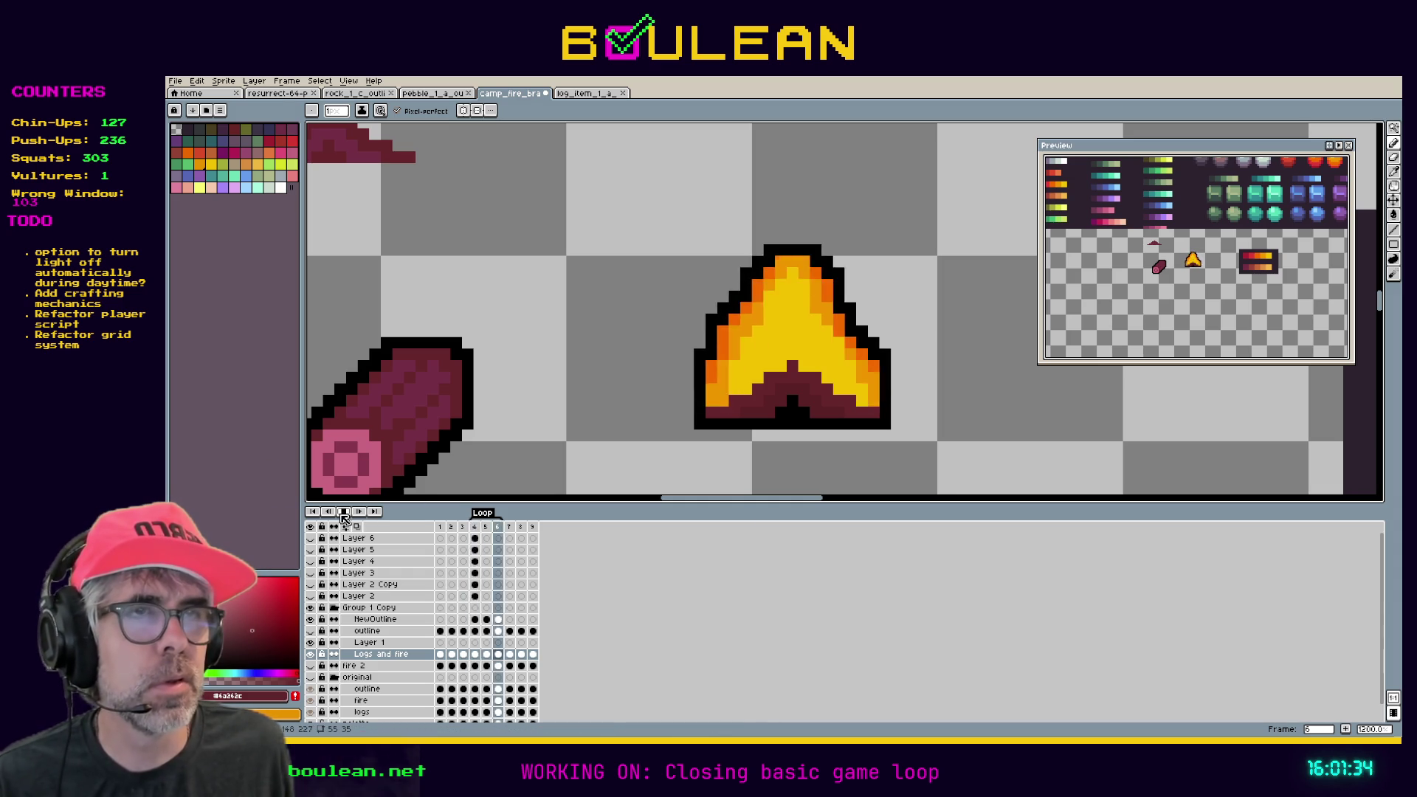
pyautogui.hotkey('ctrl', 's')
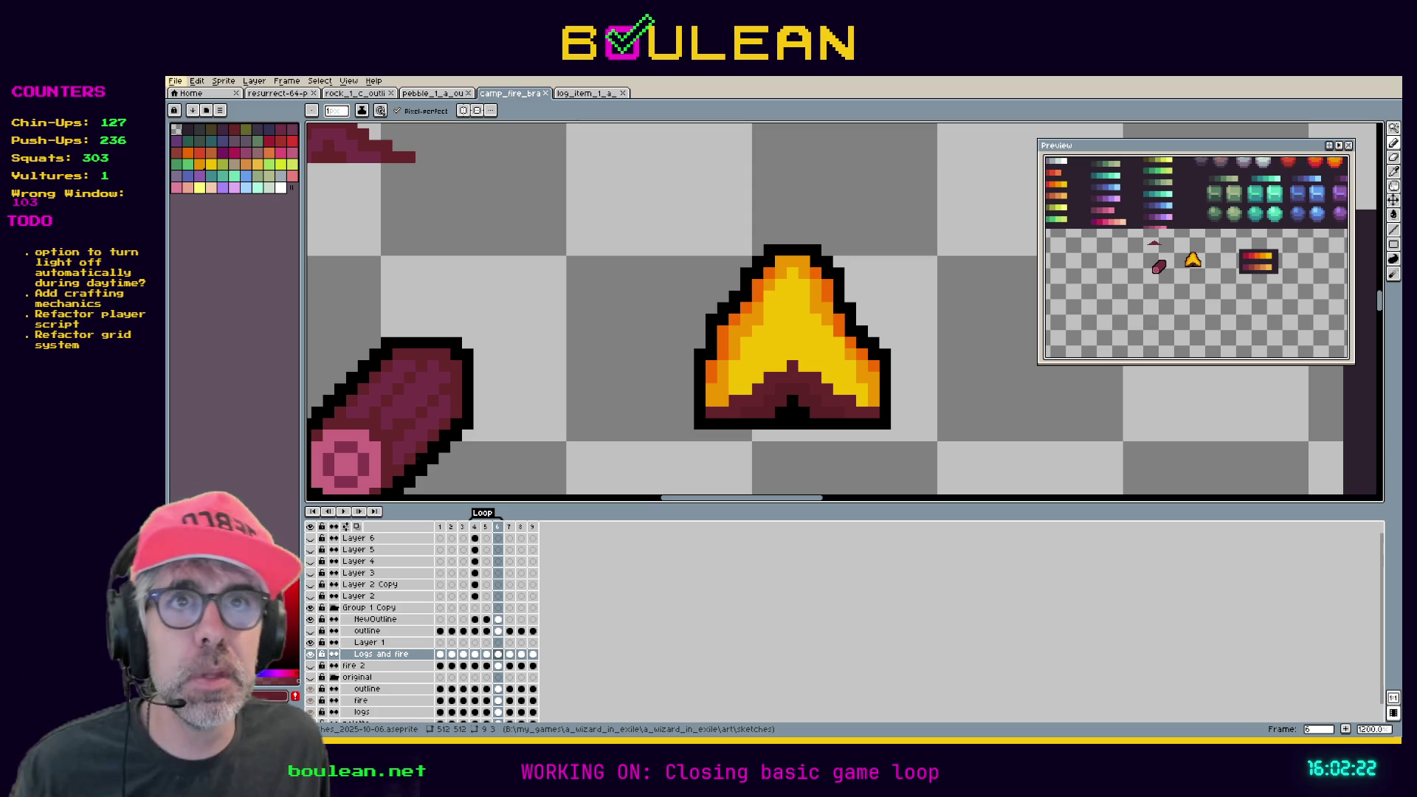
# Attempt a PNG save, decline the layers-and-tags warning, then save the campfire under a new name.
pyautogui.click(174, 81)
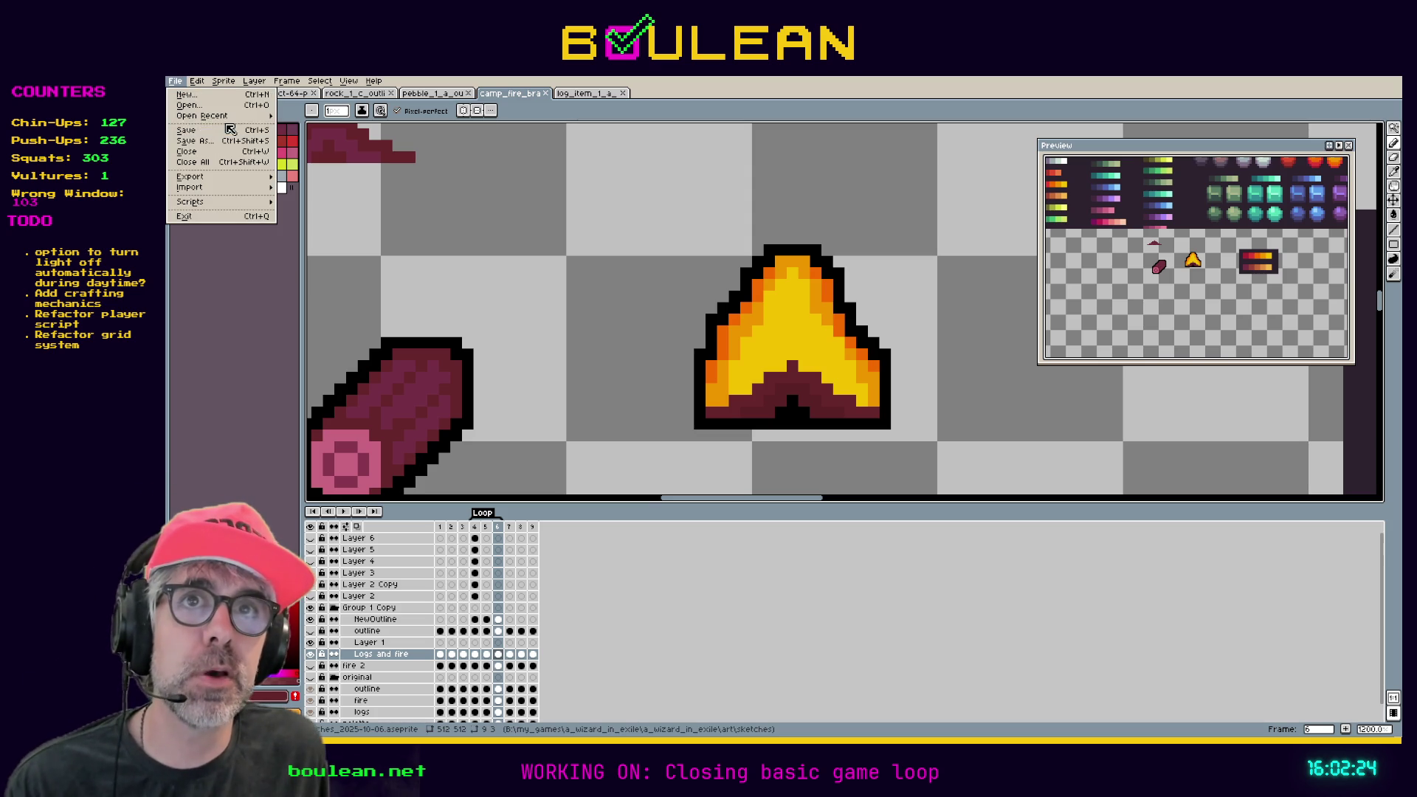
pyautogui.moveTo(255, 178)
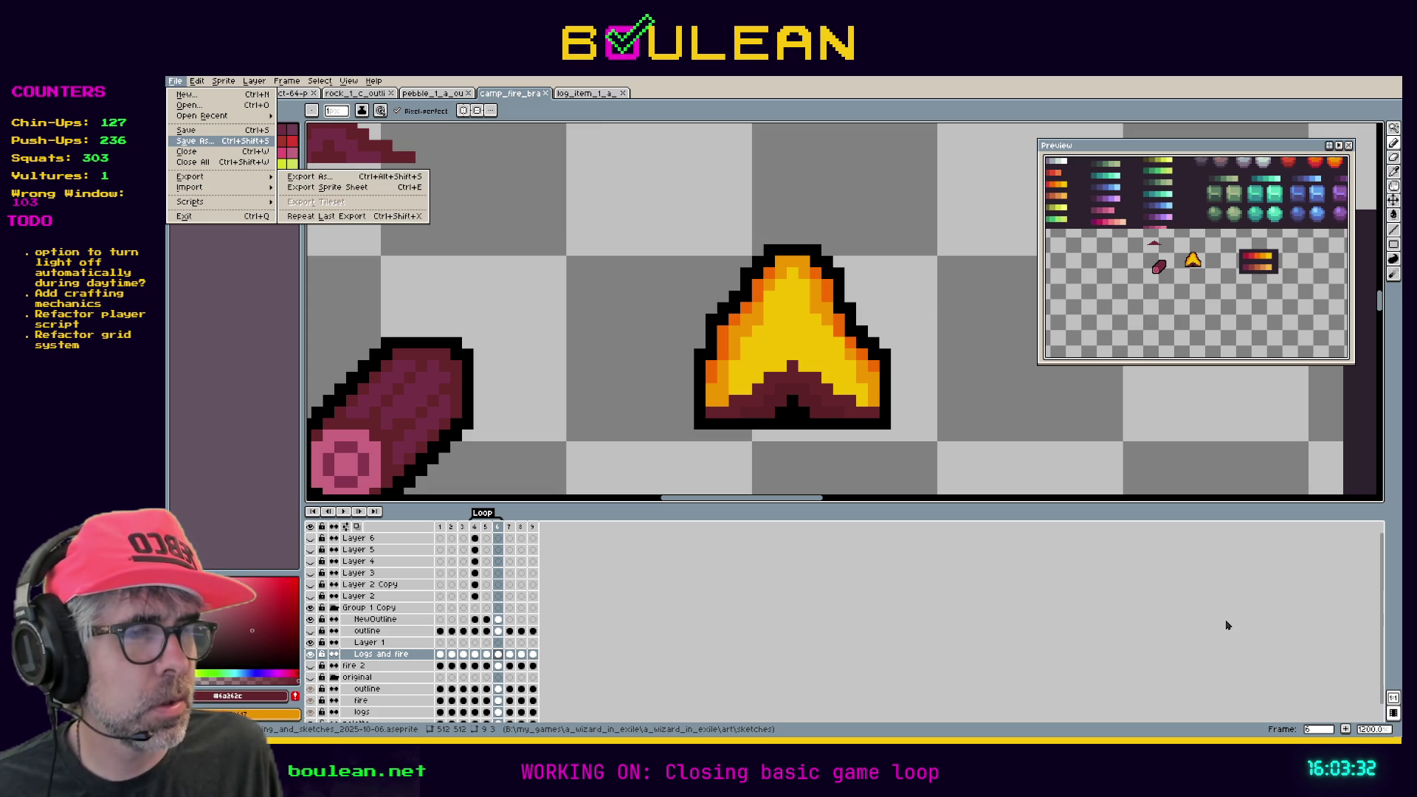
pyautogui.hotkey('ctrl', 's')
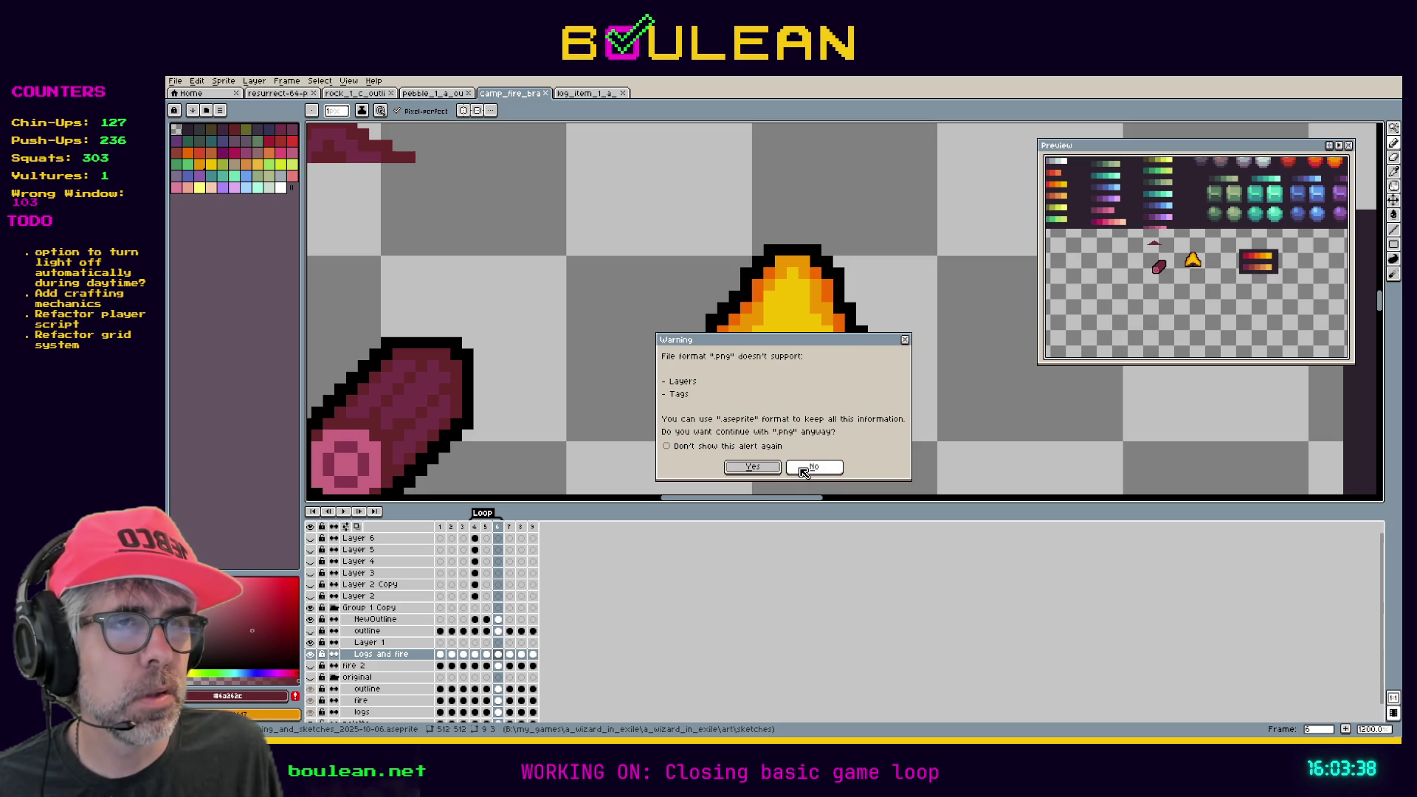
pyautogui.click(803, 470)
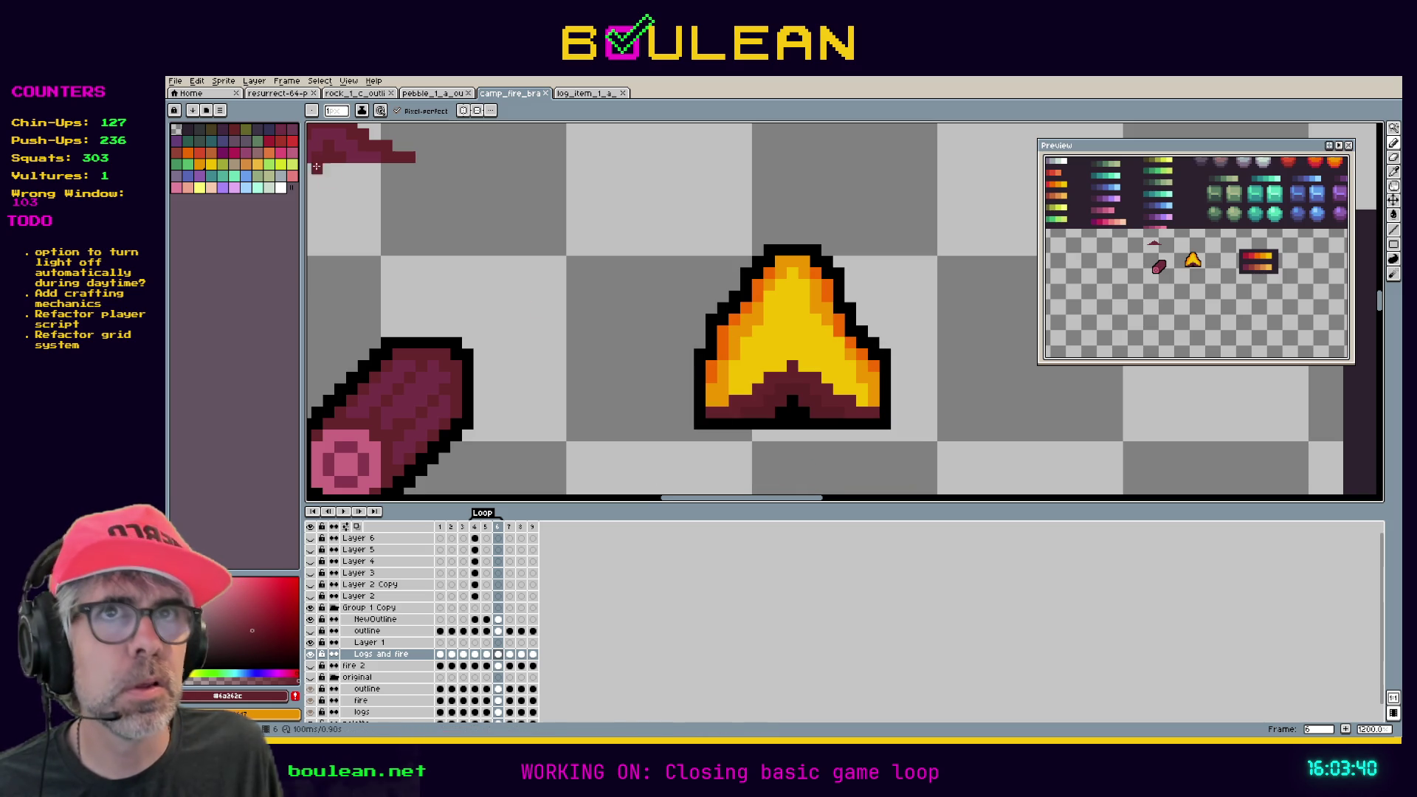
pyautogui.click(177, 83)
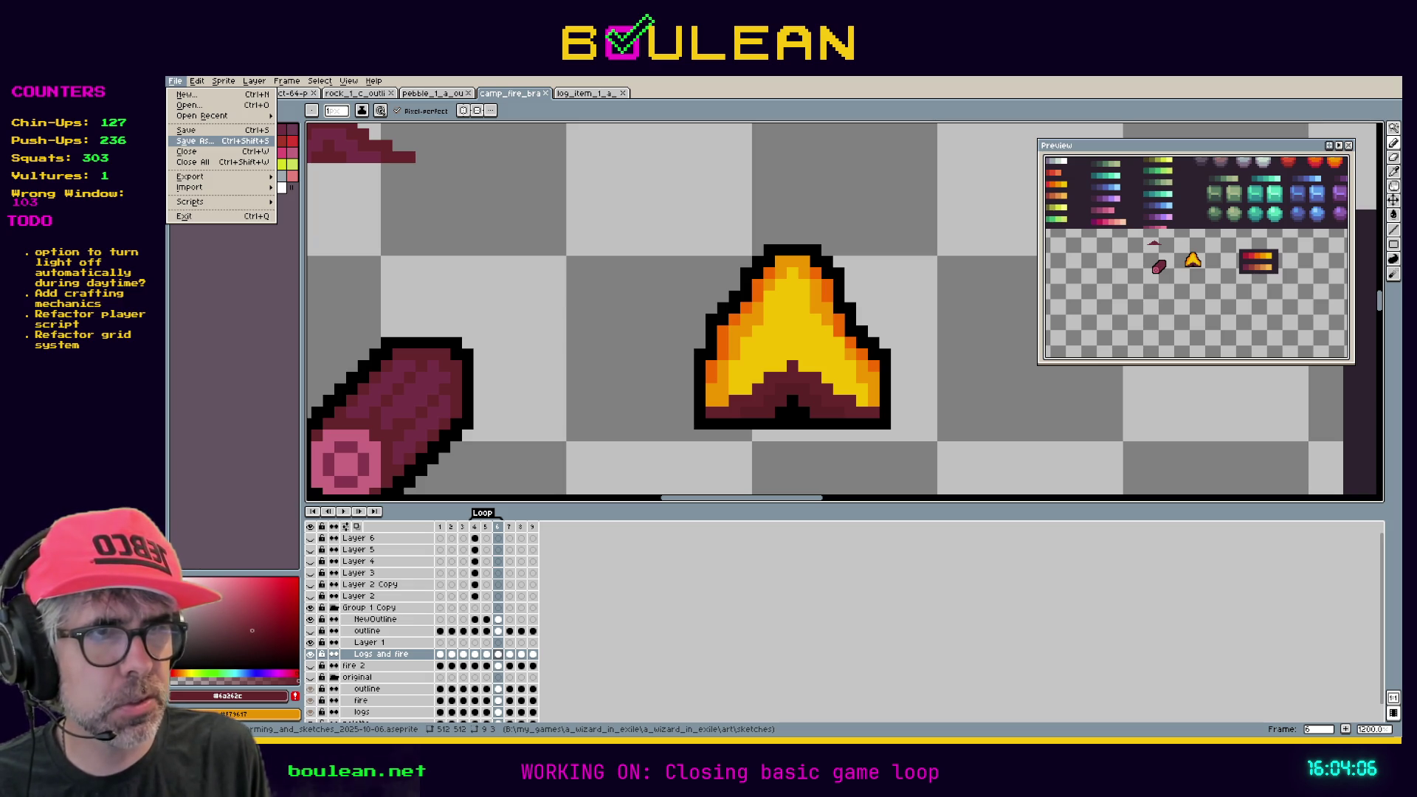
pyautogui.press('Return')
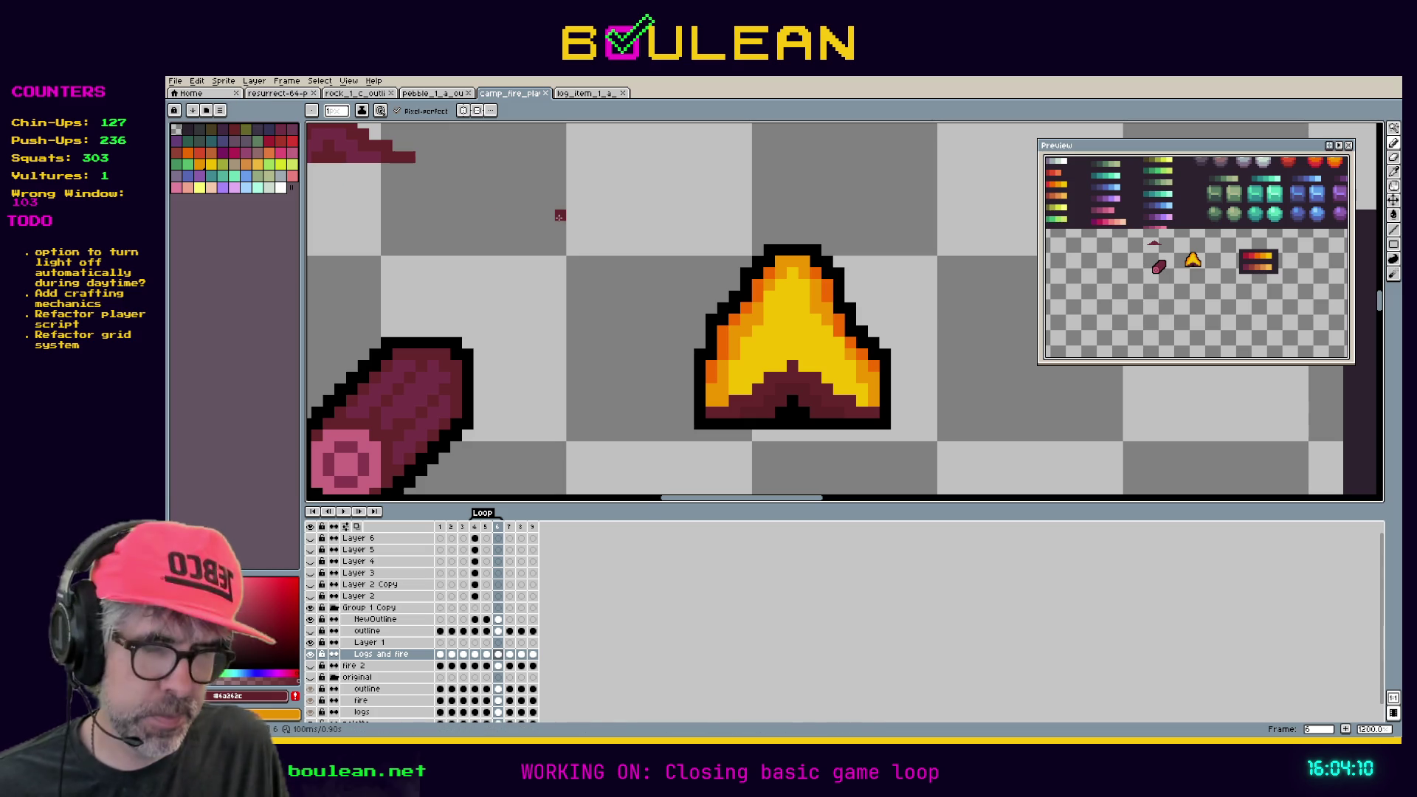
# Zoom out and draw a rectangular marquee selection enclosing the flame.
pyautogui.scroll(-2, 620, 262)
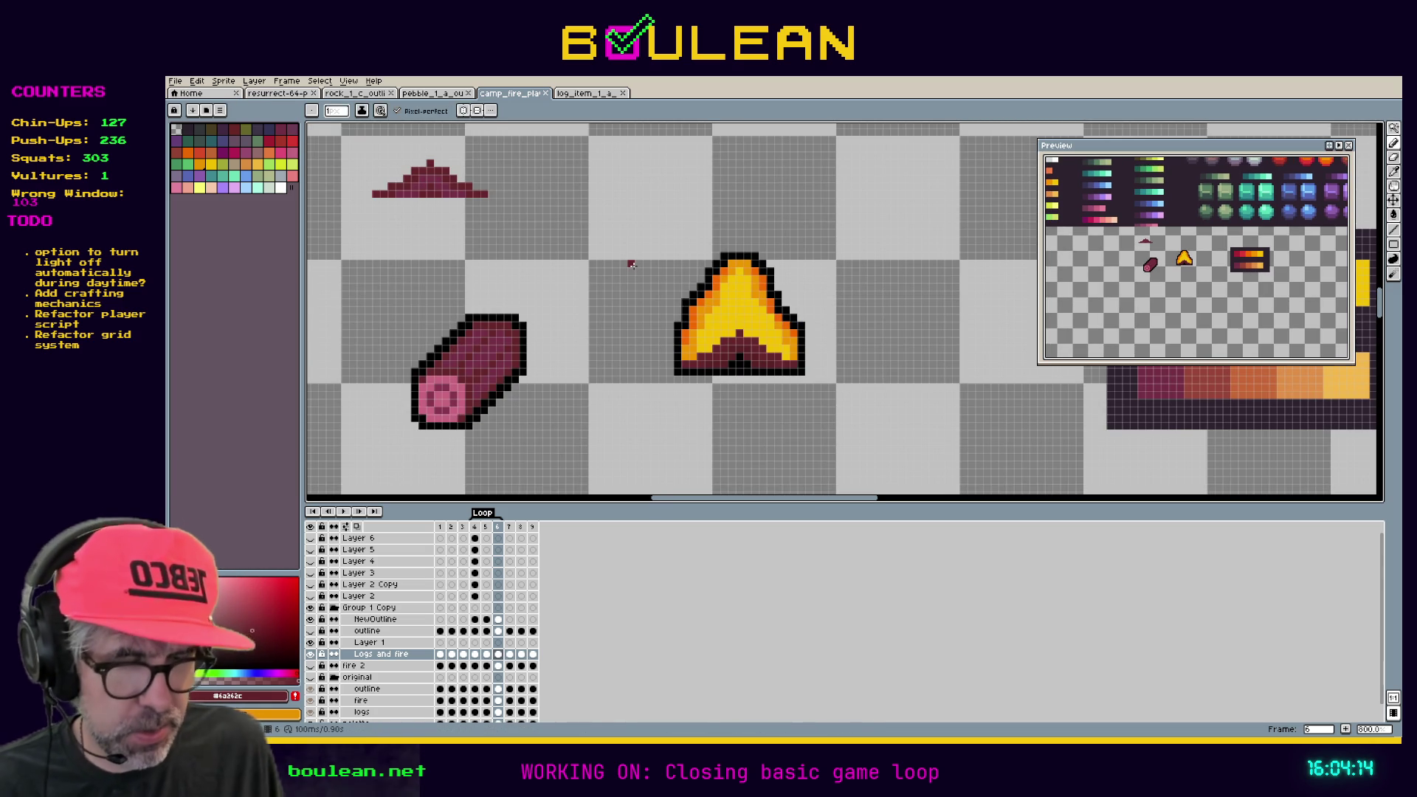
pyautogui.press('m')
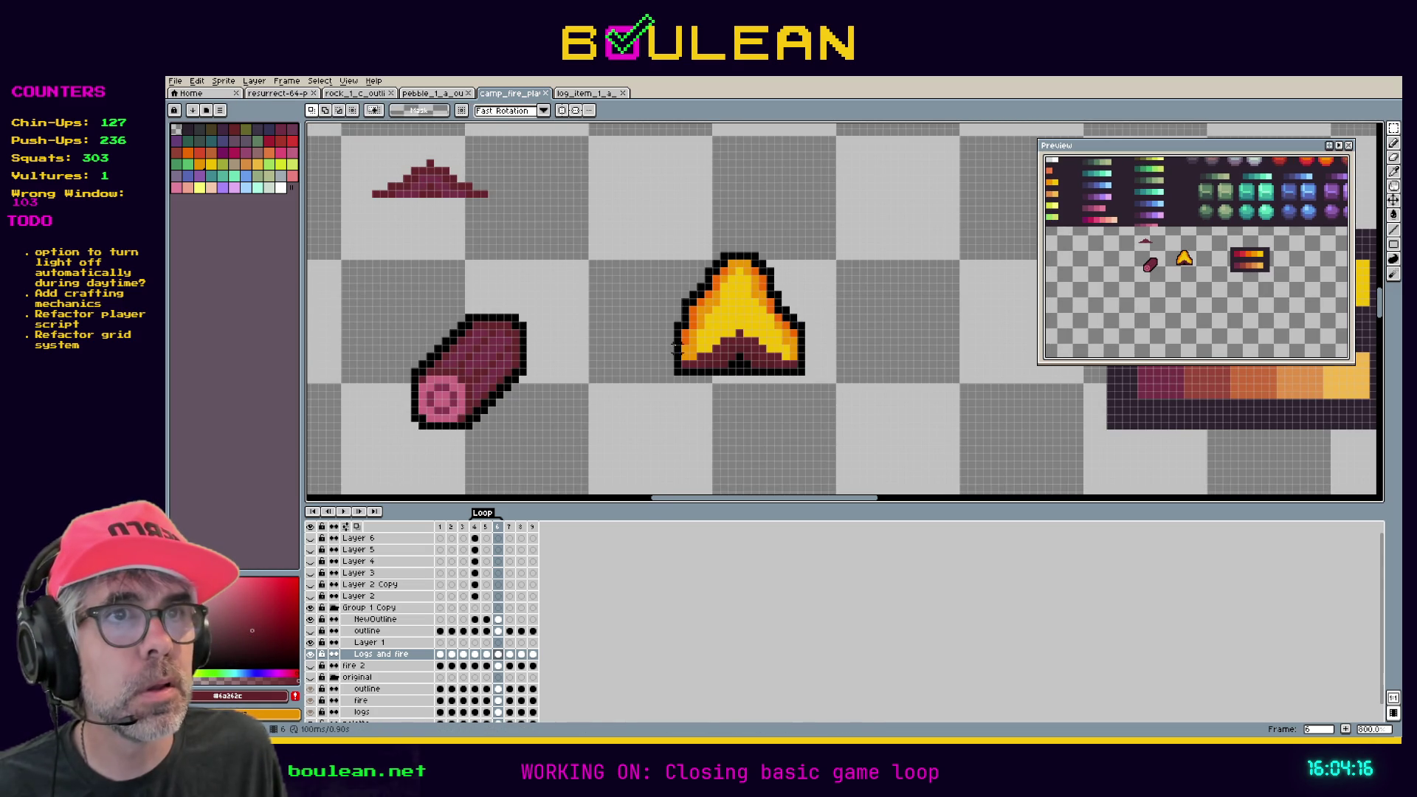
pyautogui.moveTo(670, 373)
pyautogui.mouseDown()
pyautogui.moveTo(801, 295)
pyautogui.moveTo(800, 255)
pyautogui.mouseUp()
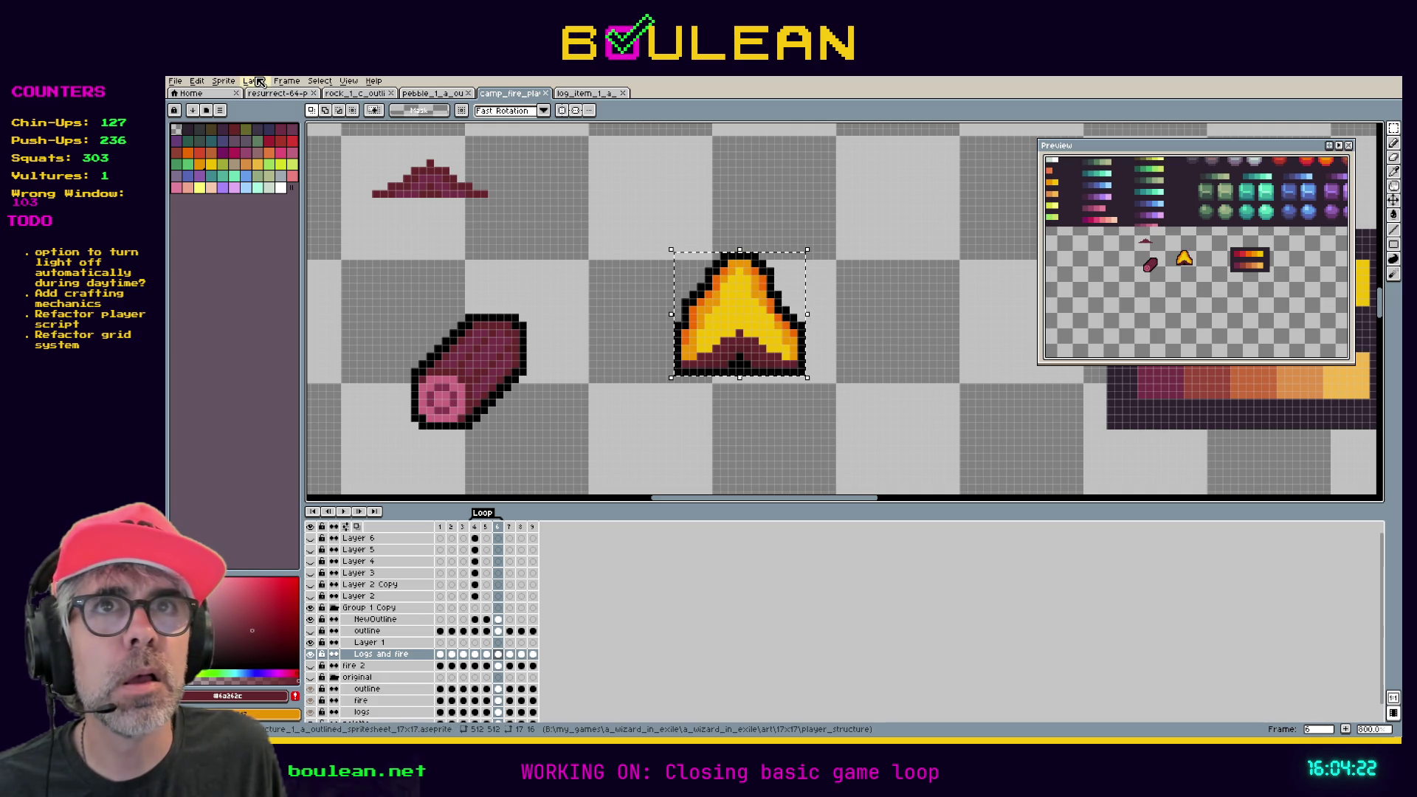
# Crop the sprite to the flame selection.
pyautogui.click(197, 81)
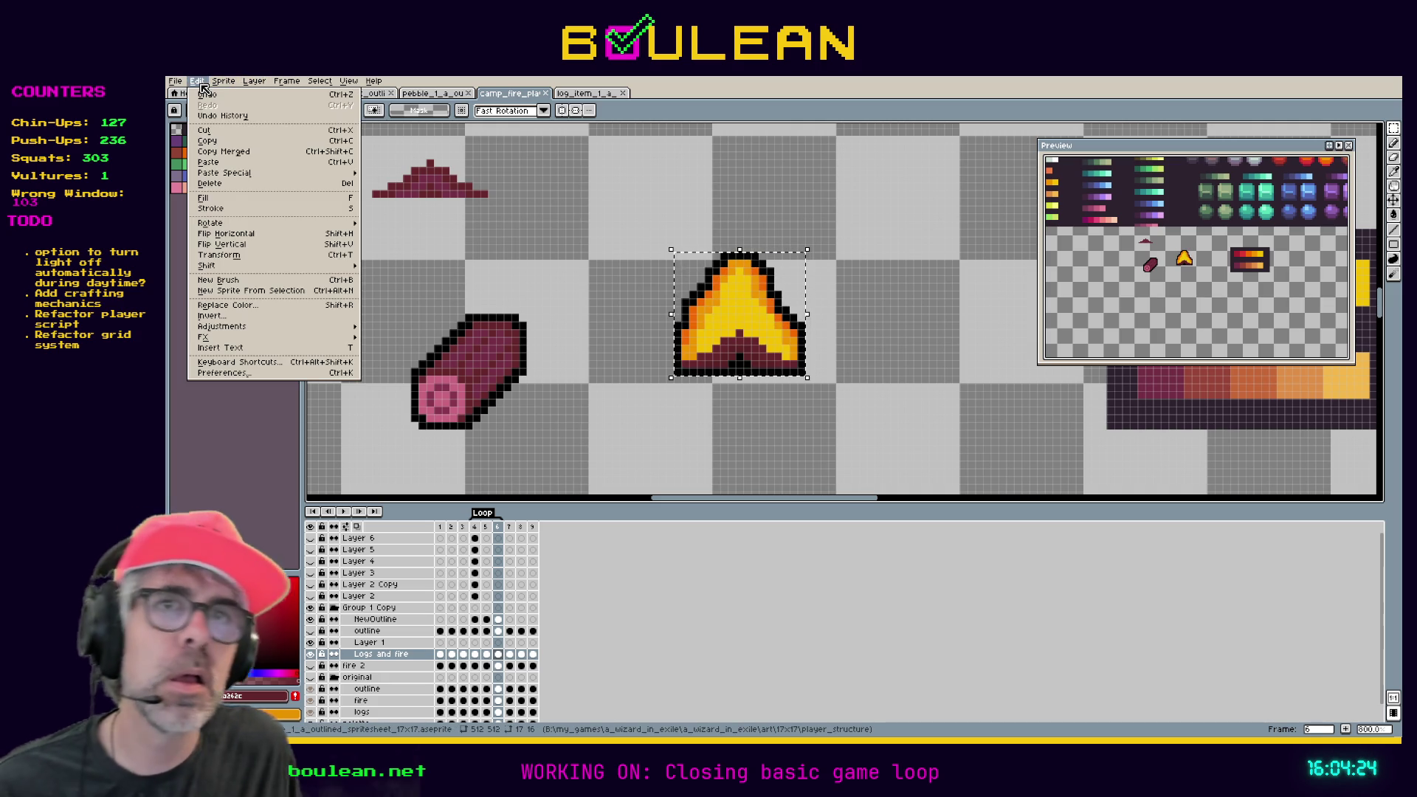
pyautogui.moveTo(223, 81)
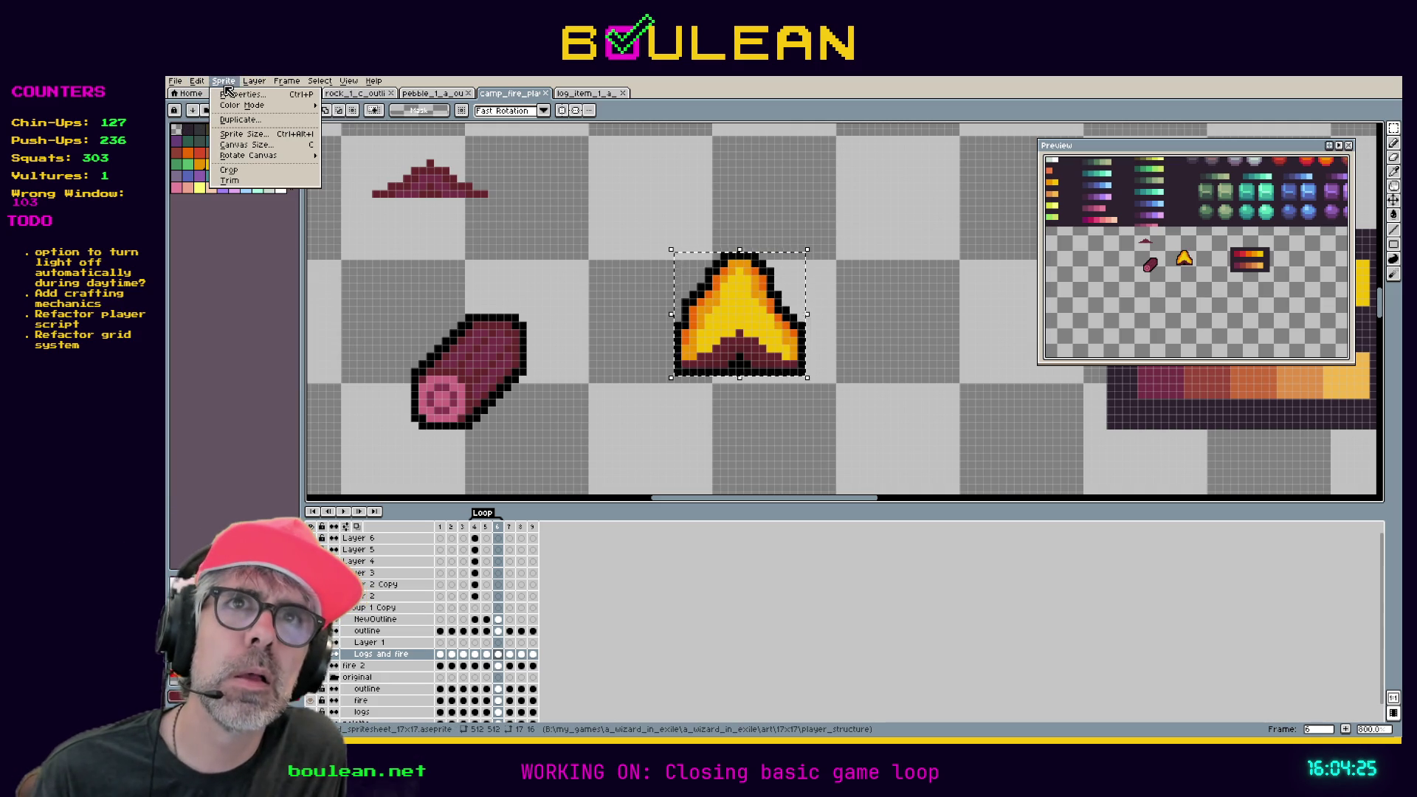
pyautogui.click(236, 172)
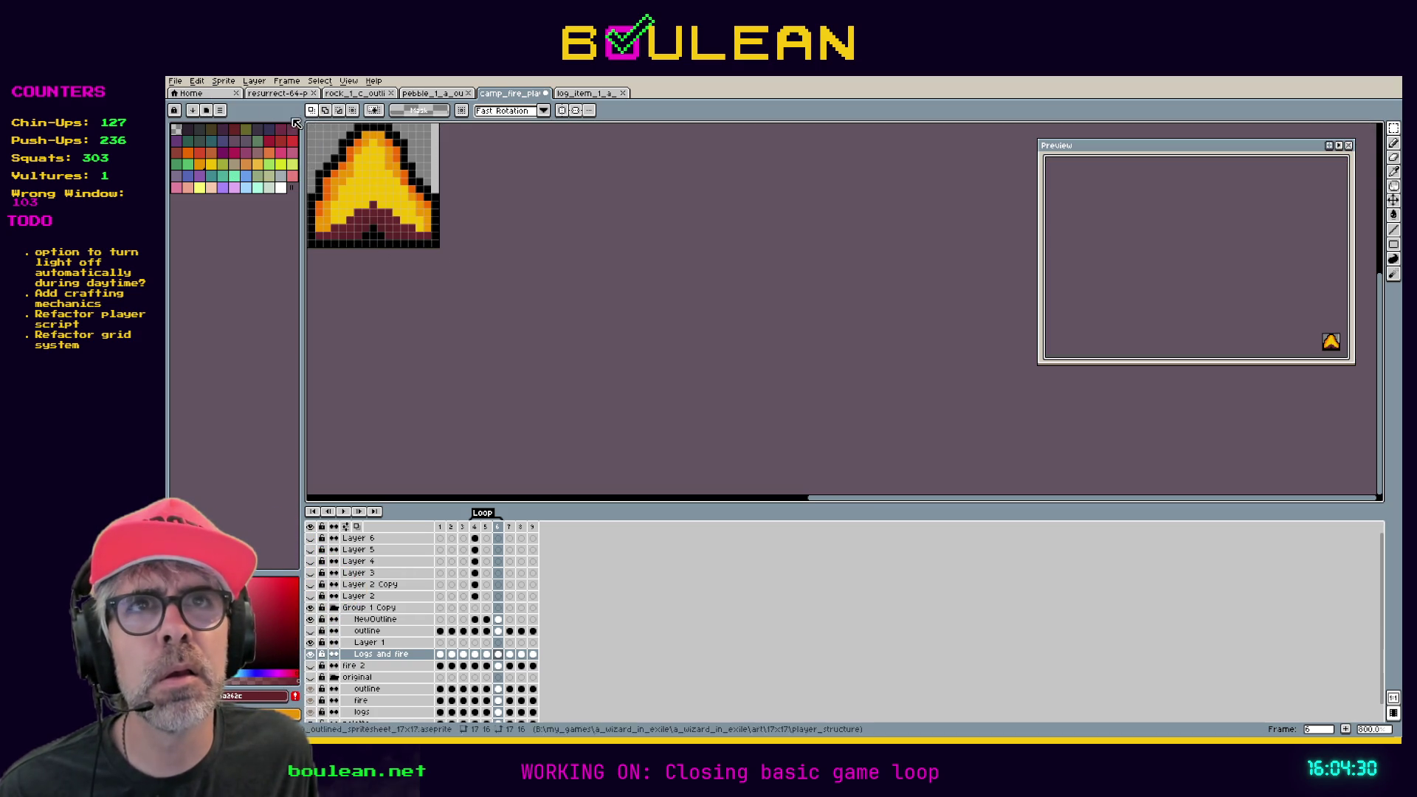
# Set the canvas height to 17 for a 17x17 canvas.
pyautogui.click(224, 81)
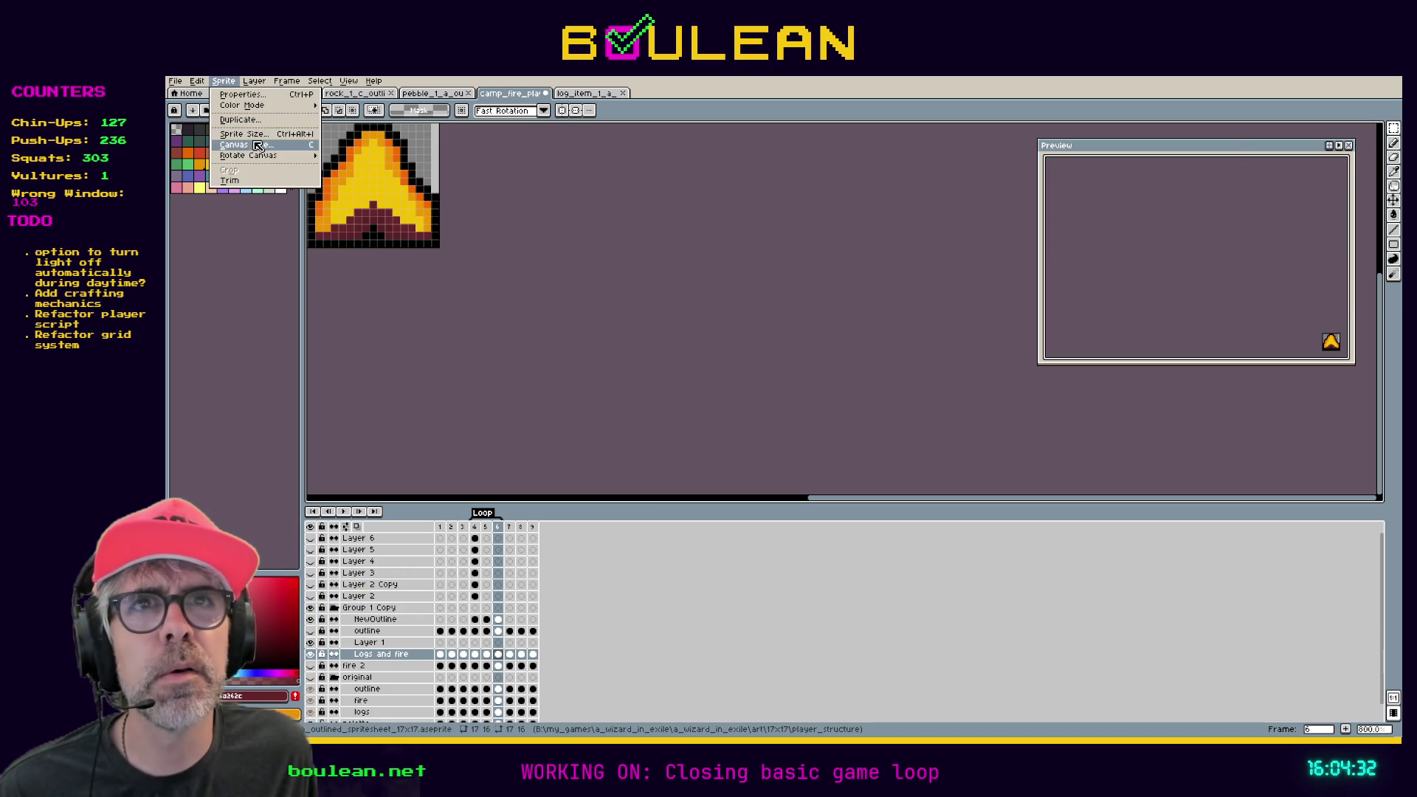
pyautogui.click(247, 145)
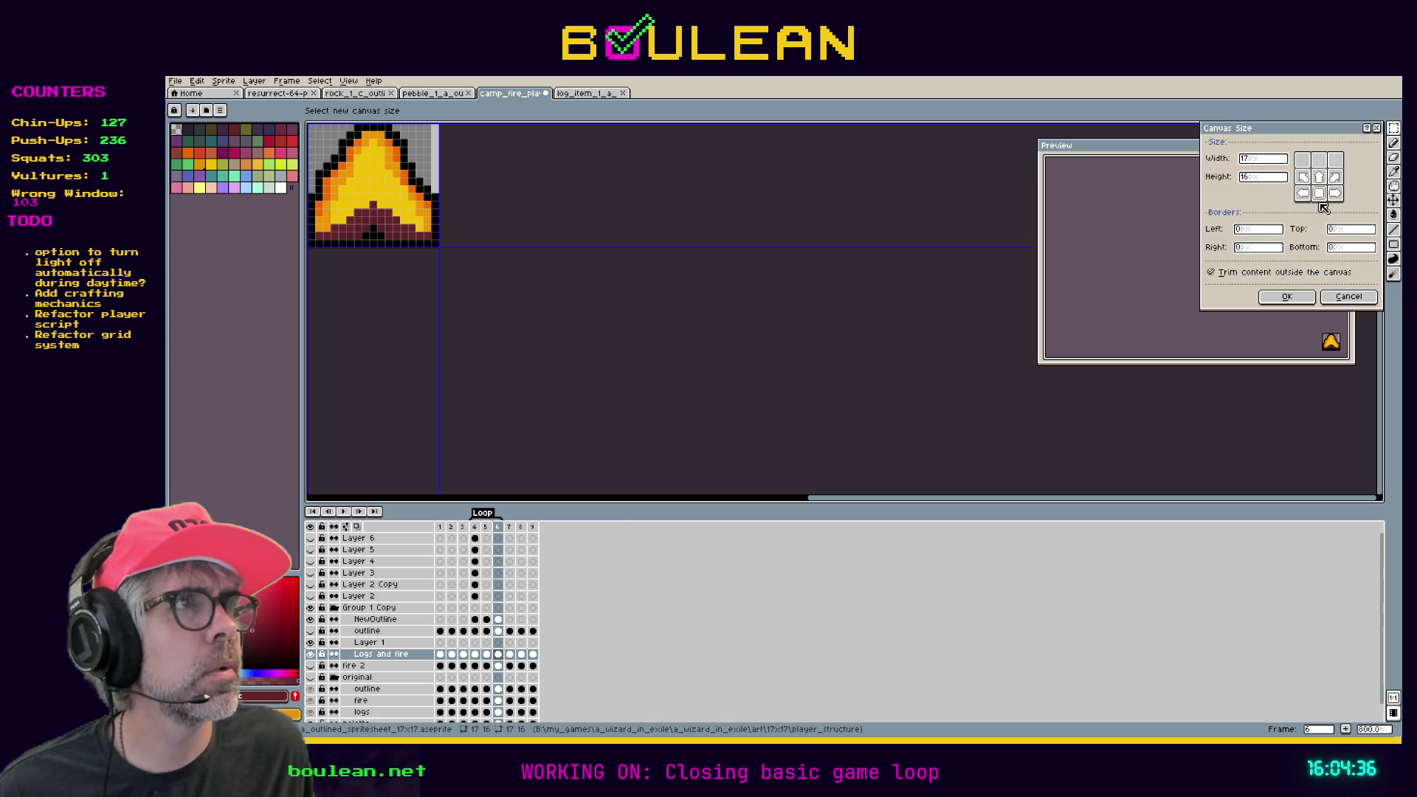
pyautogui.click(1274, 177)
pyautogui.press('BackSpace')
pyautogui.write('7')
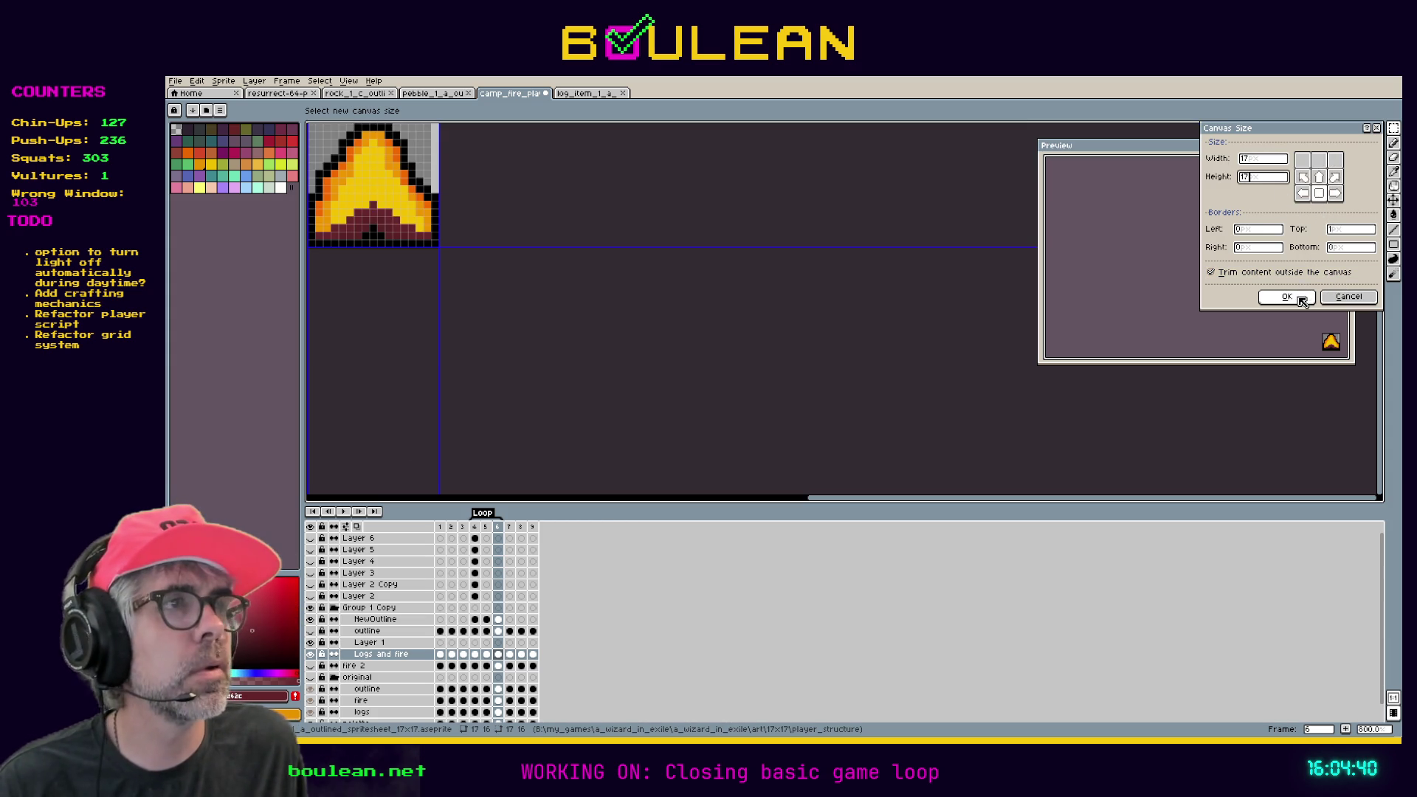
pyautogui.click(1287, 297)
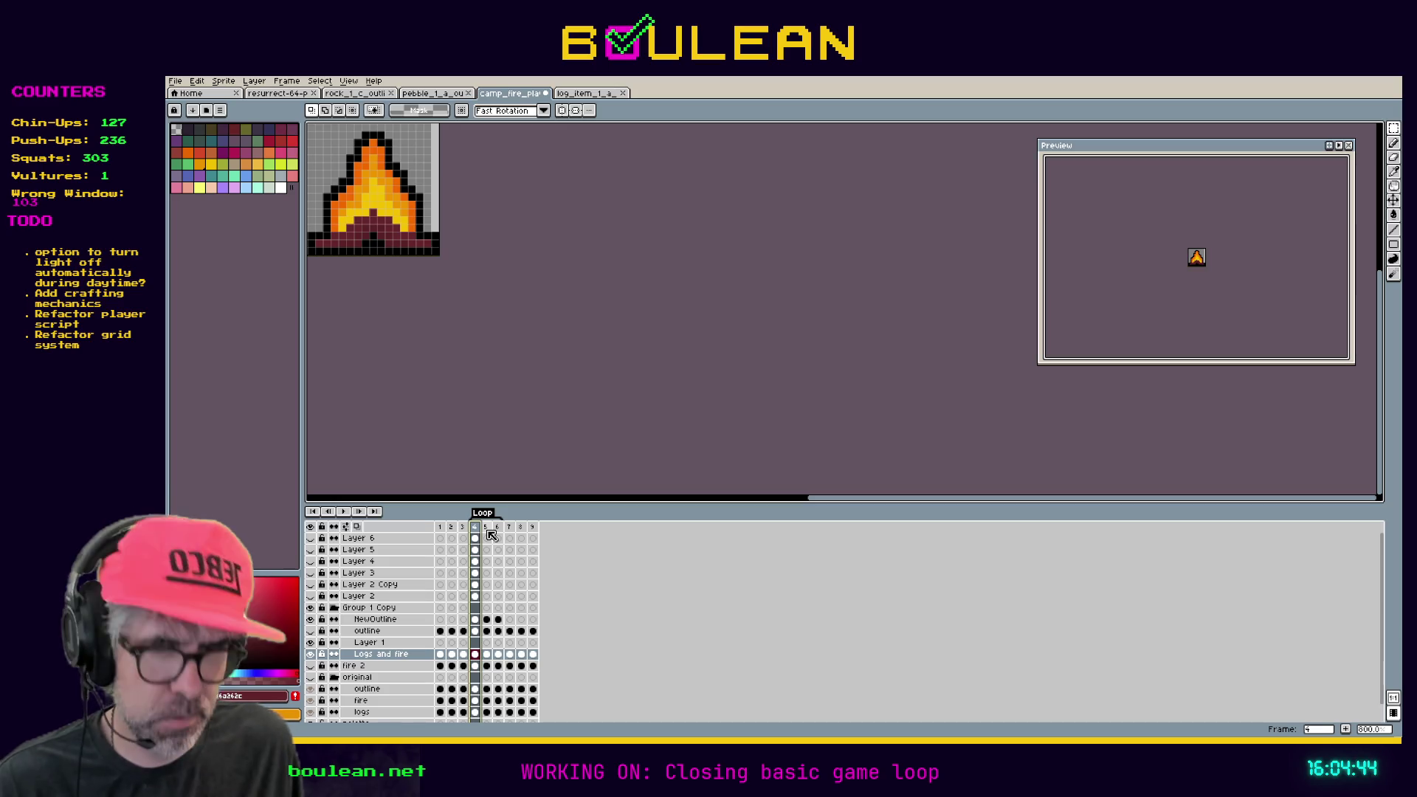
pyautogui.press('Left')
pyautogui.press('Left')
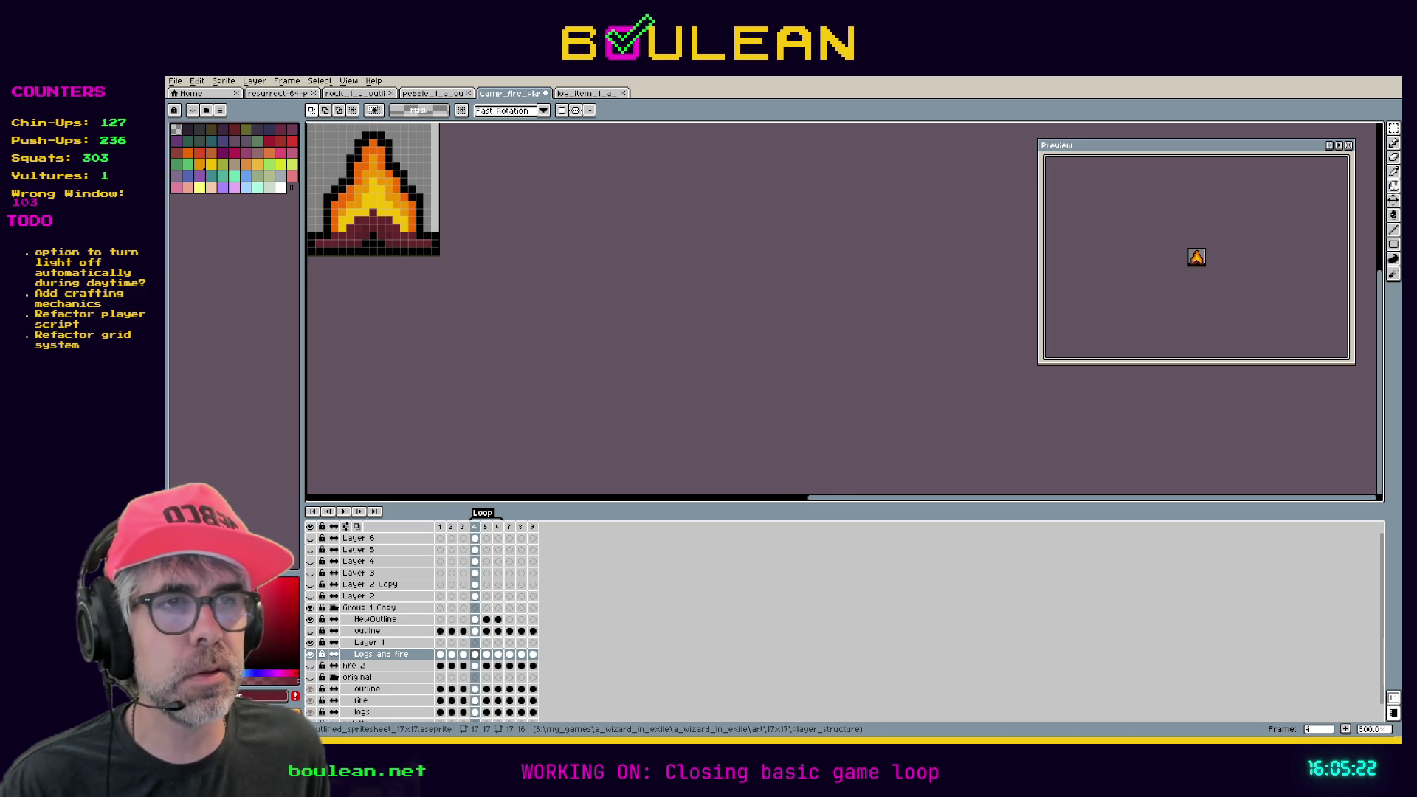
pyautogui.moveTo(819, 502); pyautogui.dragTo(731, 502)
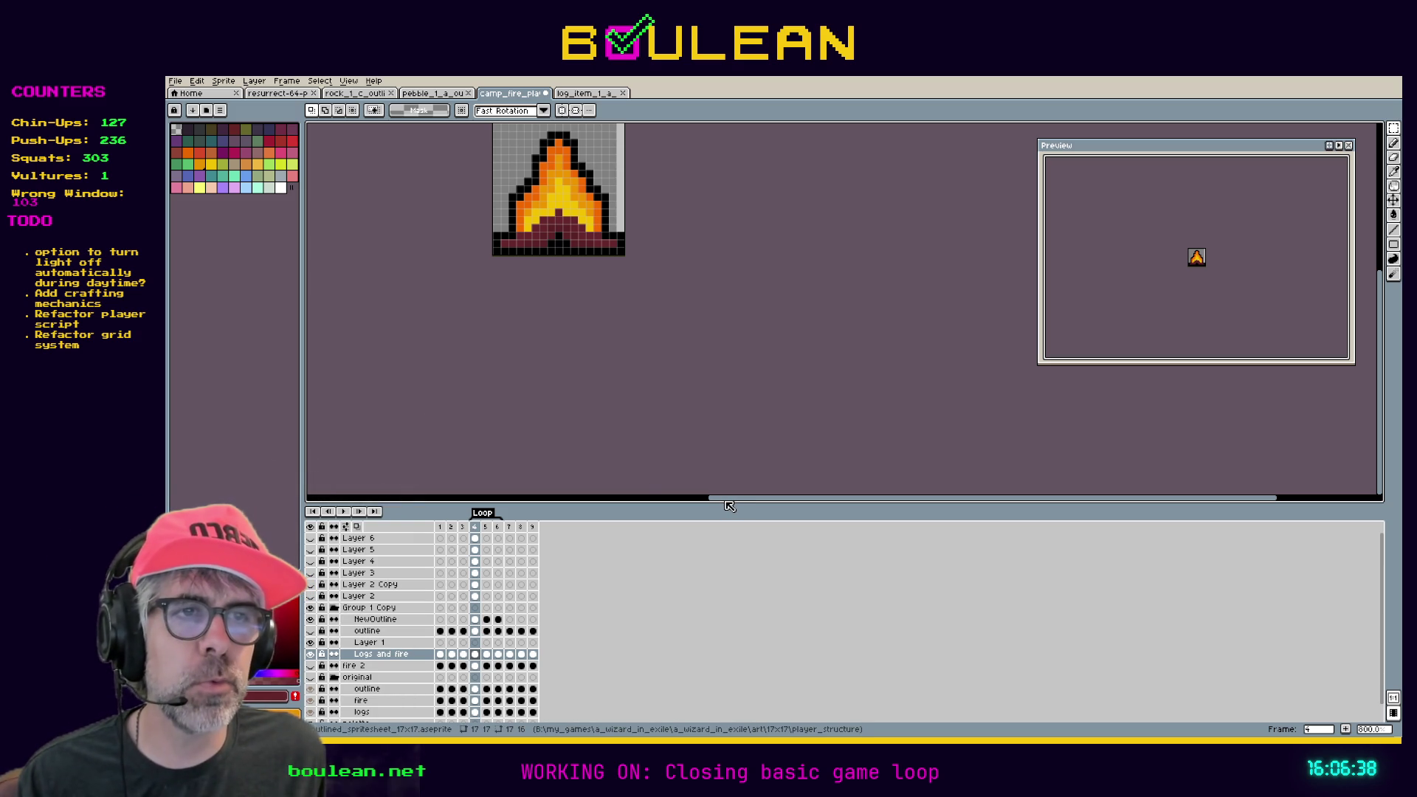
# Zoom out to show the whole sprite and save the cropped 17x17 campfire.
pyautogui.moveTo(746, 497); pyautogui.dragTo(715, 486)
pyautogui.press('-')
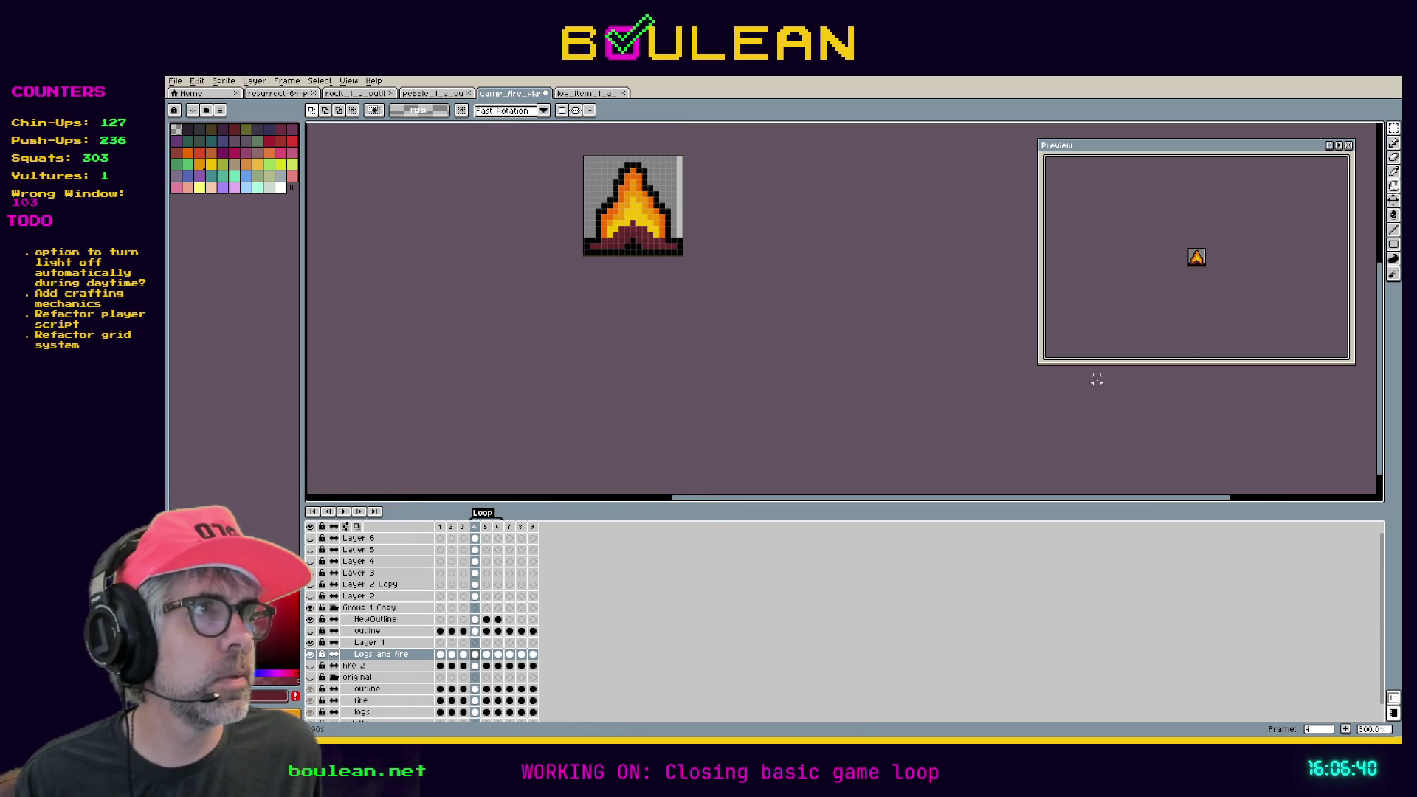
pyautogui.moveTo(1383, 342); pyautogui.dragTo(1382, 334)
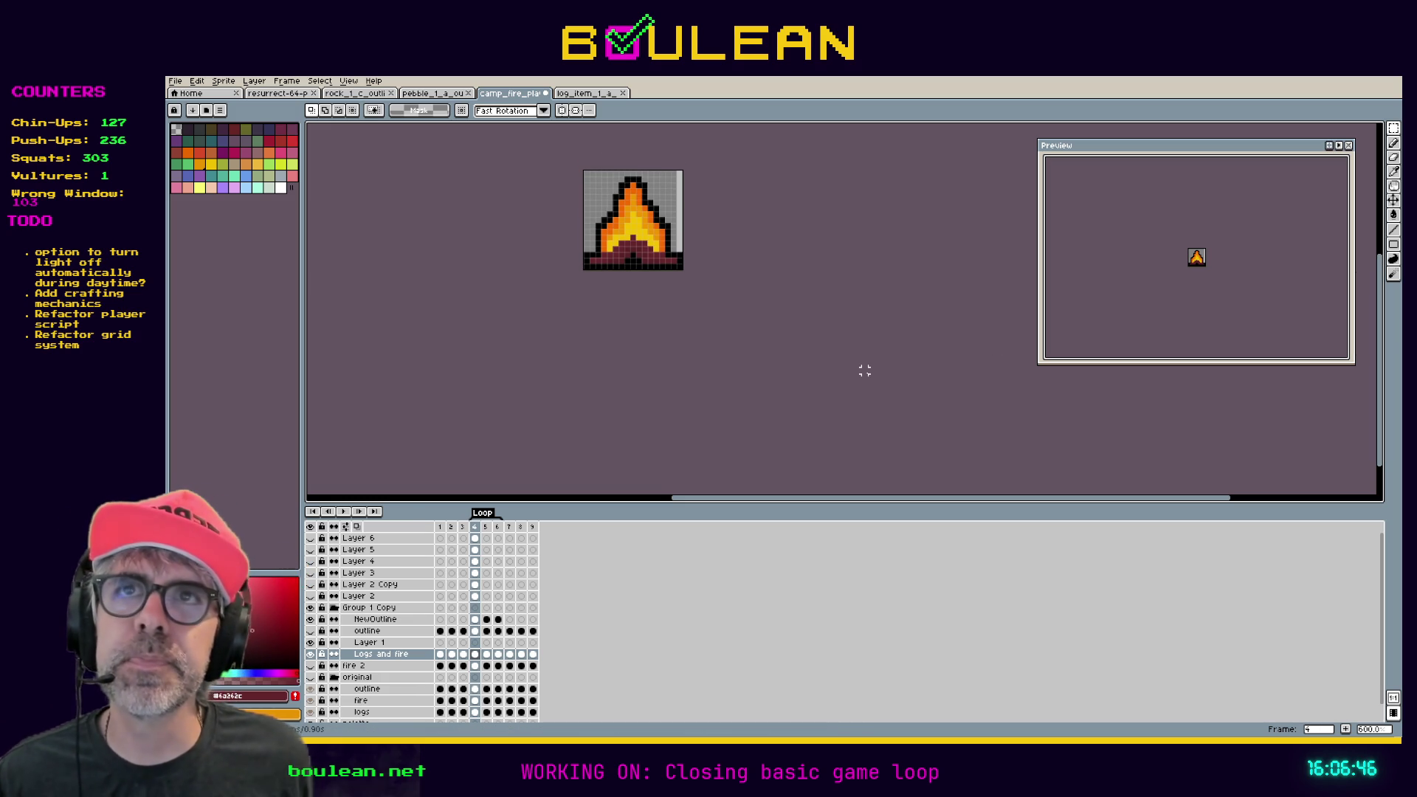
pyautogui.hotkey('ctrl', 's')
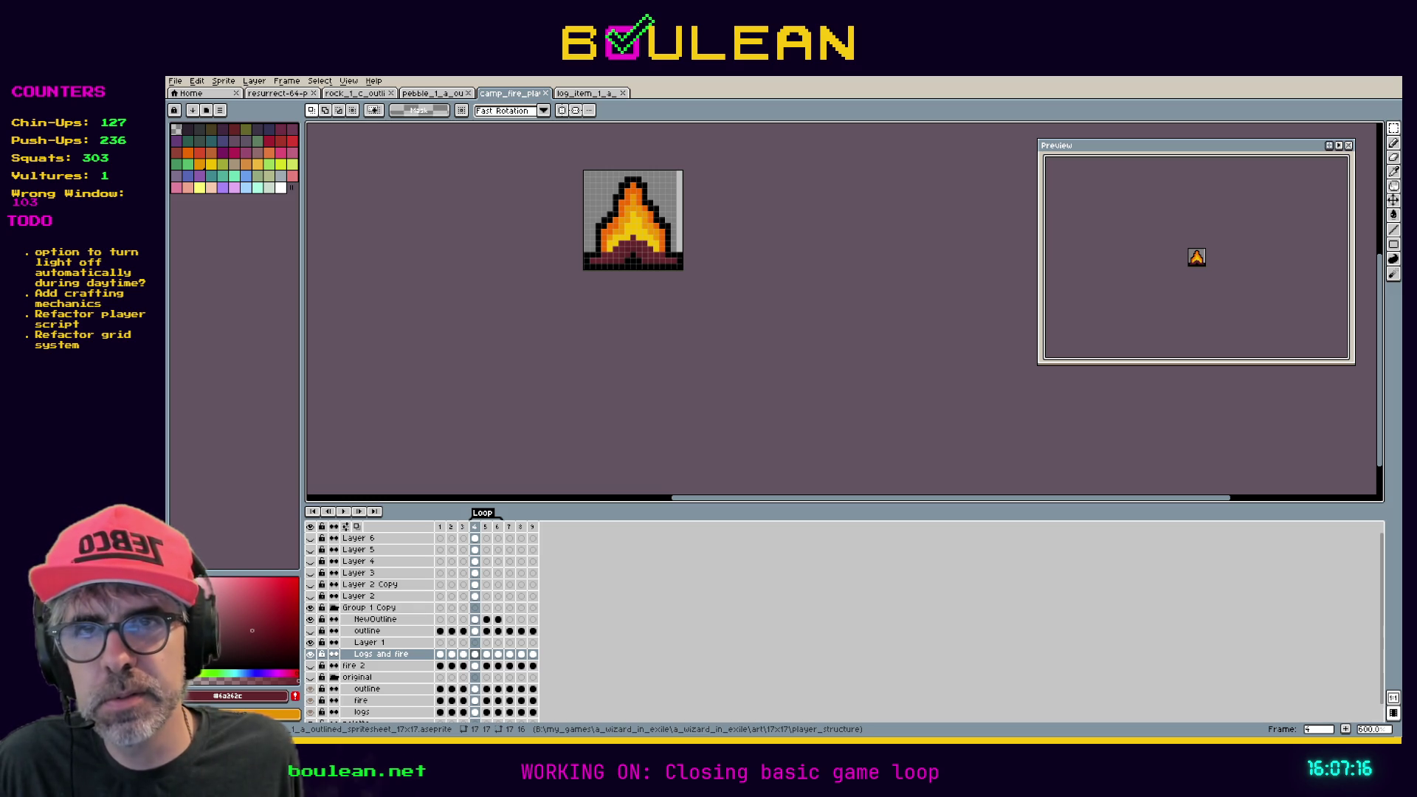
pyautogui.hotkey('alt', 'Tab')
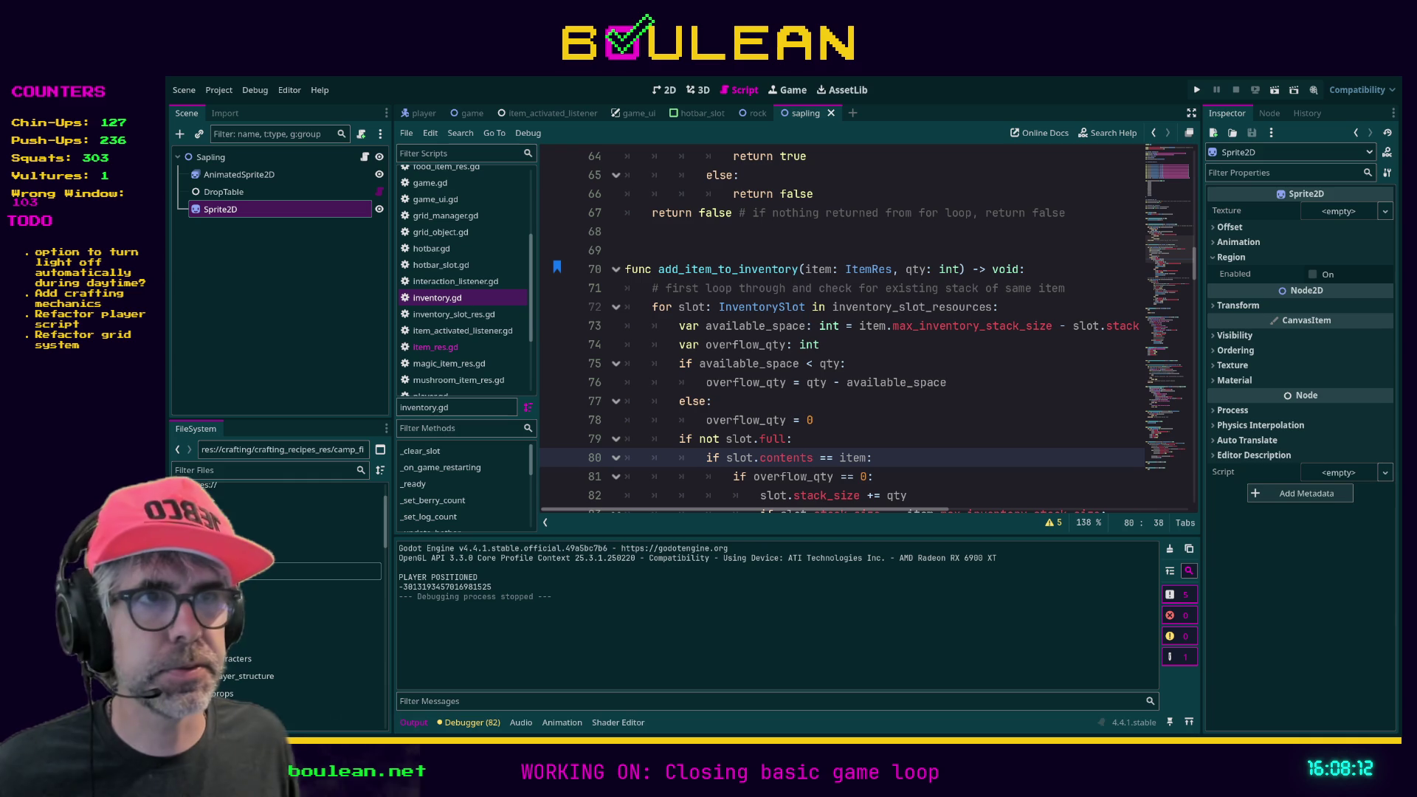
# Place the cursor after 'else:' on line 77 of inventory.gd.
pyautogui.click(755, 400)
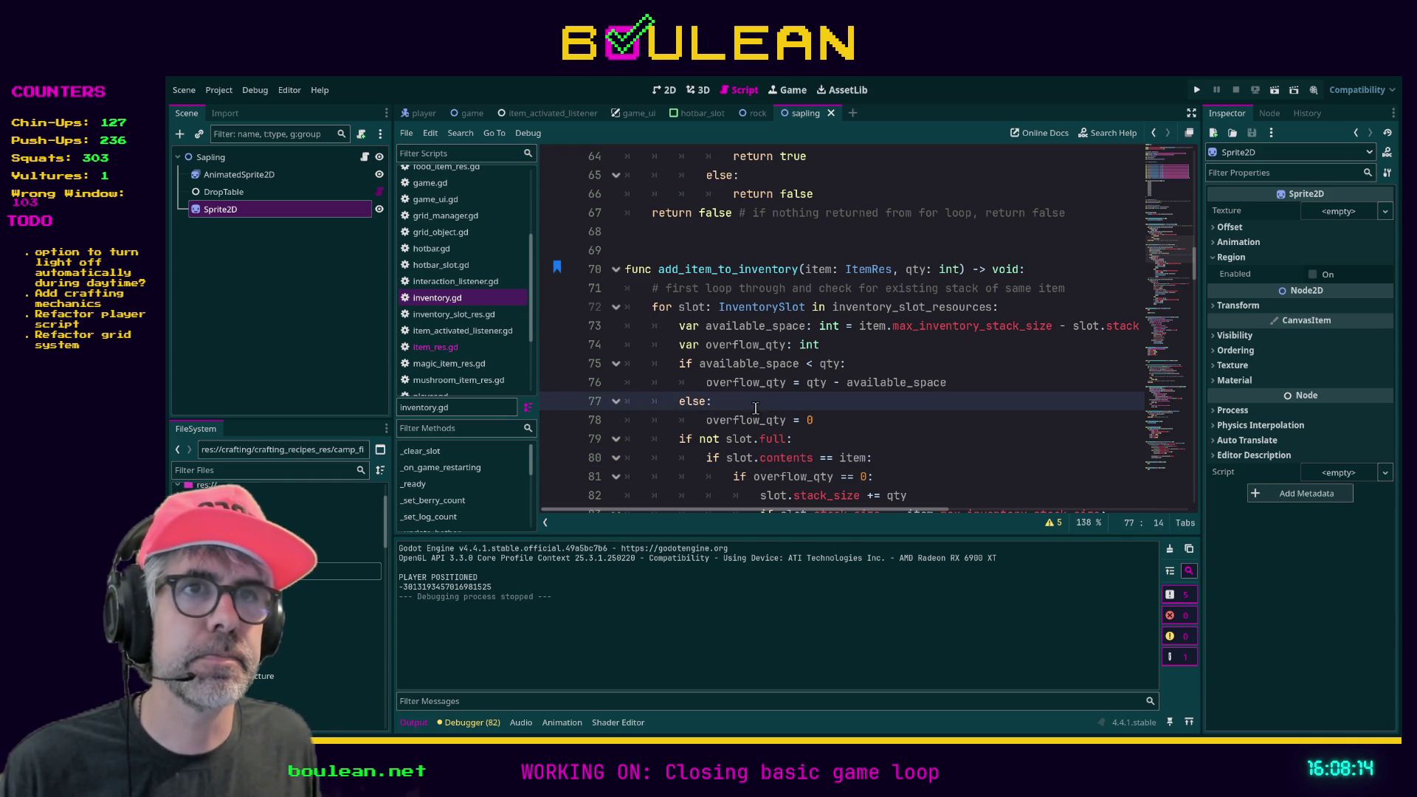
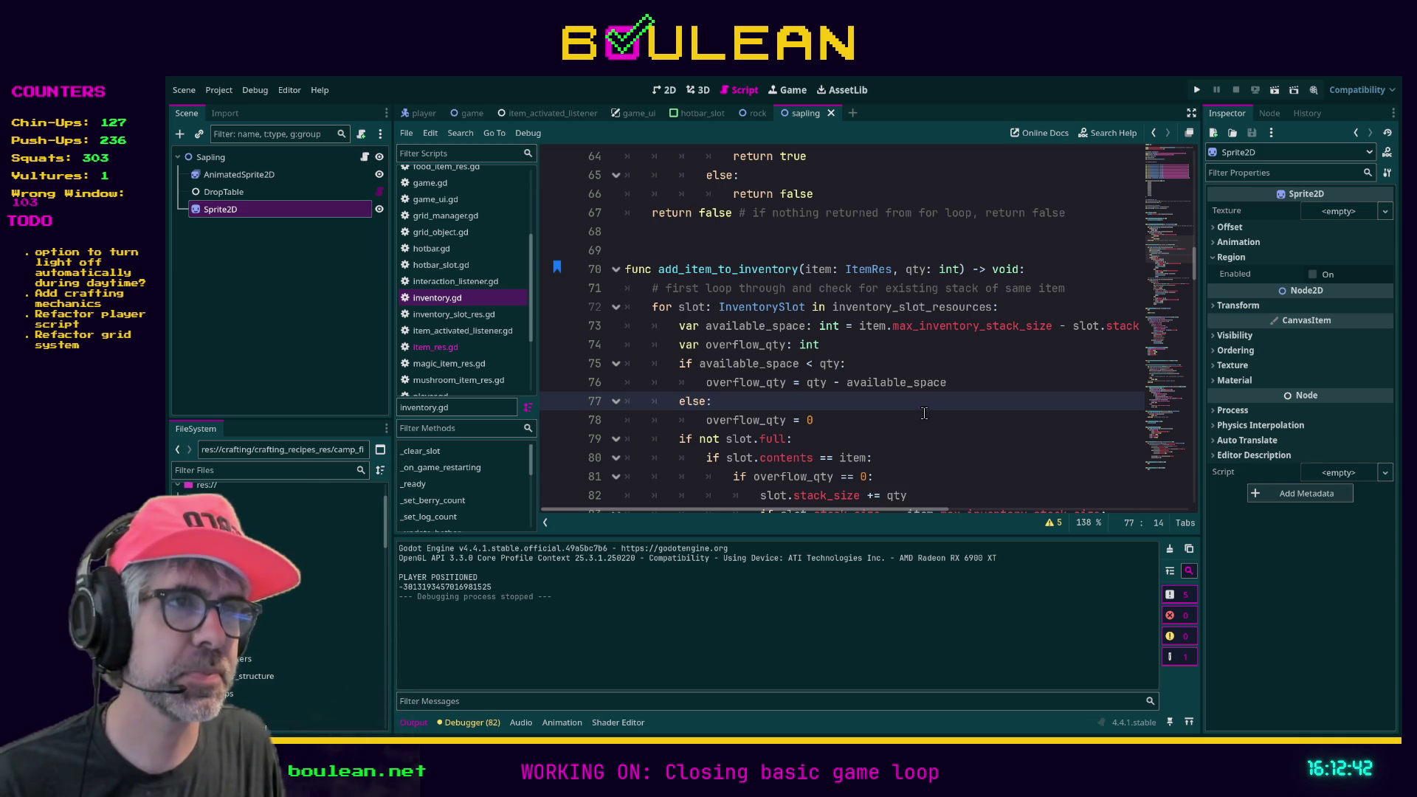
# In Godot's script editor, review lines 78–91 of the inventory script and filter the project's file list.
pyautogui.click(866, 415)
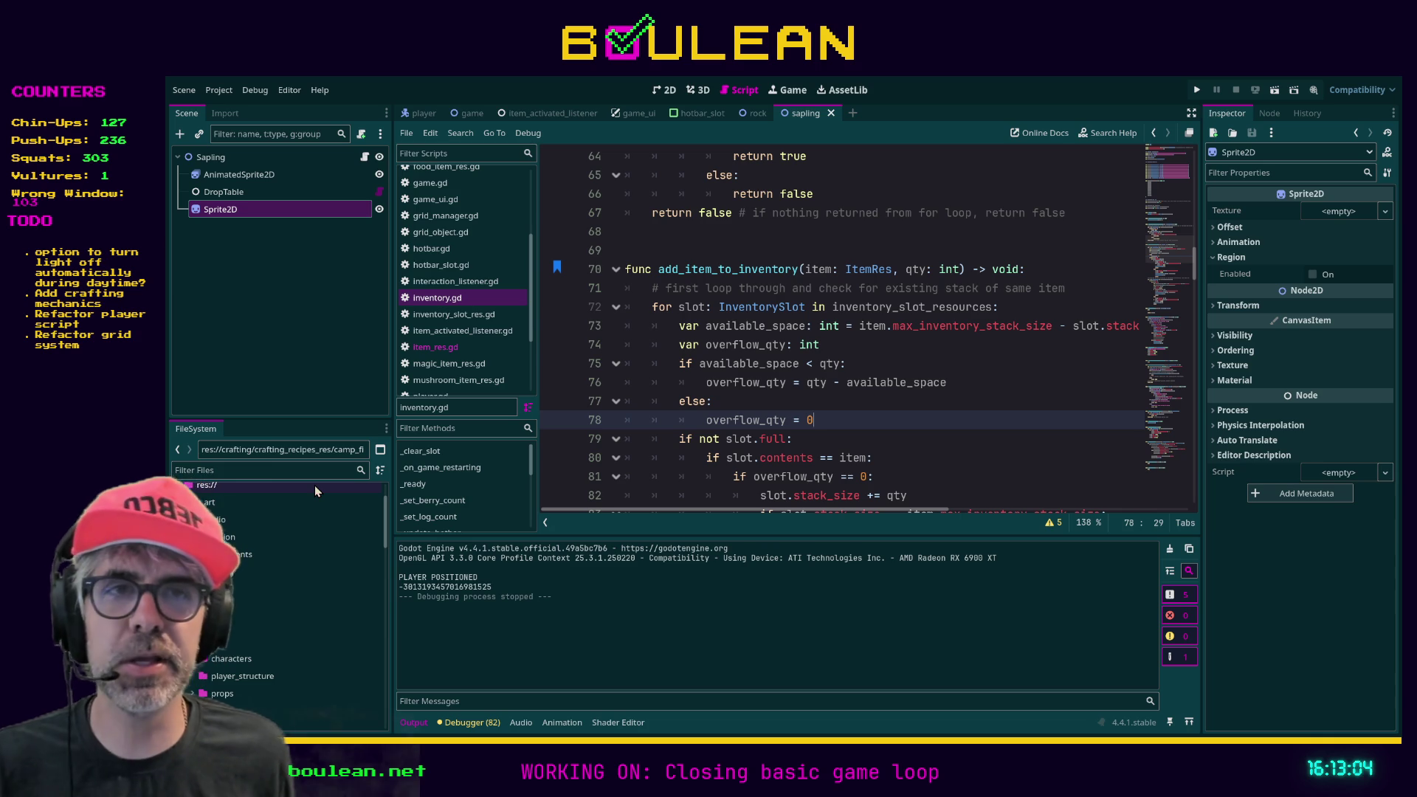
pyautogui.click(299, 470)
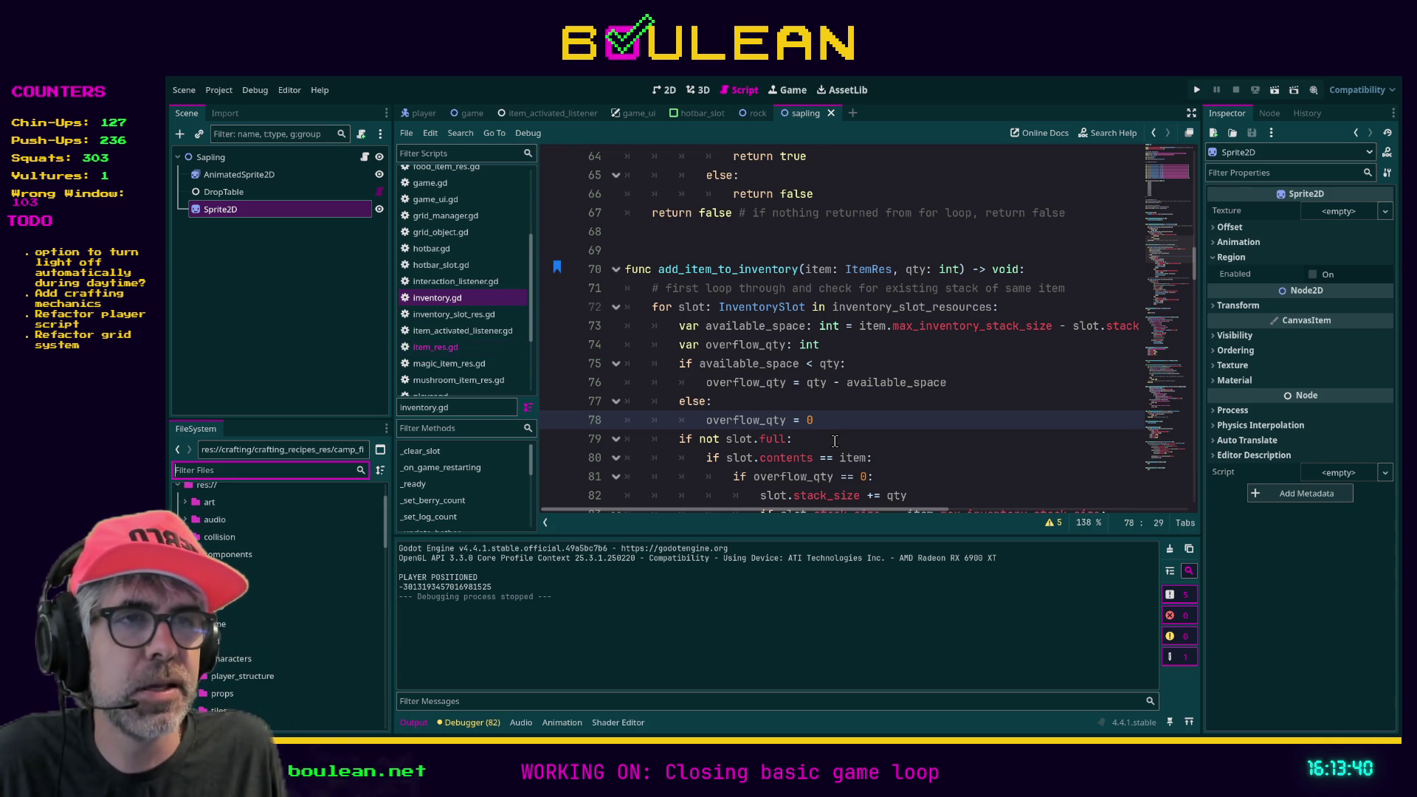
pyautogui.scroll(-2, 835, 440)
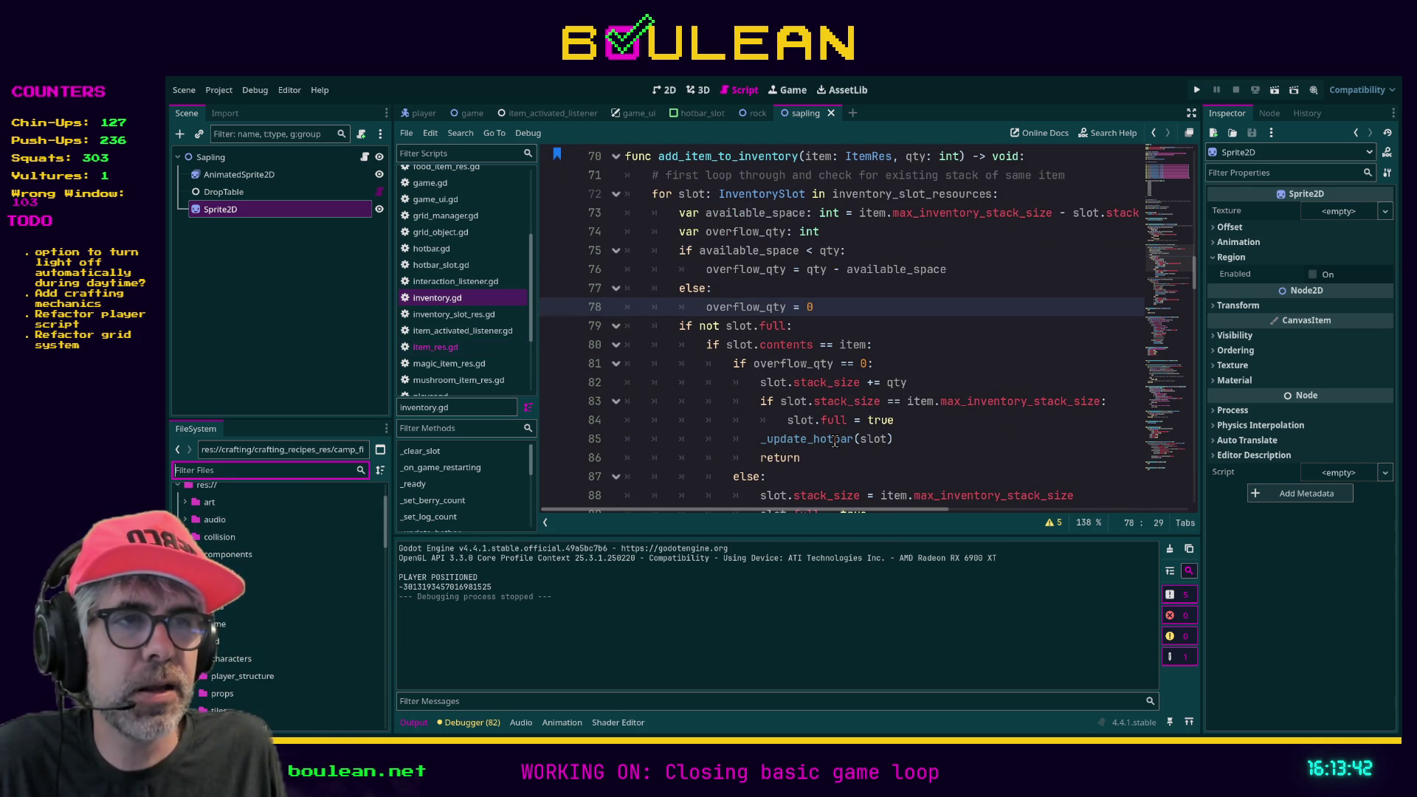
pyautogui.scroll(-1, 835, 441)
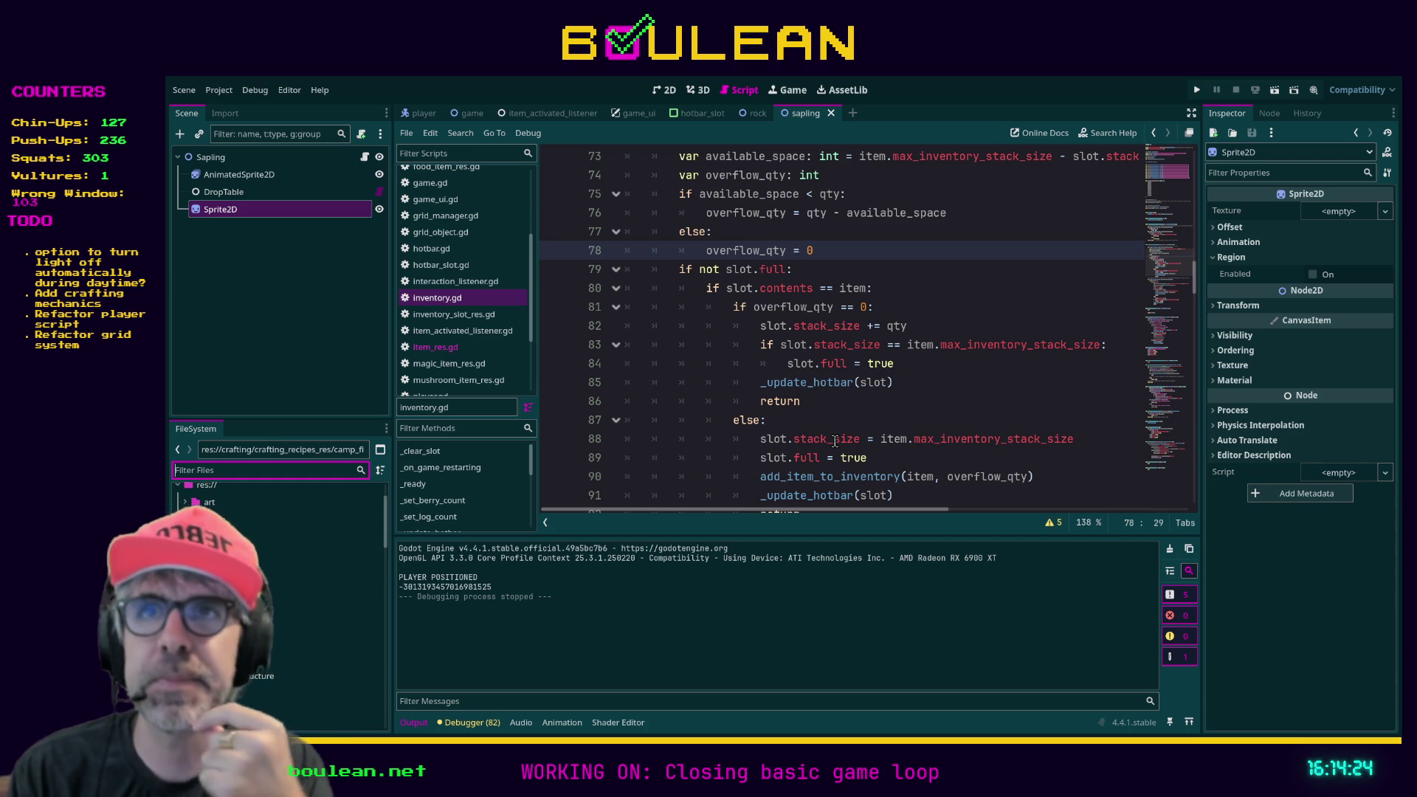
pyautogui.click(802, 422)
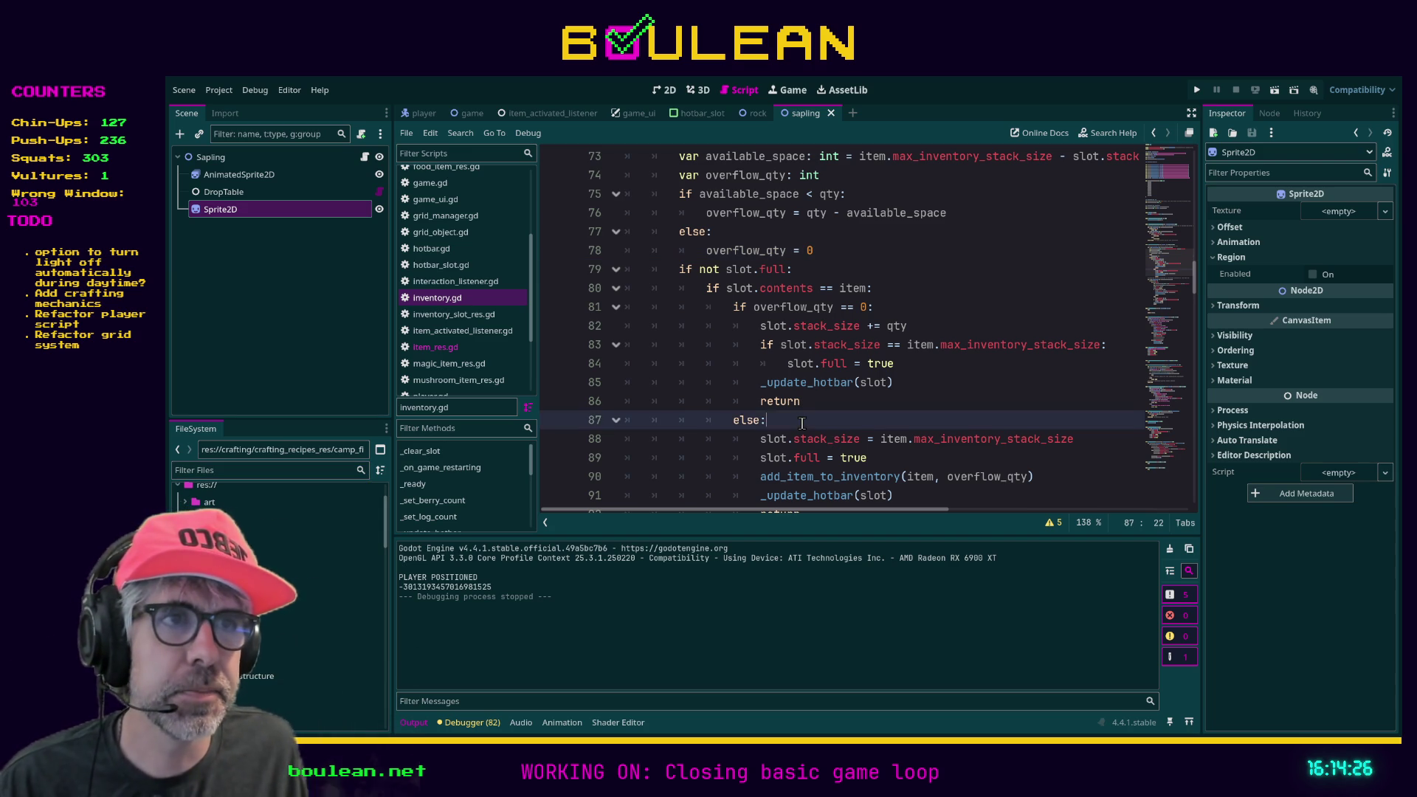
pyautogui.scroll(-1, 875, 415)
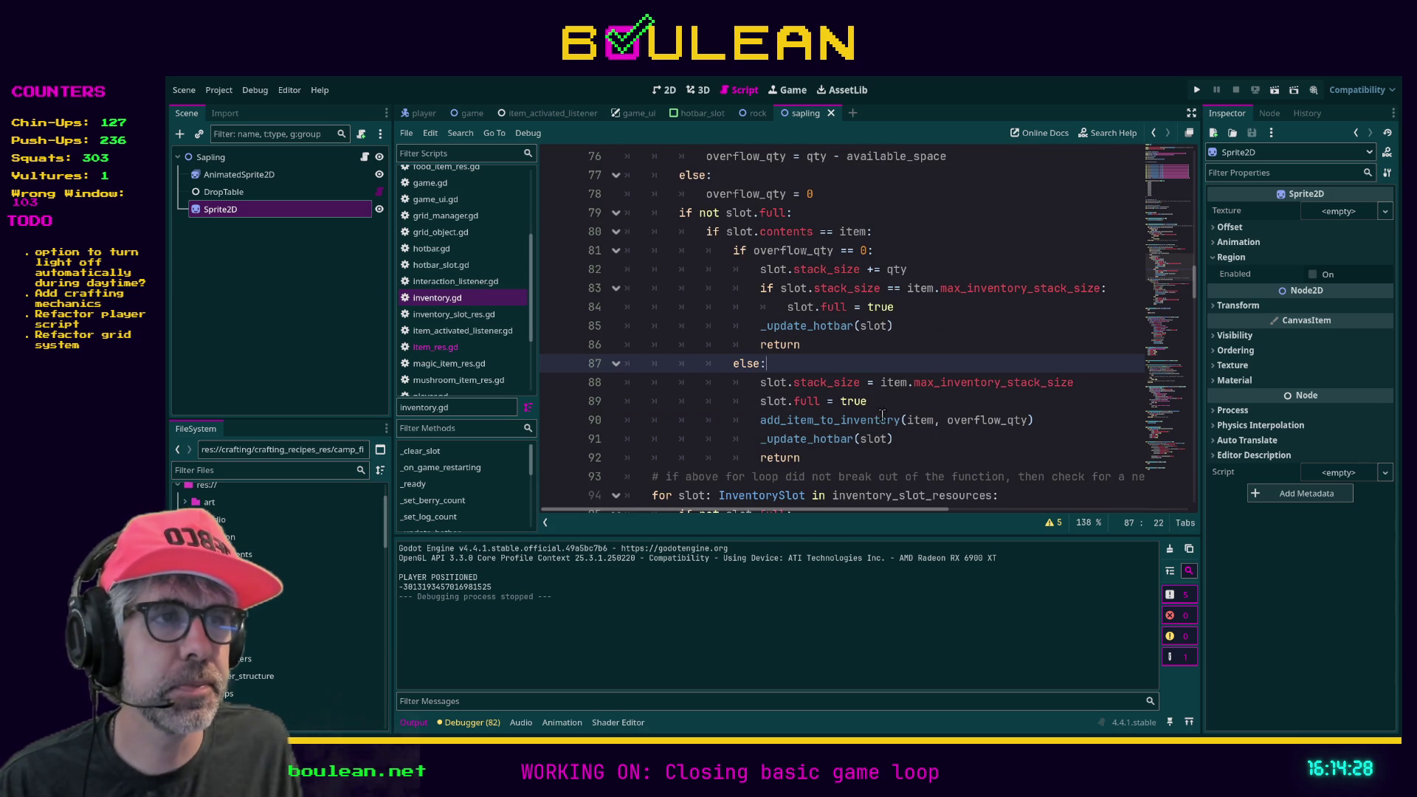
pyautogui.click(926, 449)
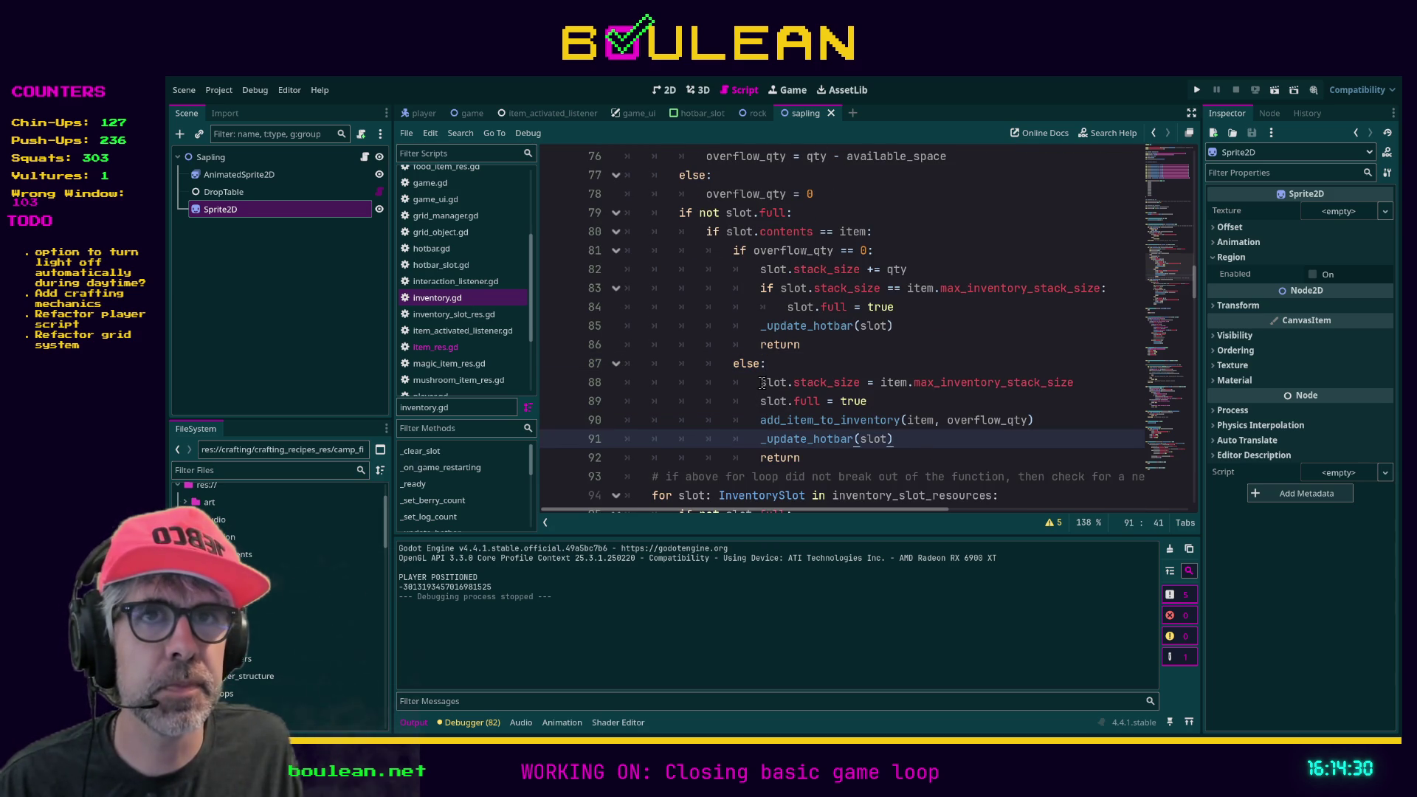
pyautogui.click(310, 474)
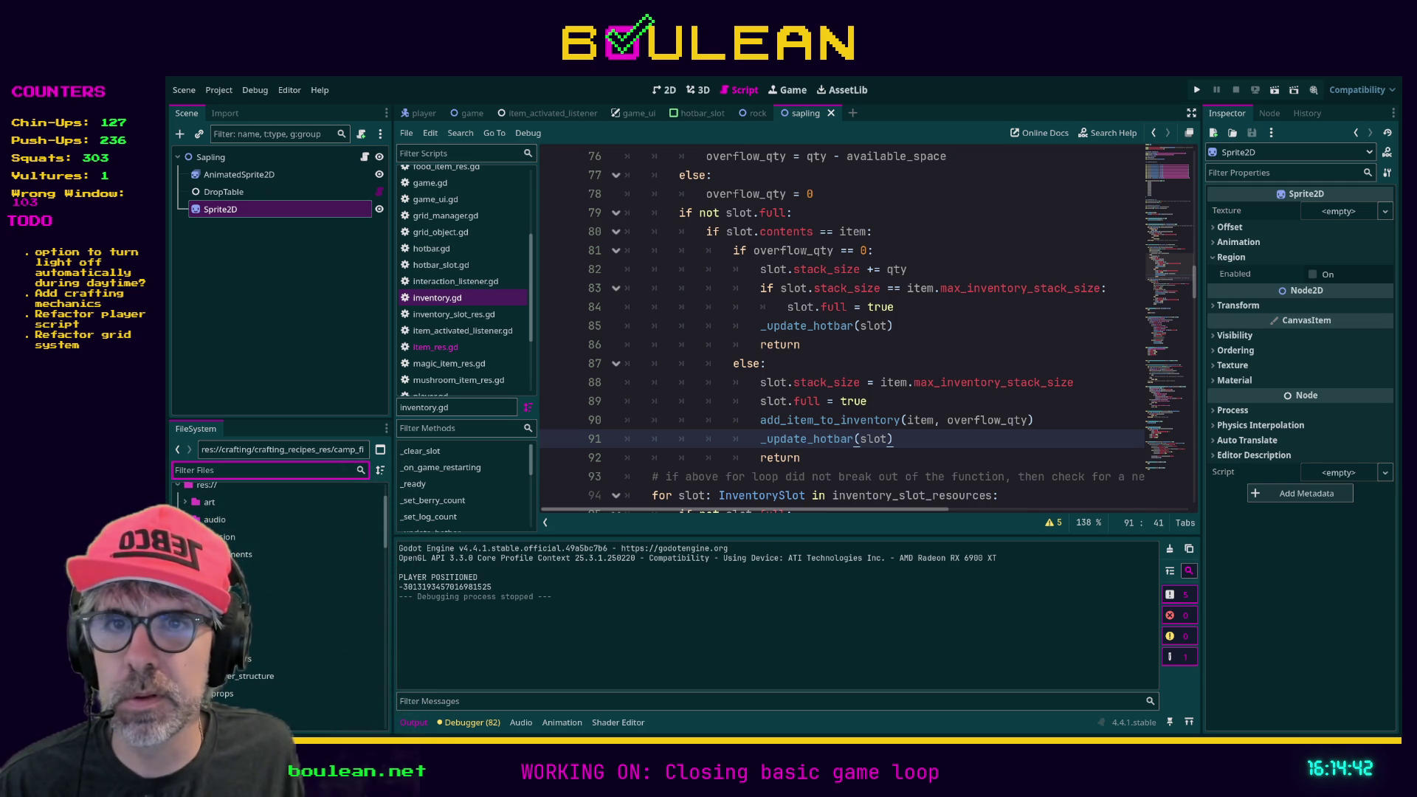
# Switch to Aseprite and open File > Export > Export Sprite Sheet for the campfire sprite.
pyautogui.hotkey('alt', 'Tab')
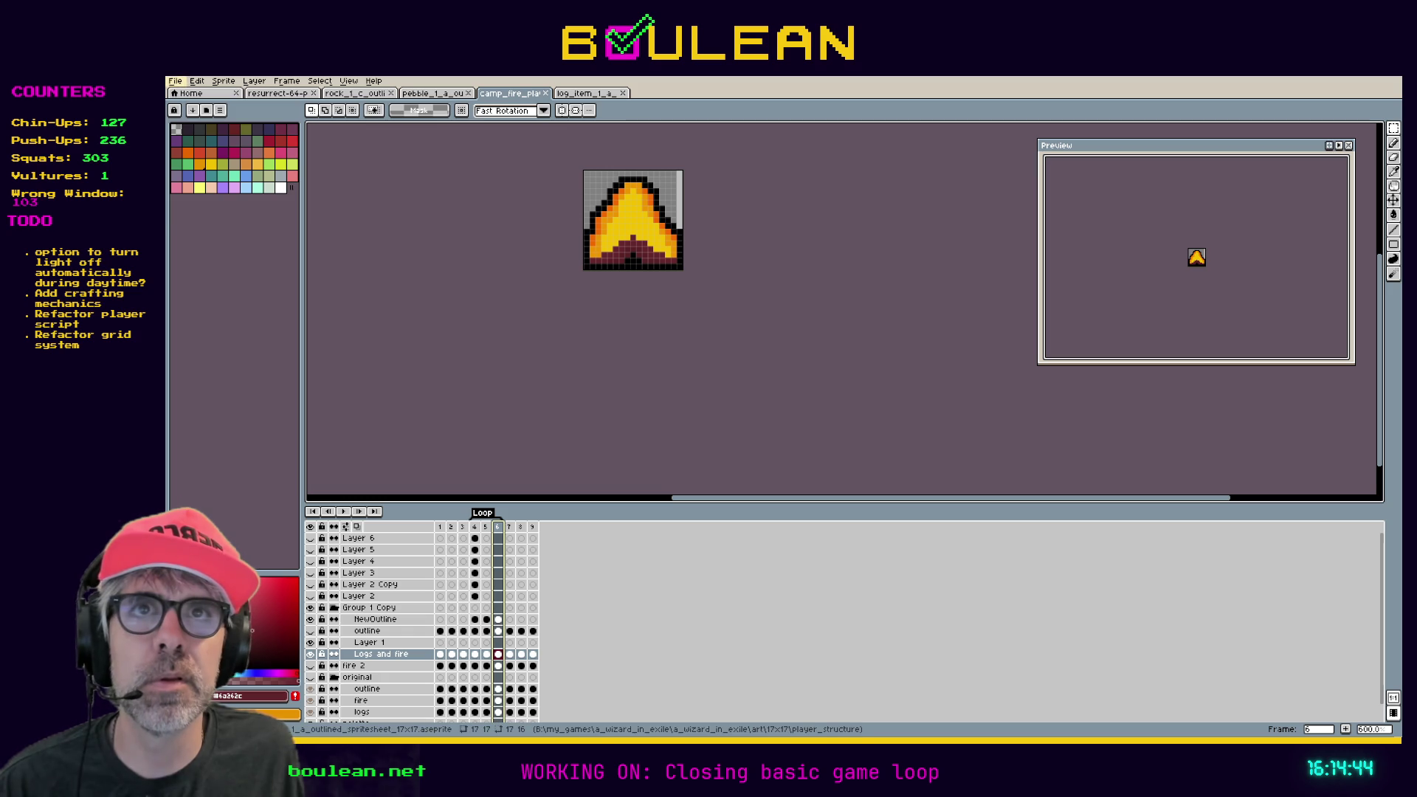
pyautogui.click(174, 81)
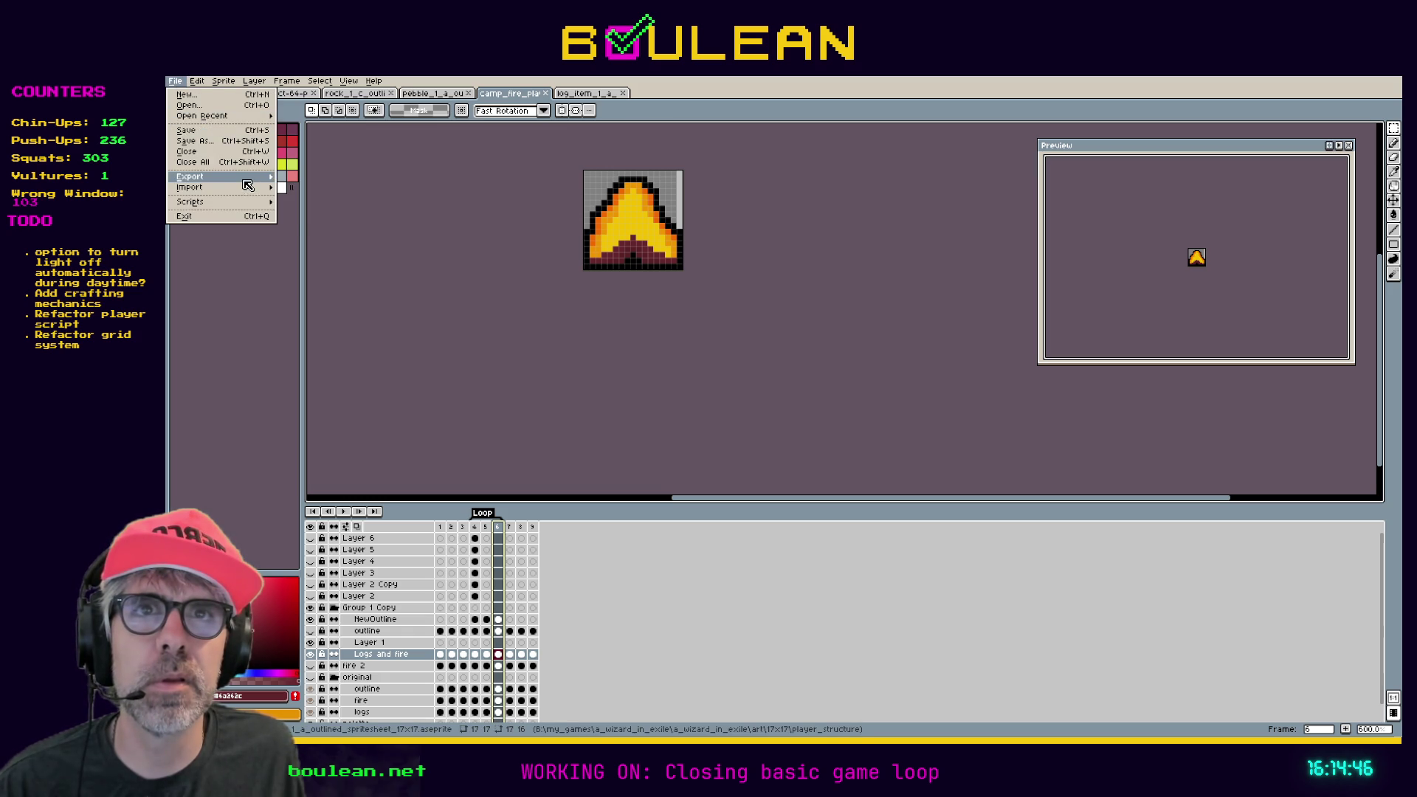
pyautogui.moveTo(247, 179)
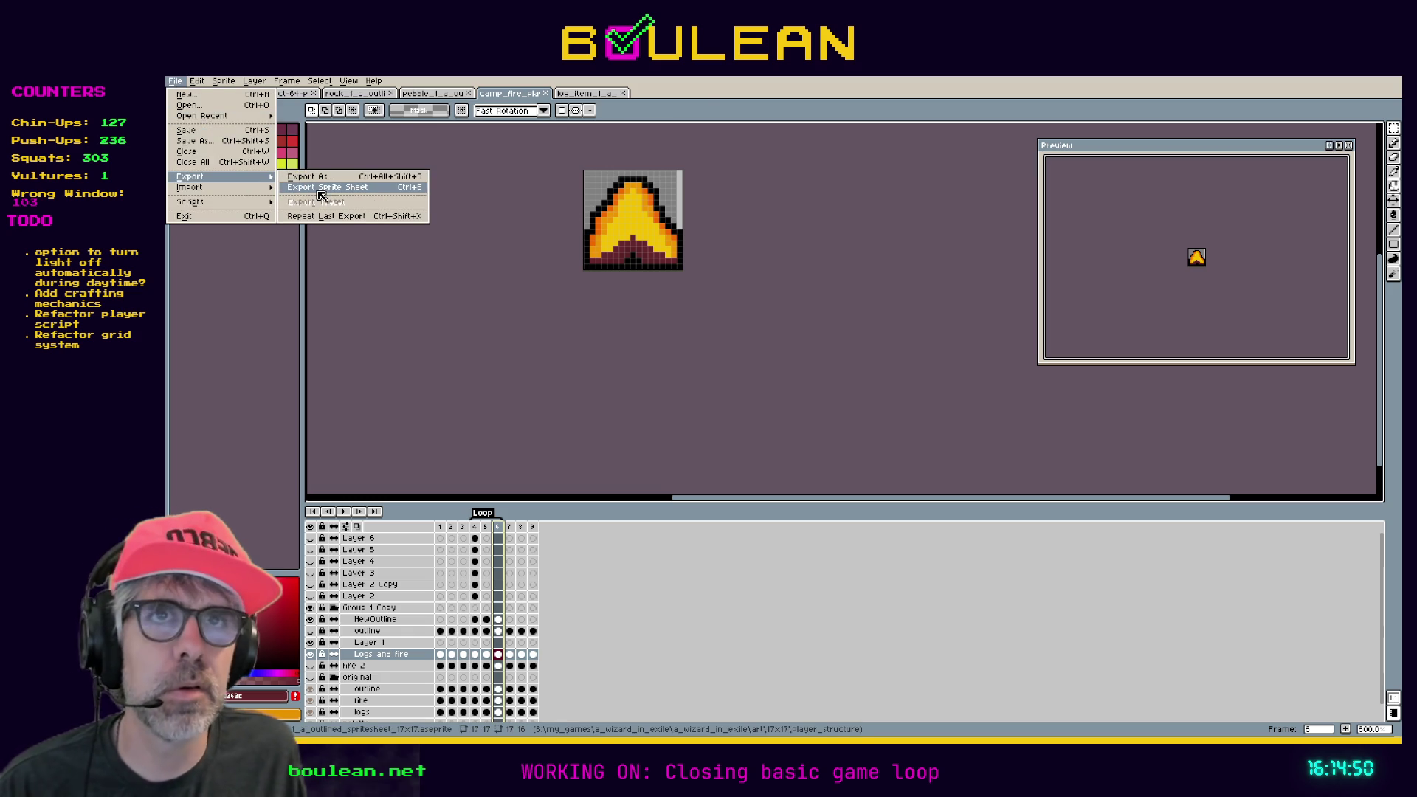
pyautogui.click(319, 189)
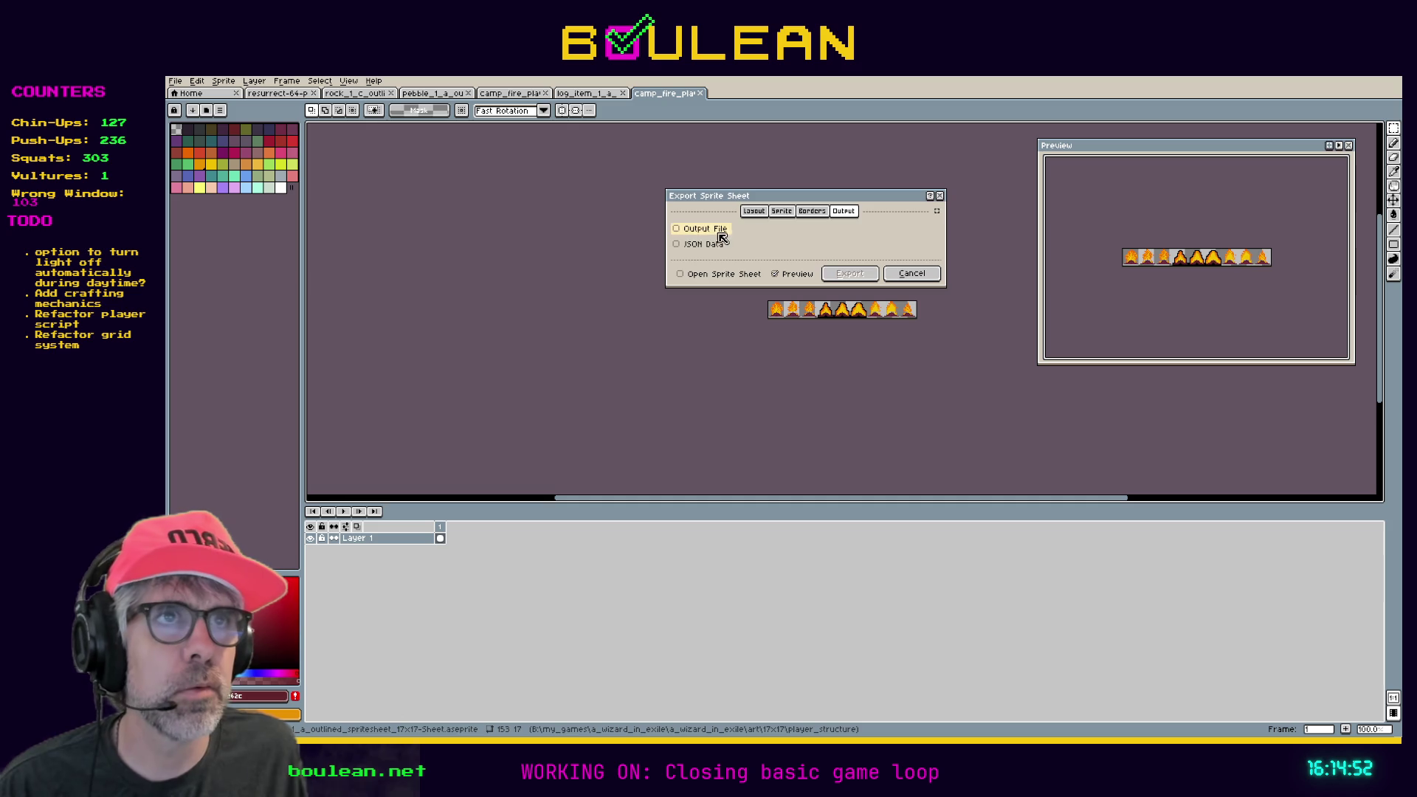
# Tick Output File, export the campfire sprite sheet, and close the camp_fire tab.
pyautogui.click(677, 229)
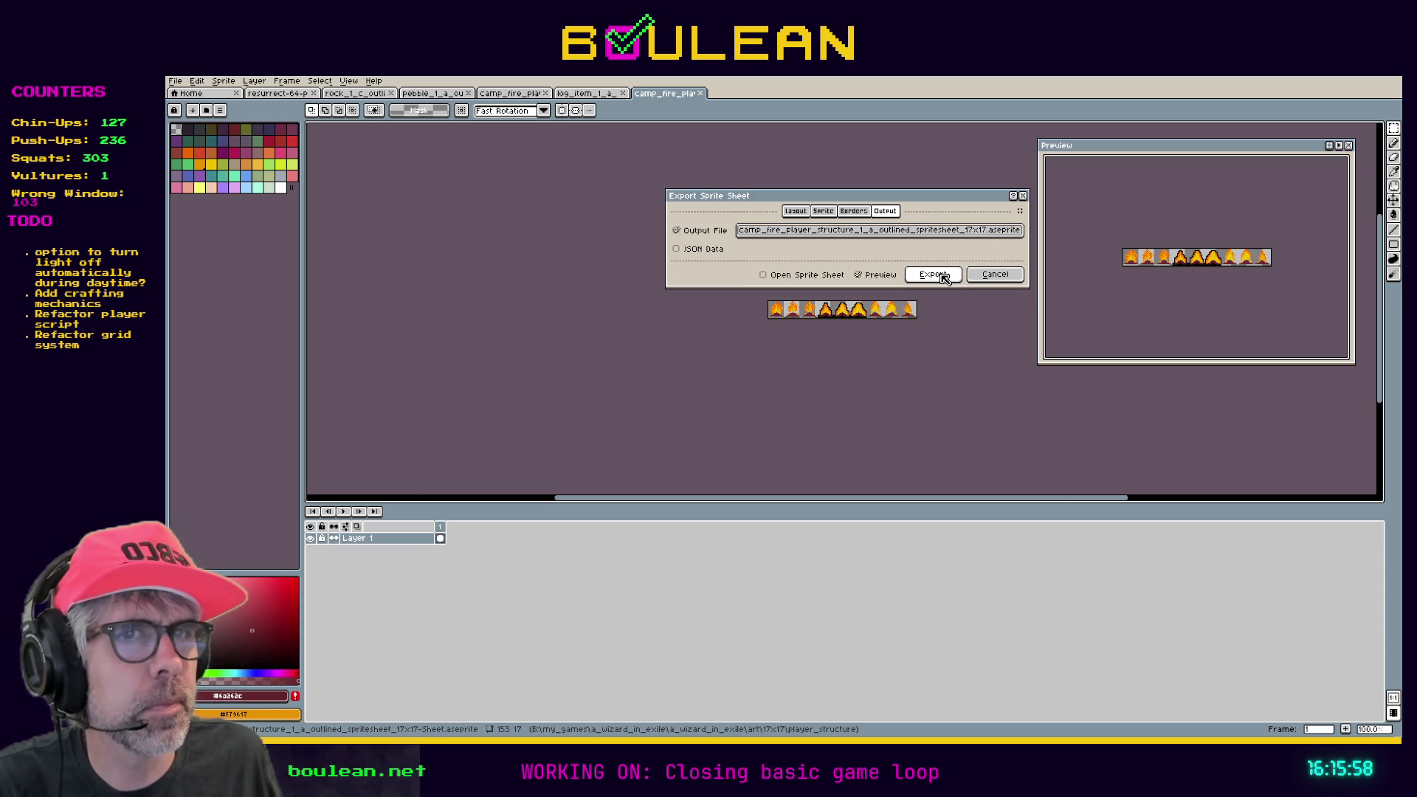
pyautogui.click(942, 275)
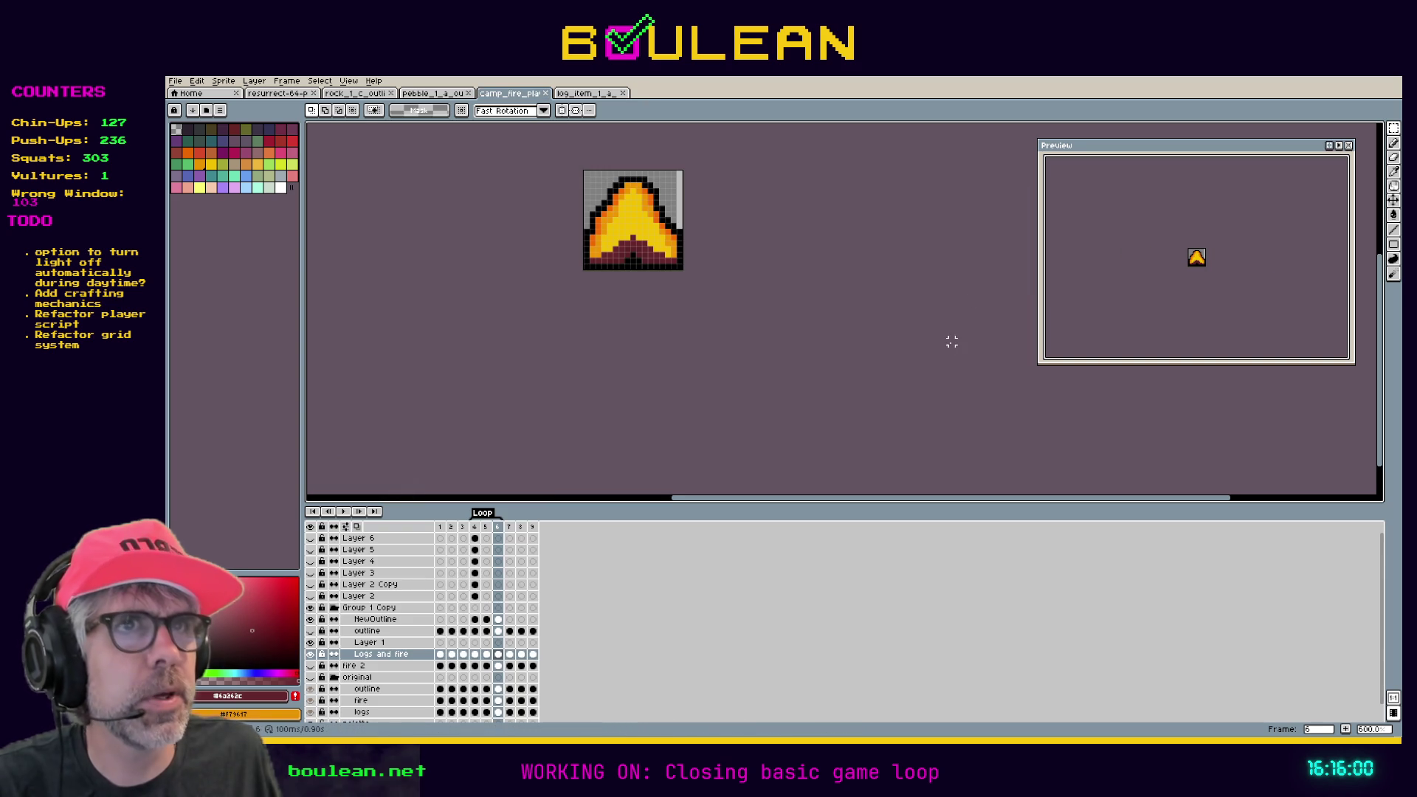
pyautogui.click(546, 94)
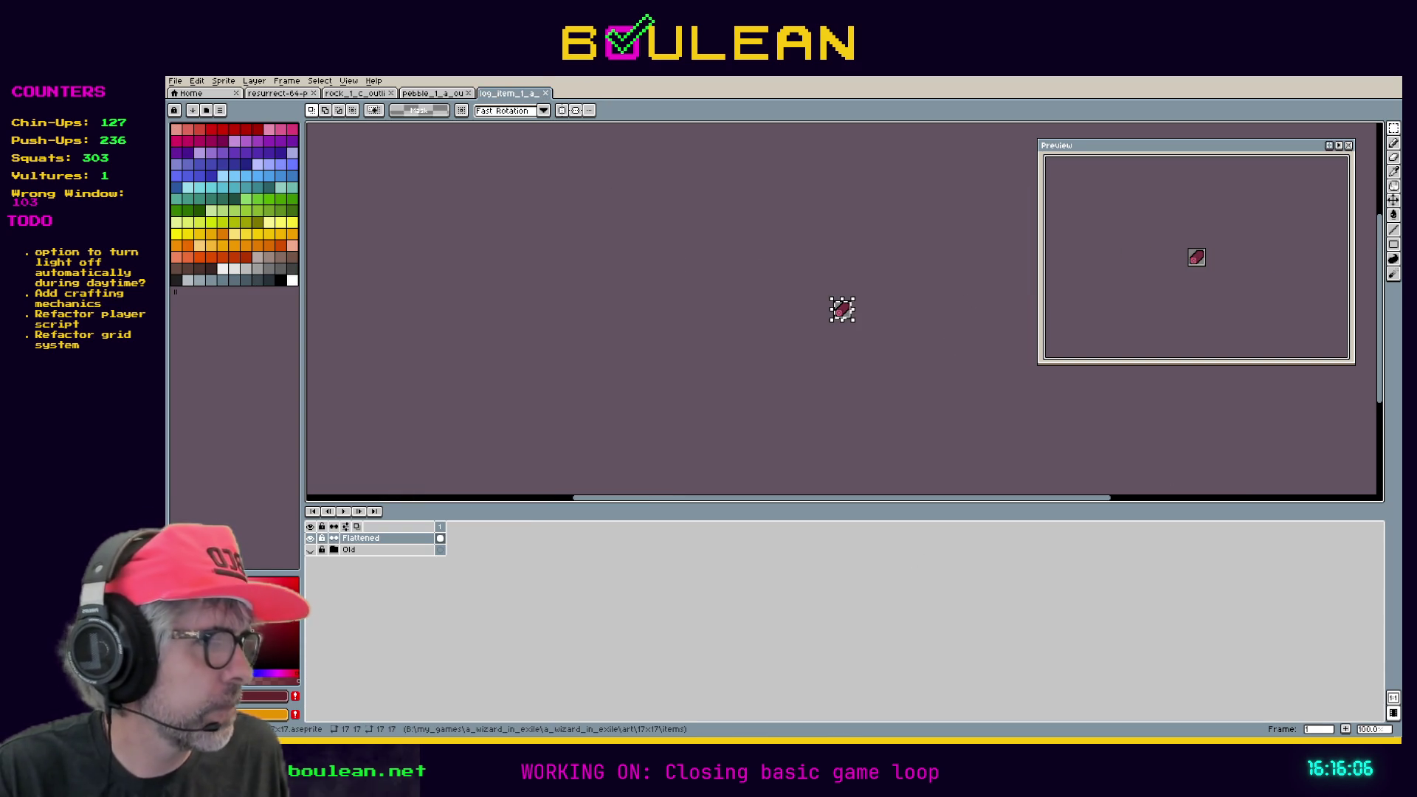
# Deselect the log sprite and jump to frame 3 of the campfire animation.
pyautogui.click(964, 391)
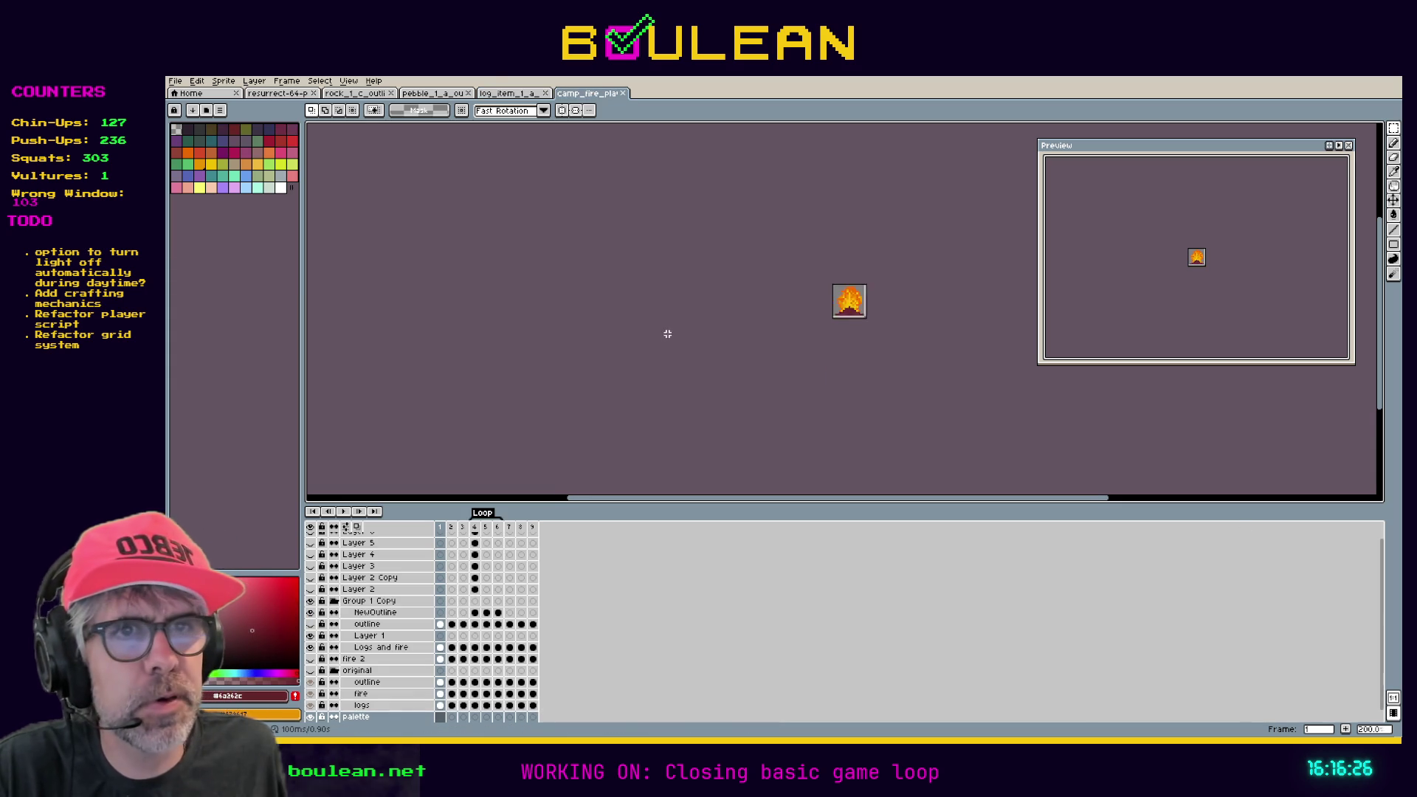
pyautogui.click(464, 530)
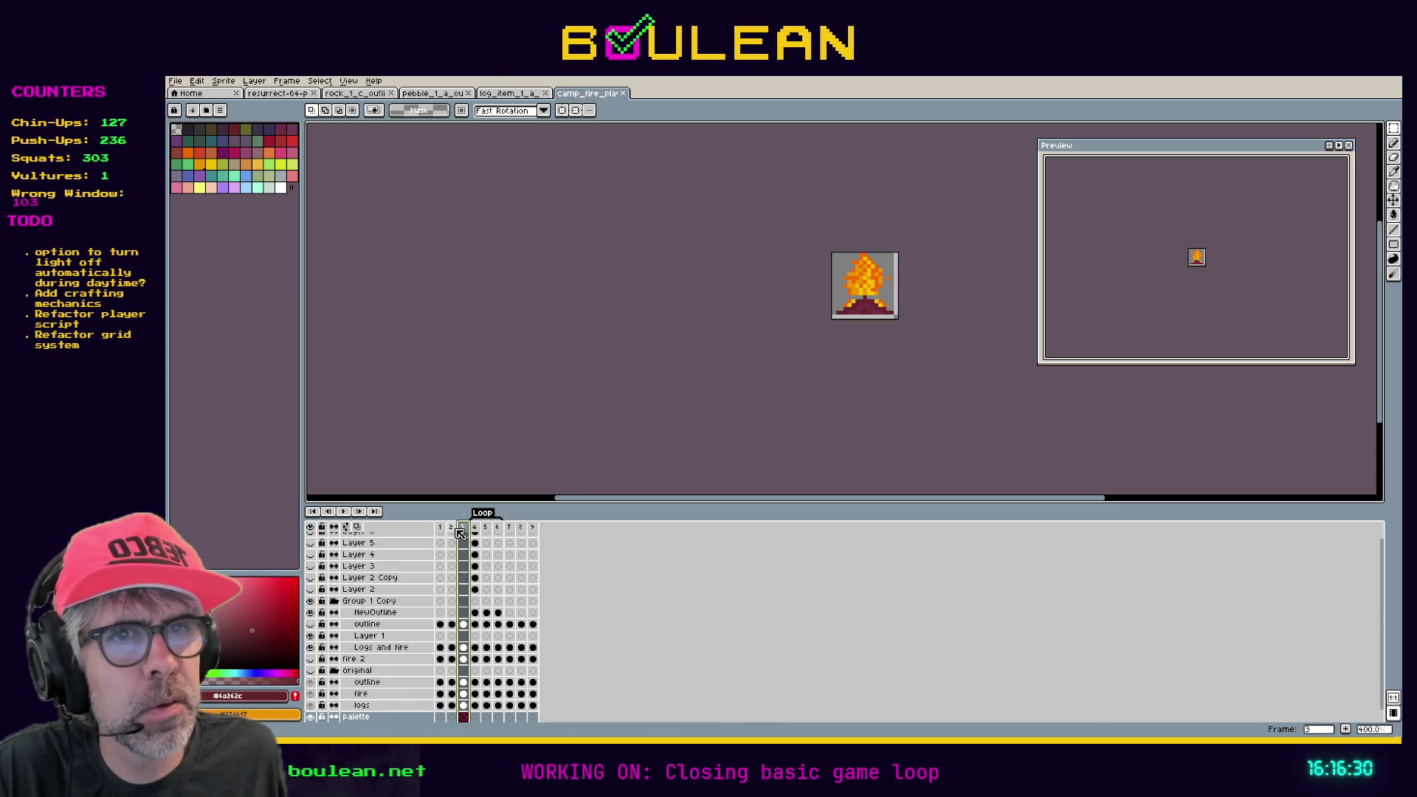
# Delete campfire frames 1–3, then frames 4–6, from the timeline.
pyautogui.click(452, 529)
pyautogui.click(440, 529)
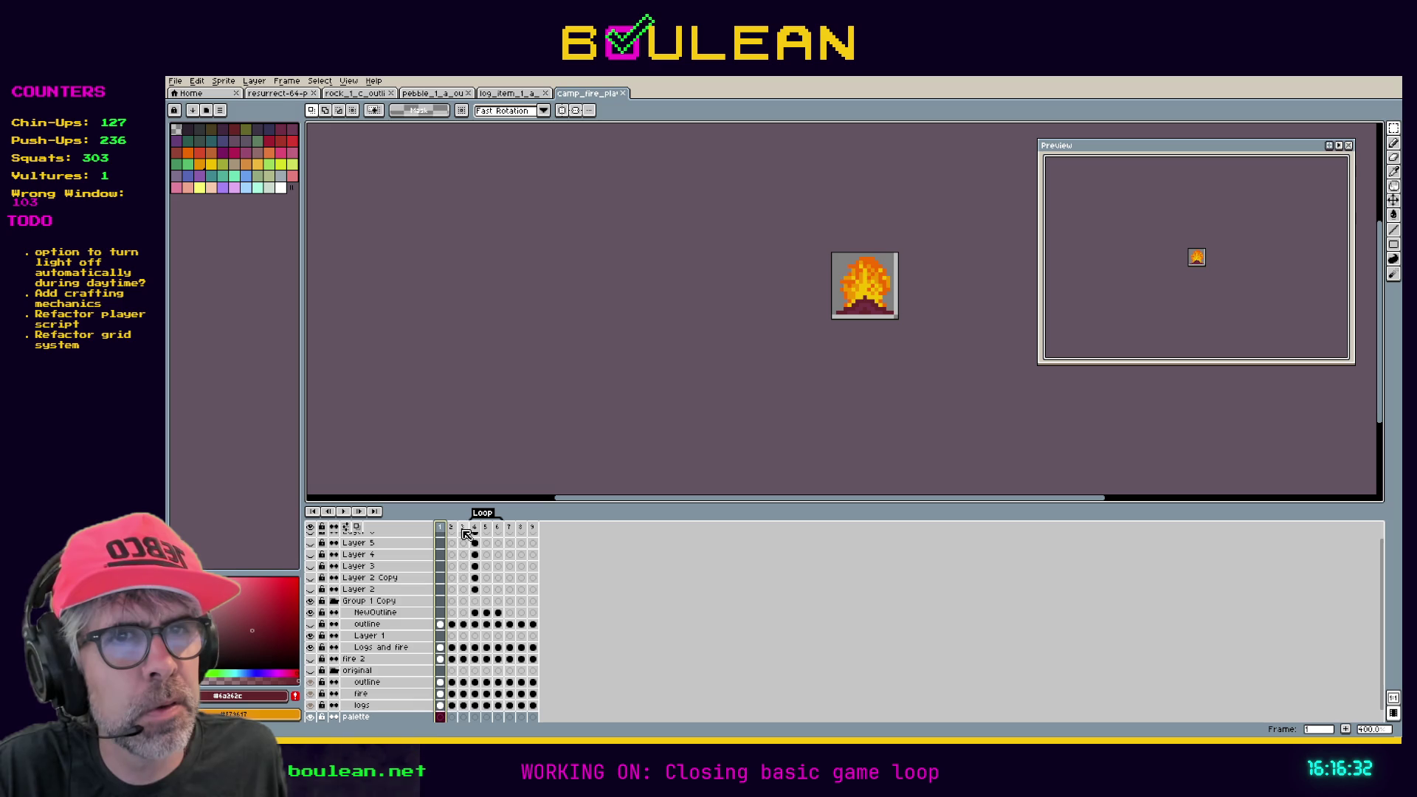
pyautogui.moveTo(440, 530); pyautogui.dragTo(464, 529)
pyautogui.click(453, 530)
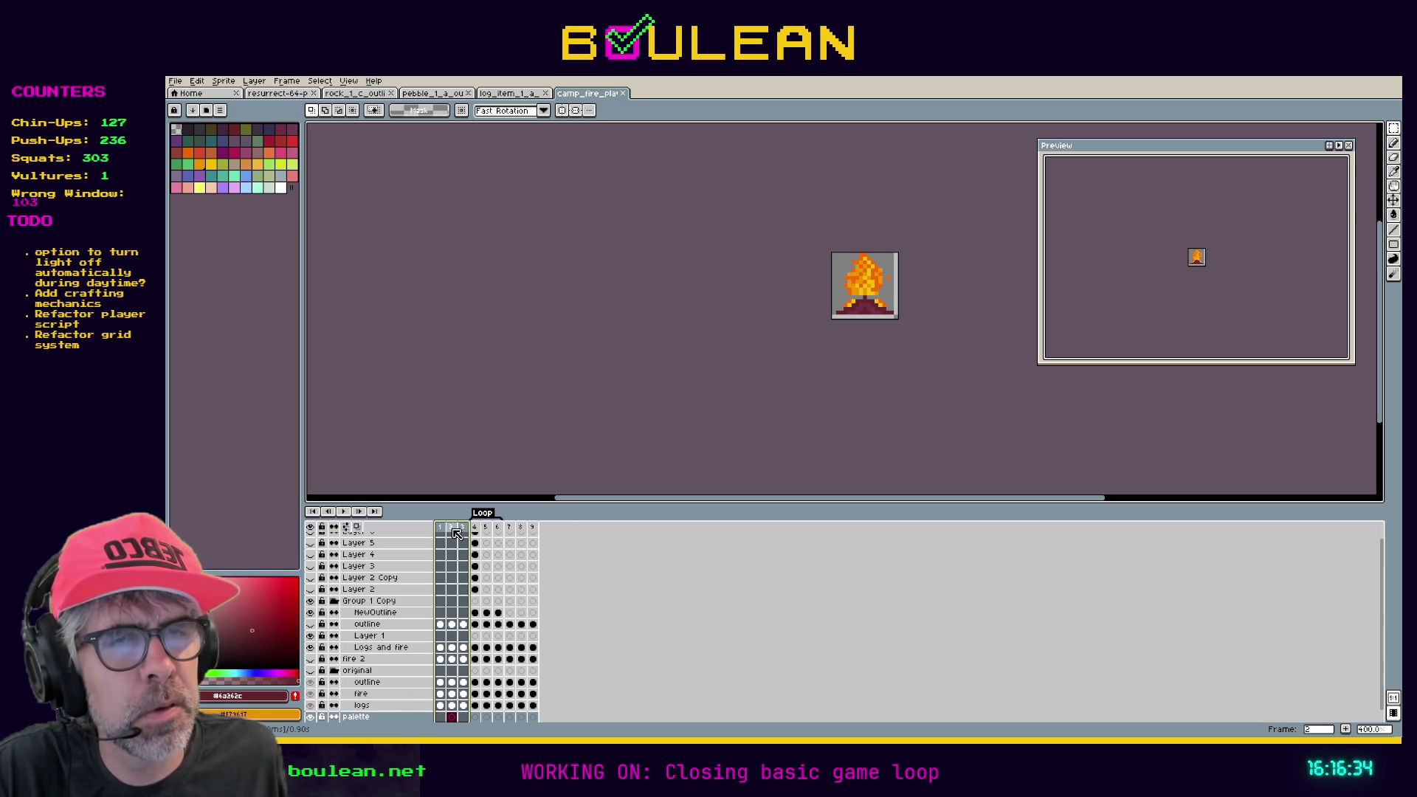
pyautogui.rightClick(453, 530)
pyautogui.click(518, 583)
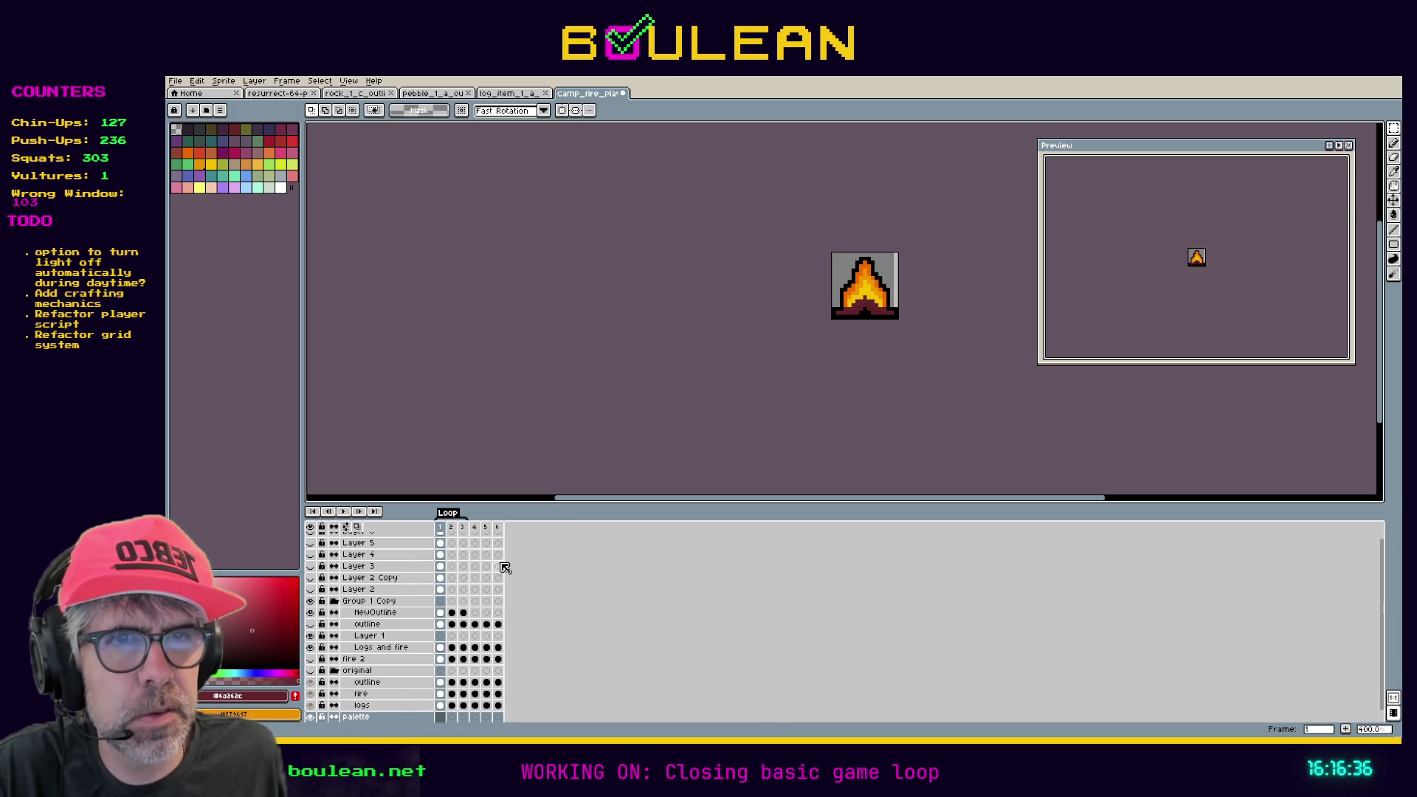
pyautogui.moveTo(475, 528); pyautogui.dragTo(500, 531)
pyautogui.rightClick(501, 531)
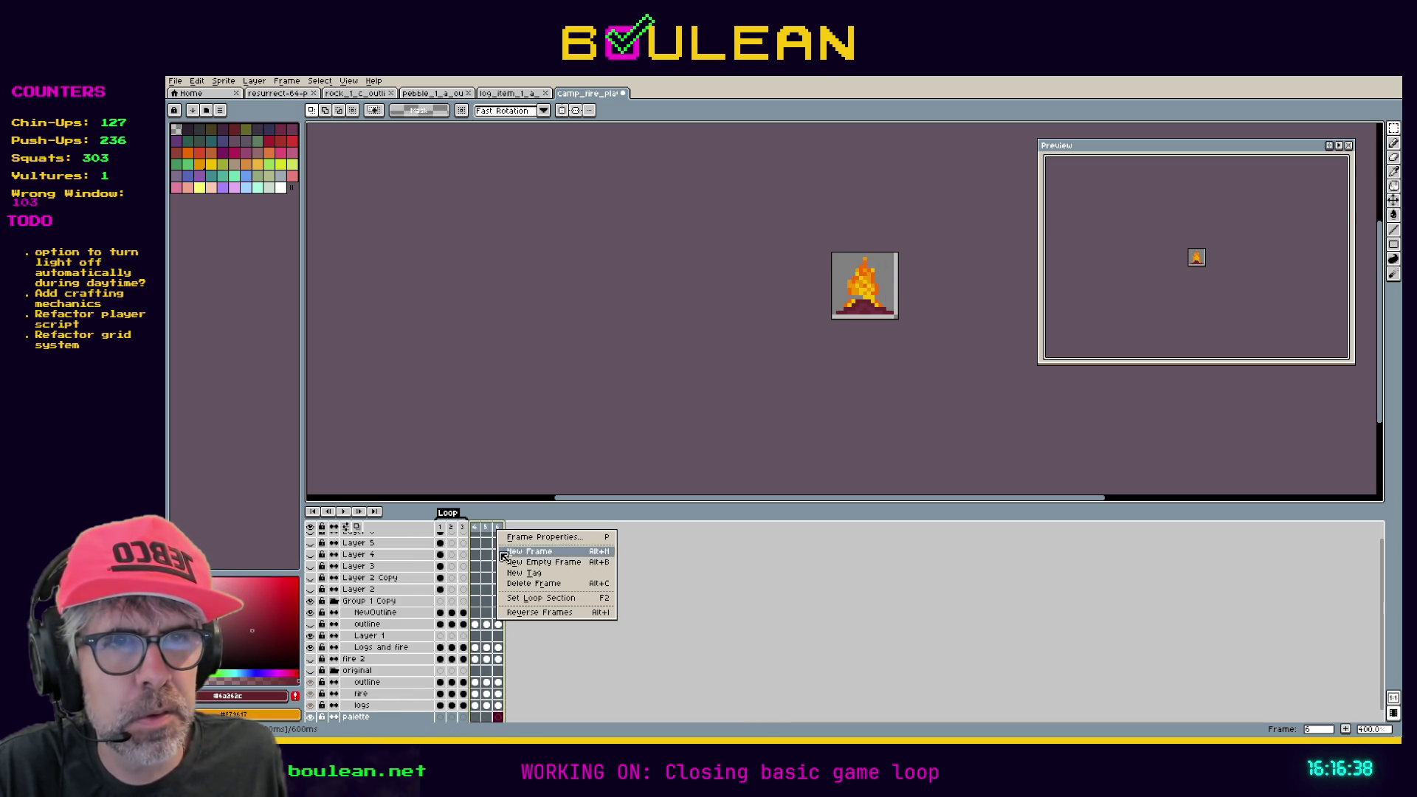
pyautogui.click(517, 581)
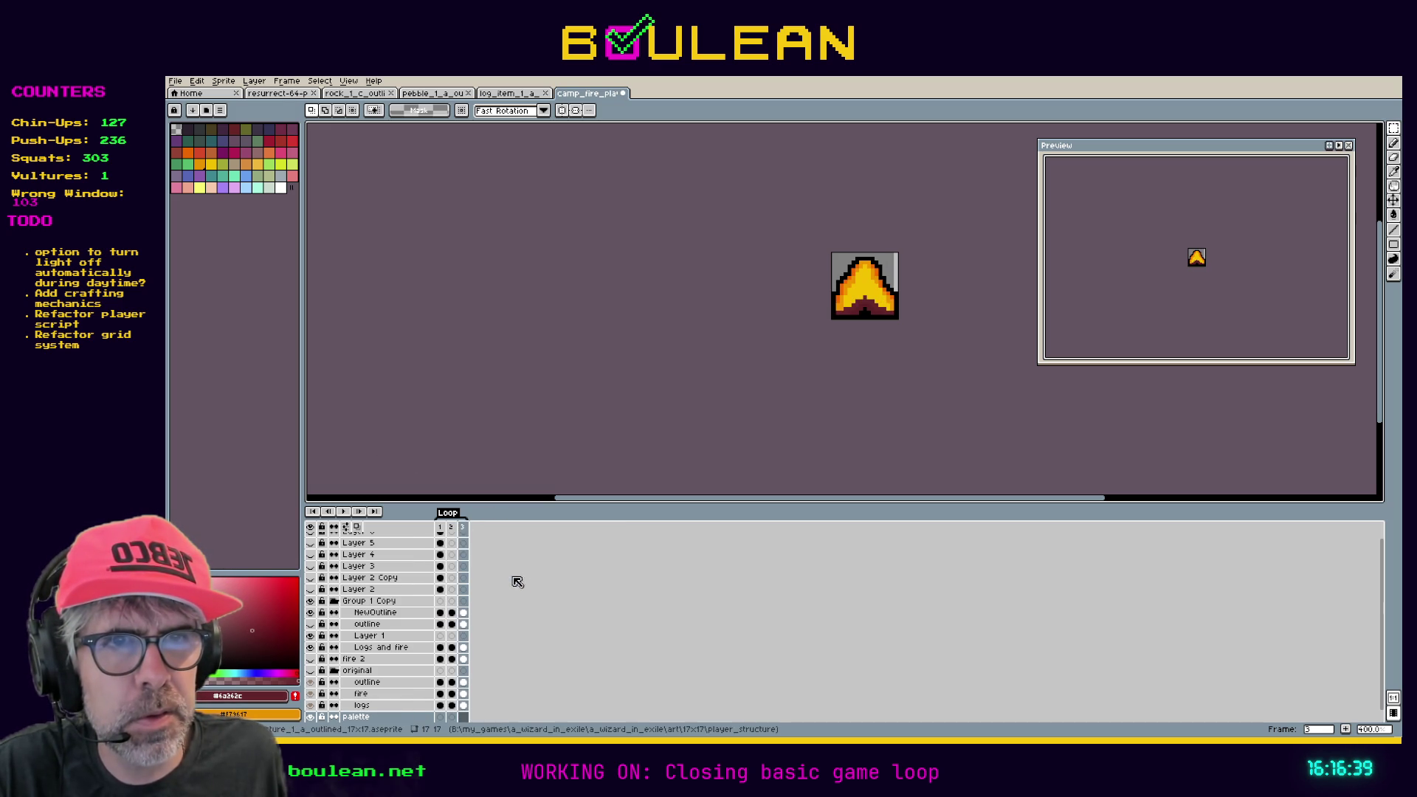
# Delete the Loop tag, play back the trimmed animation, and save the sprite with Ctrl+S.
pyautogui.rightClick(451, 513)
pyautogui.click(476, 531)
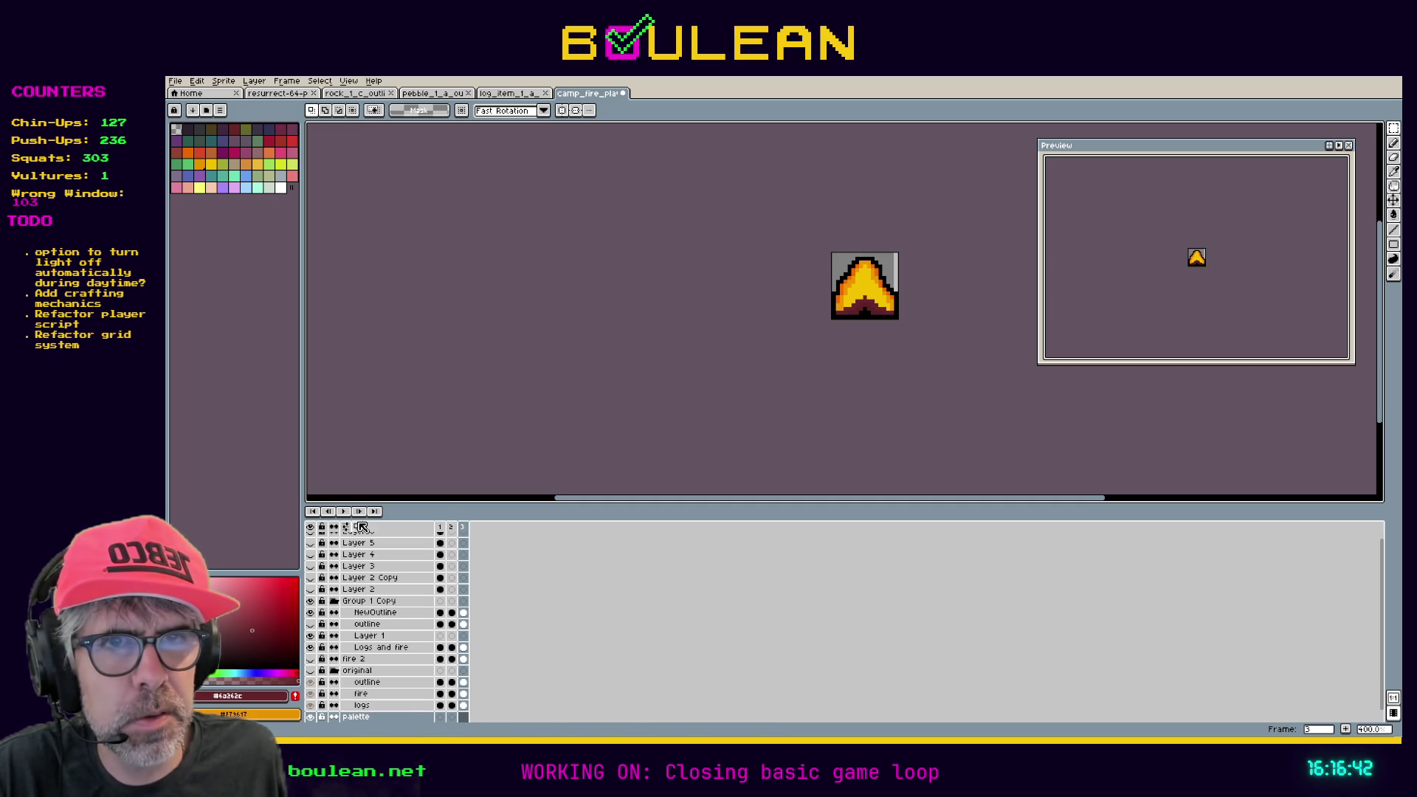
pyautogui.click(345, 512)
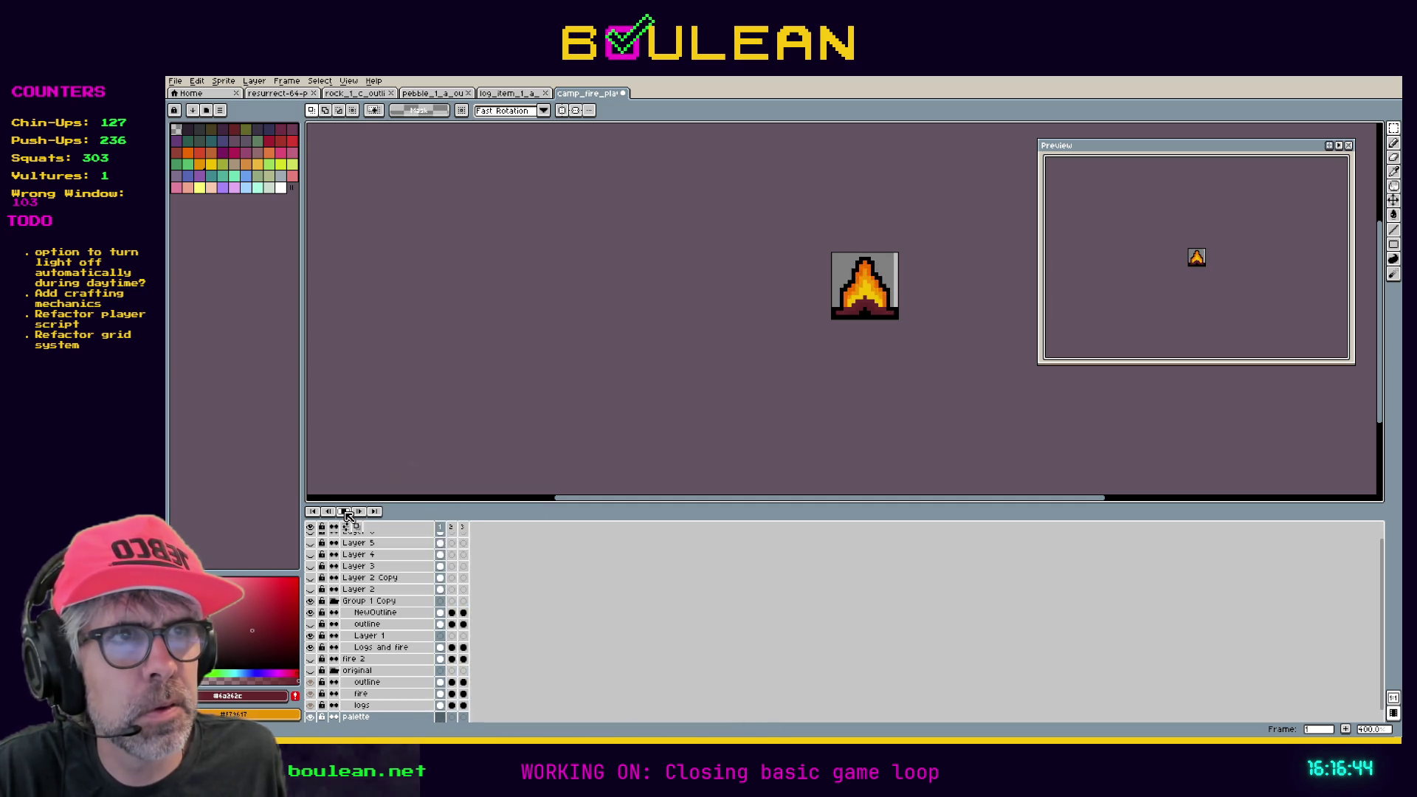
pyautogui.click(350, 514)
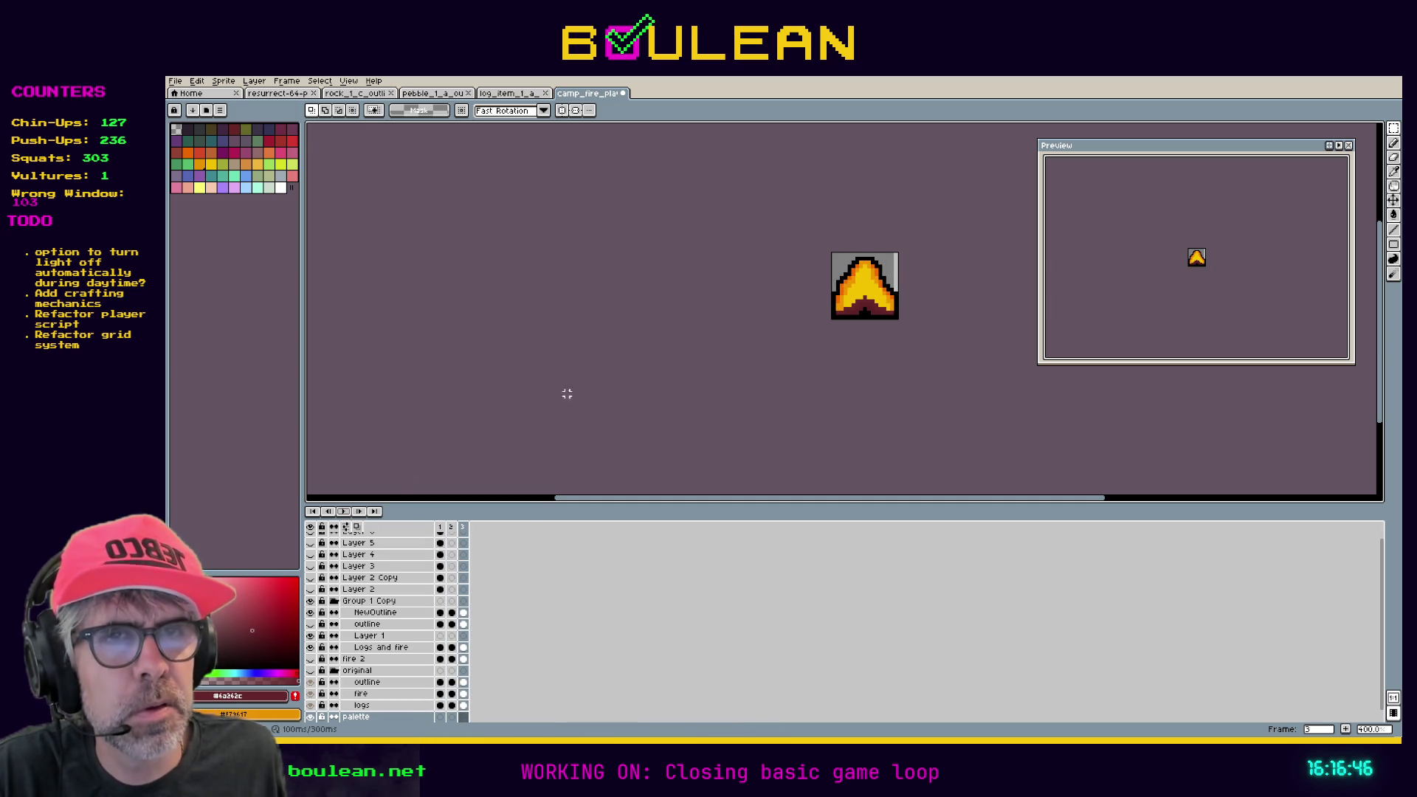
pyautogui.hotkey('ctrl', 's')
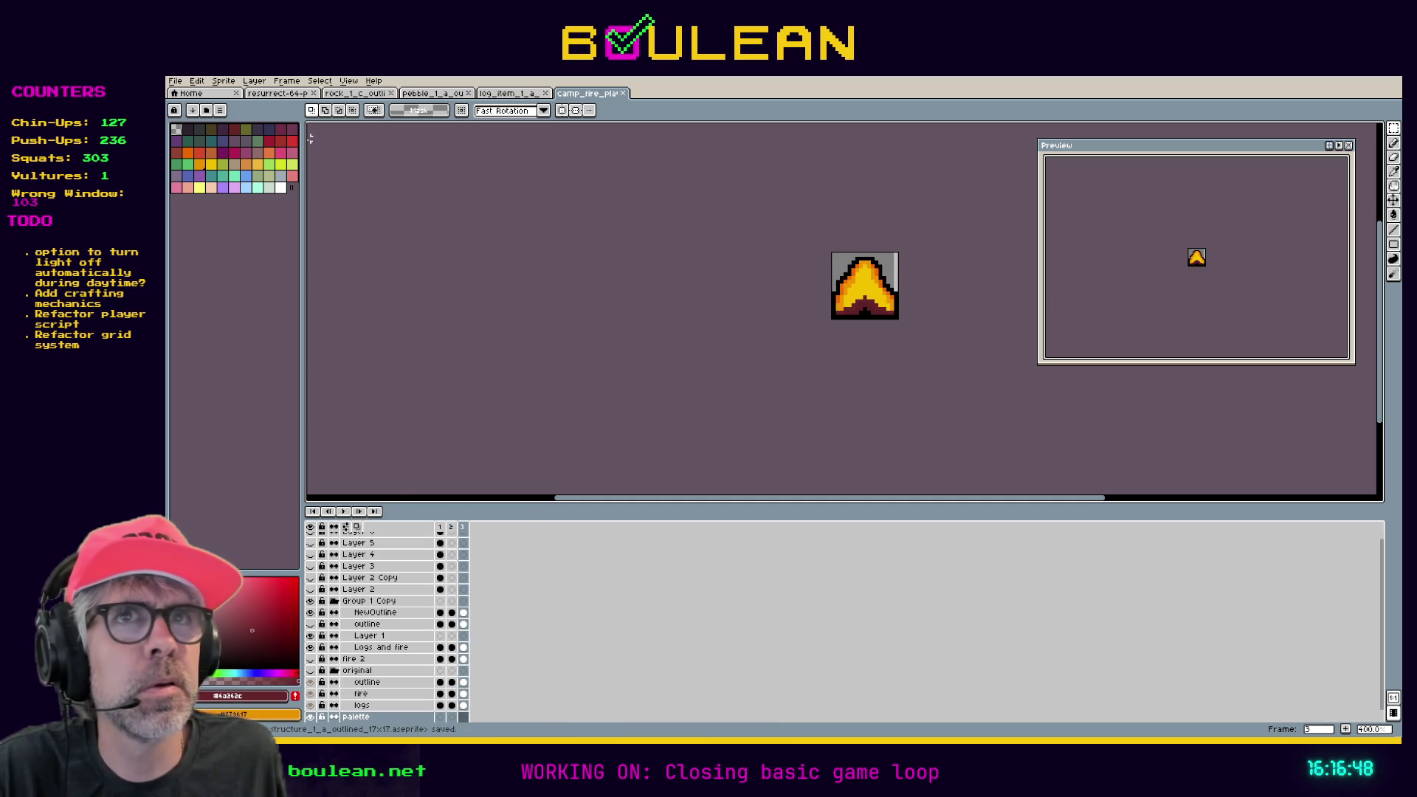
pyautogui.click(174, 86)
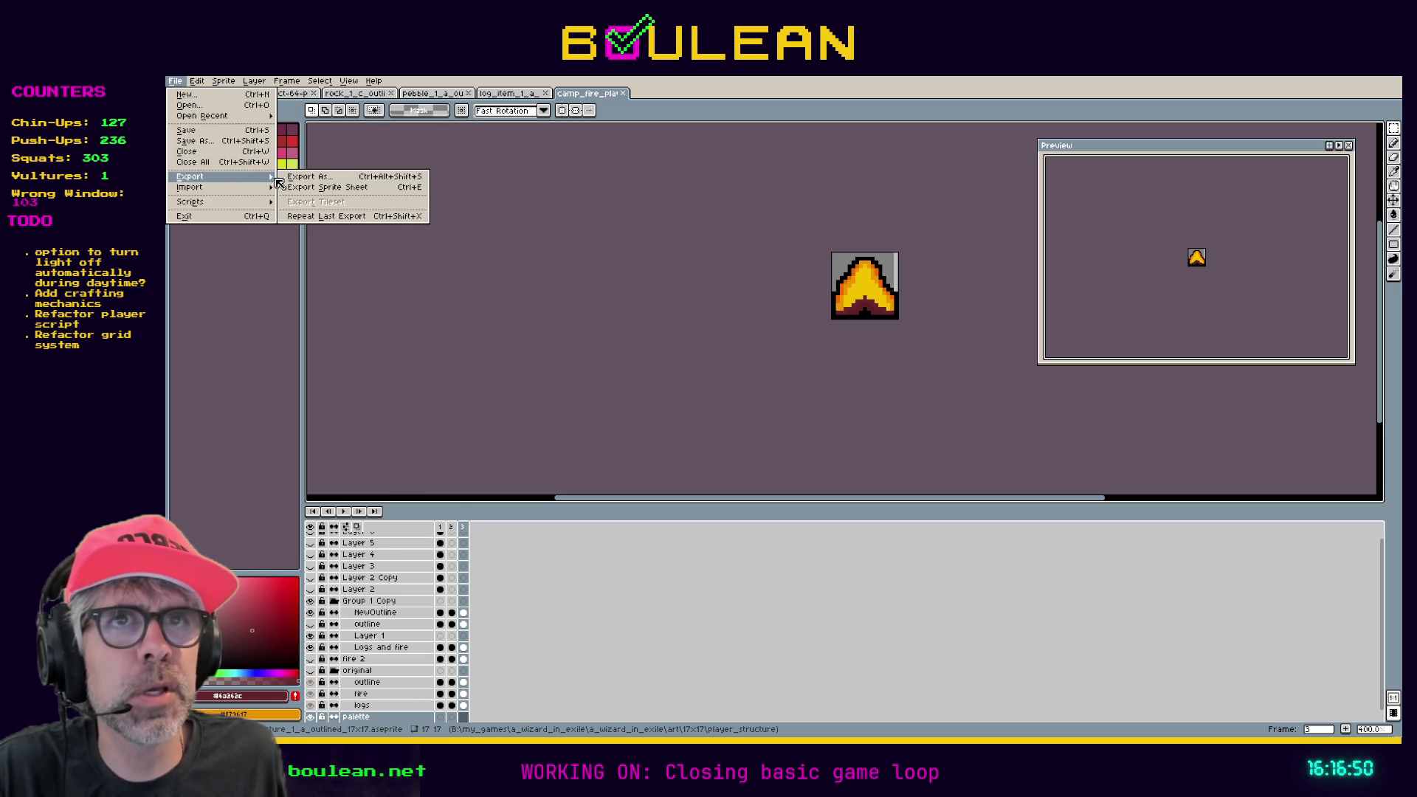
# Export the trimmed animation via Export As, then enlarge the timeline and return to frame 1.
pyautogui.click(292, 181)
pyautogui.click(822, 430)
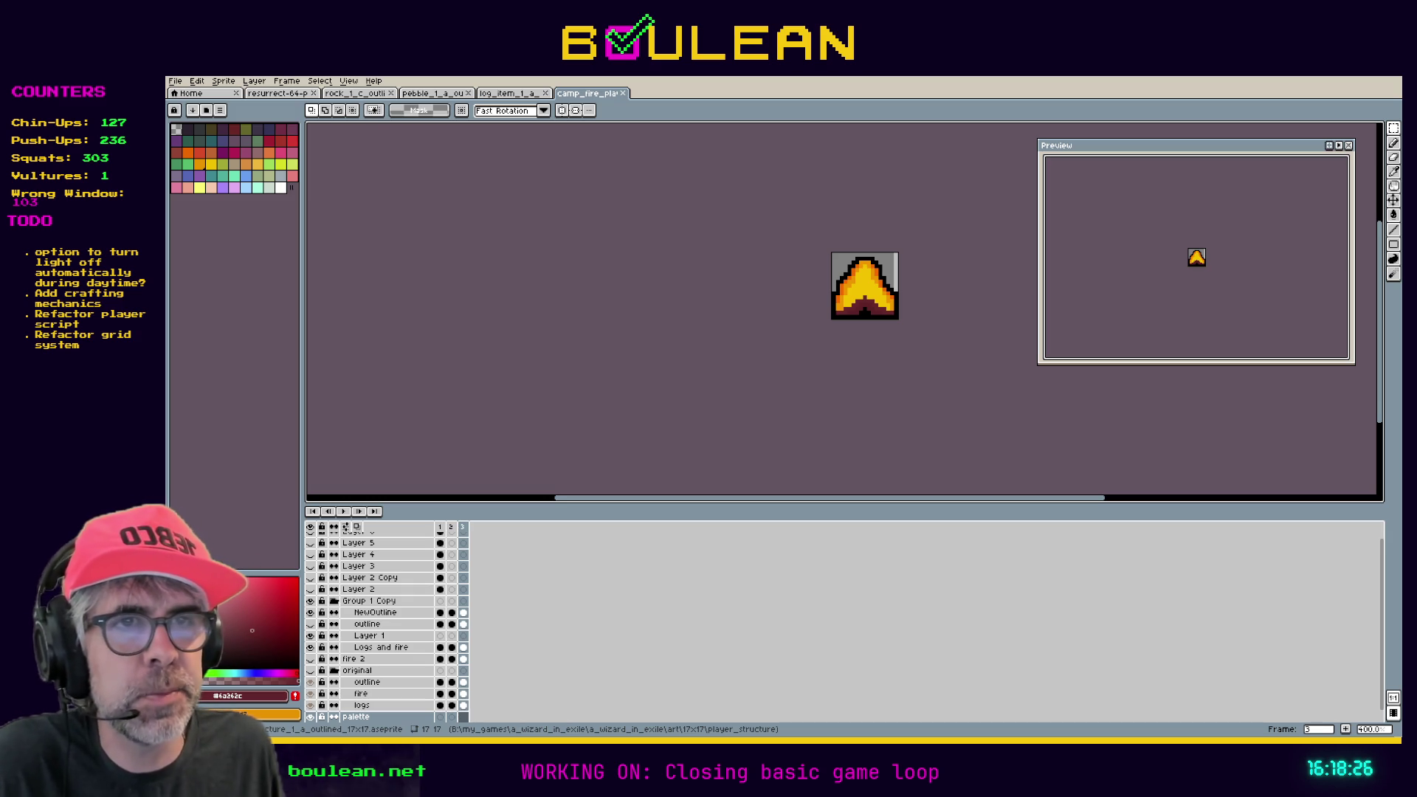
pyautogui.moveTo(536, 505); pyautogui.dragTo(536, 493)
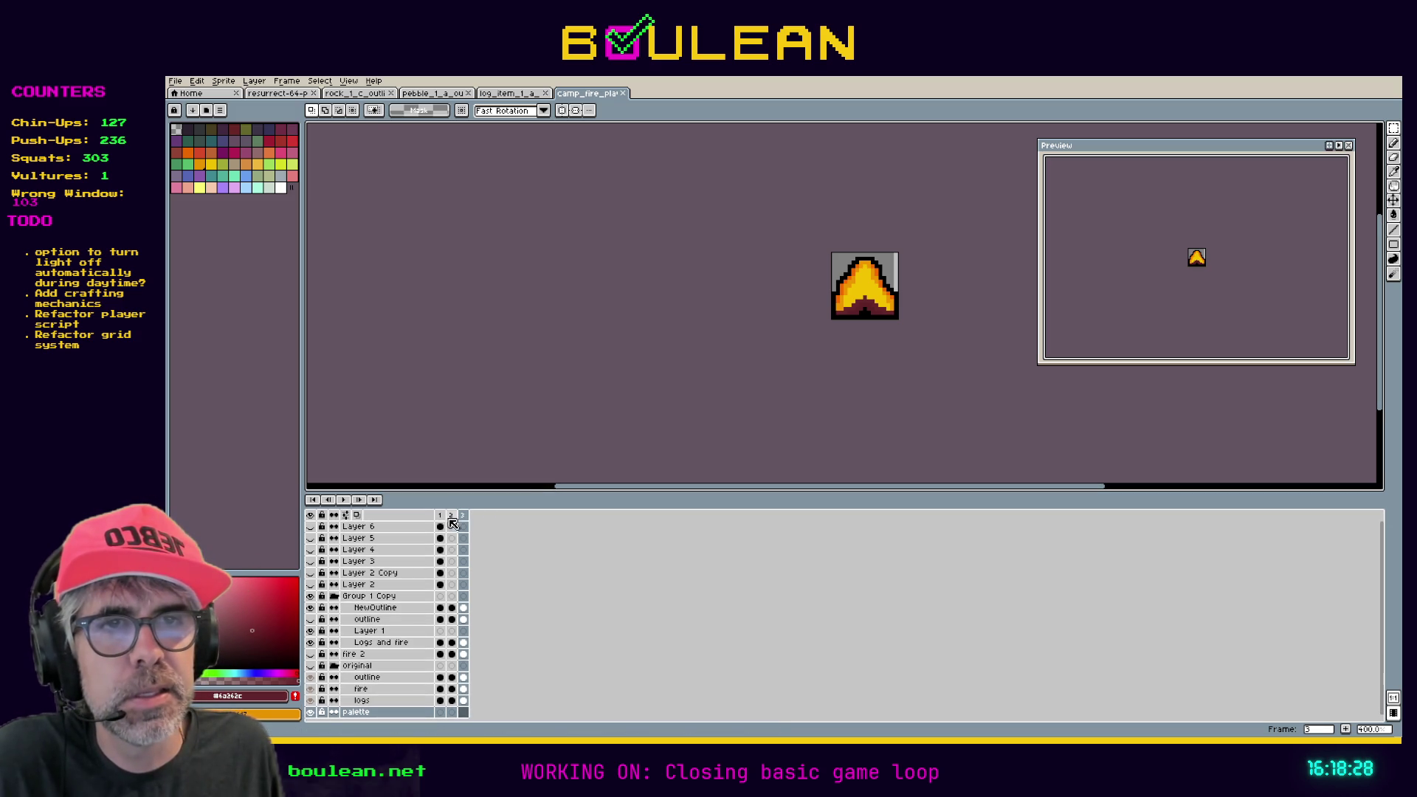
pyautogui.click(442, 516)
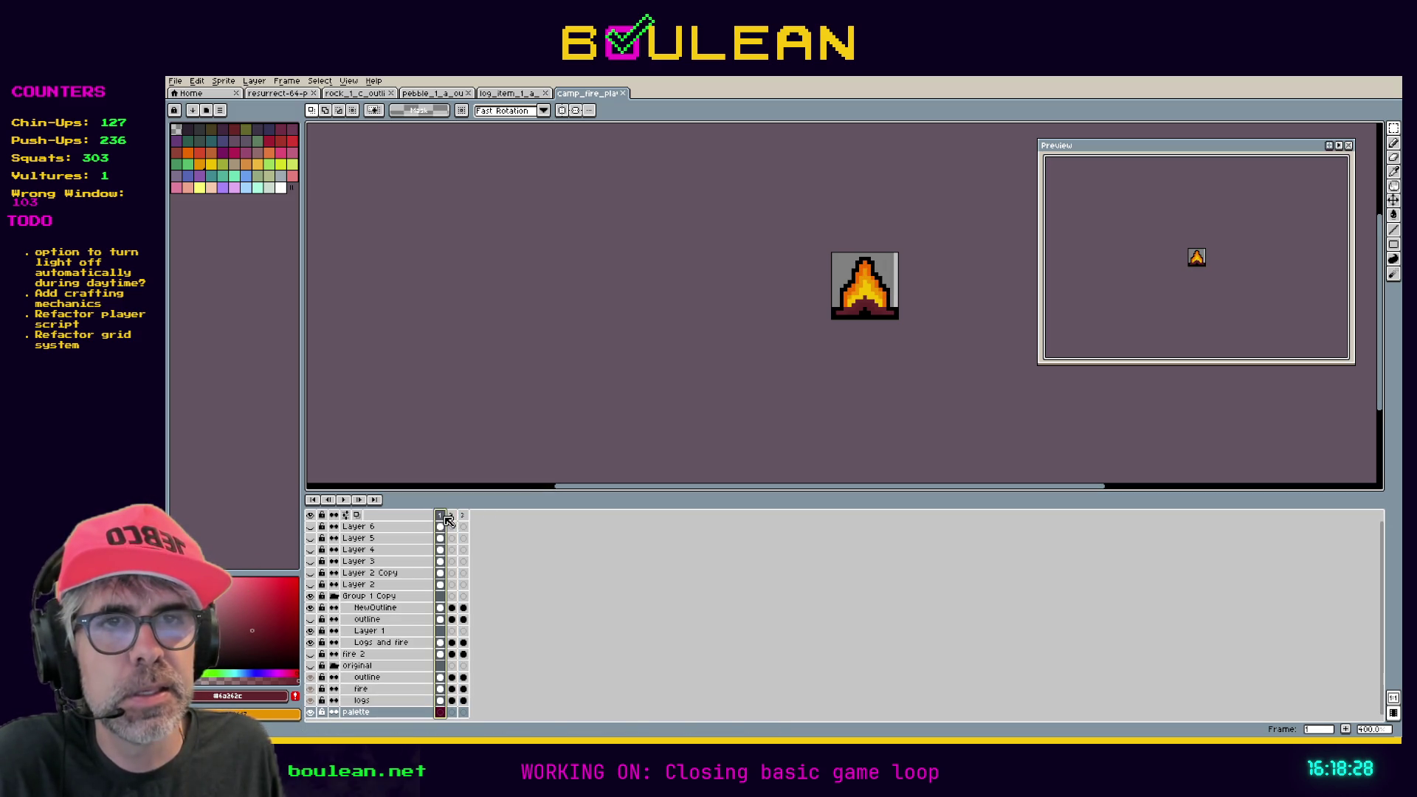
# Play the campfire animation and zoom the canvas in to about 1200%.
pyautogui.click(347, 501)
pyautogui.scroll(5, 837, 243)
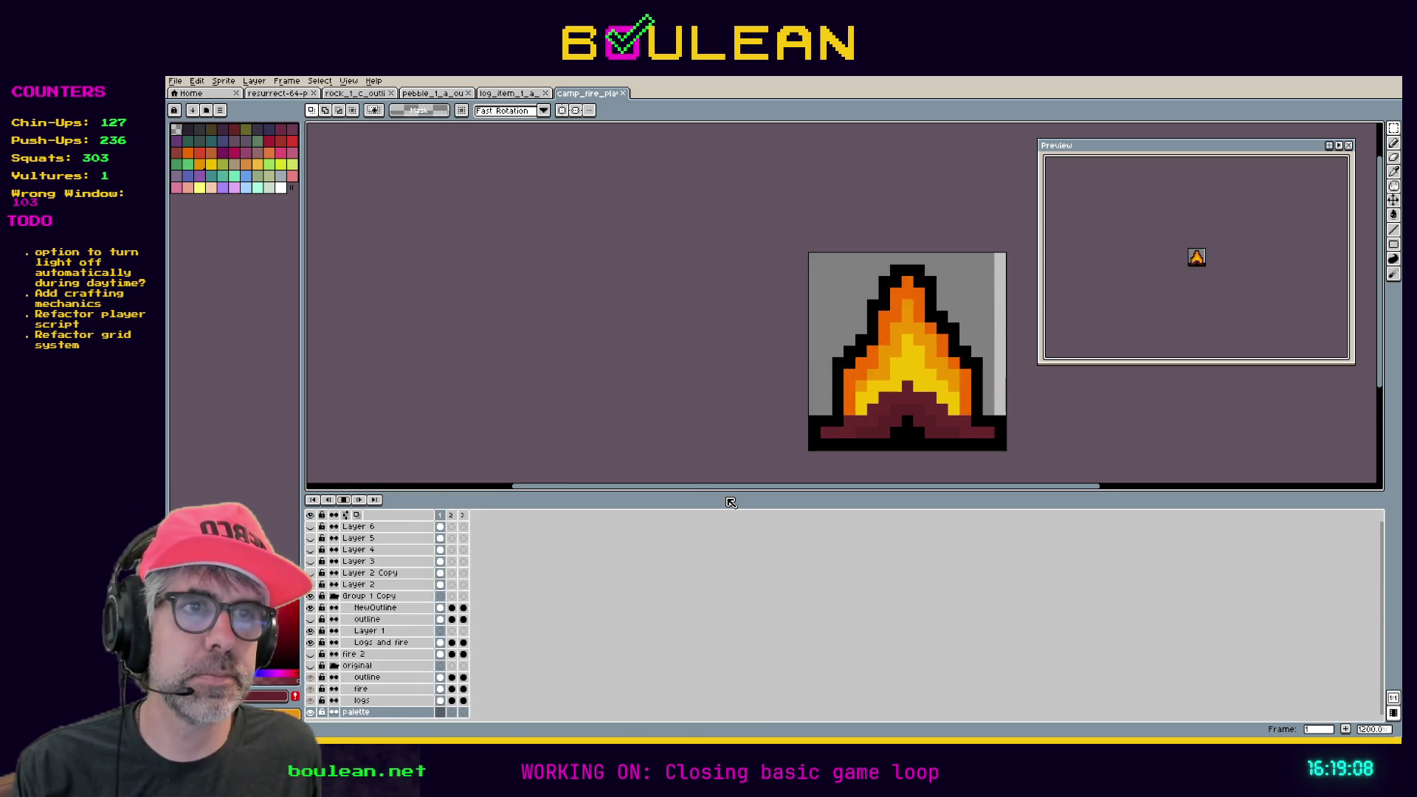
pyautogui.hscroll(1, 667, 452)
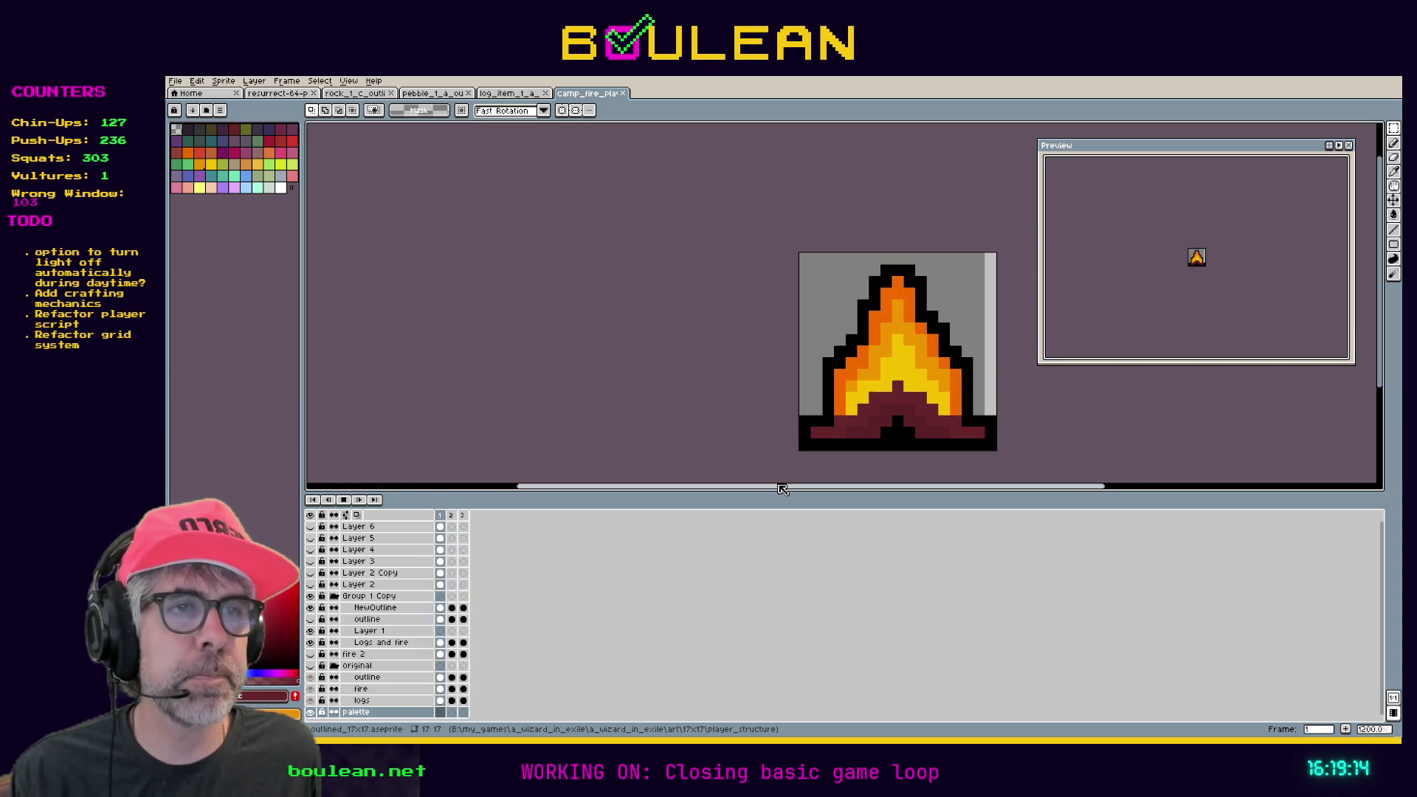
# Stop playback and step through campfire frames 3, 1 and 2, ending back on frame 1.
pyautogui.hscroll(1, 789, 489)
pyautogui.hotkey('ctrl', 's')
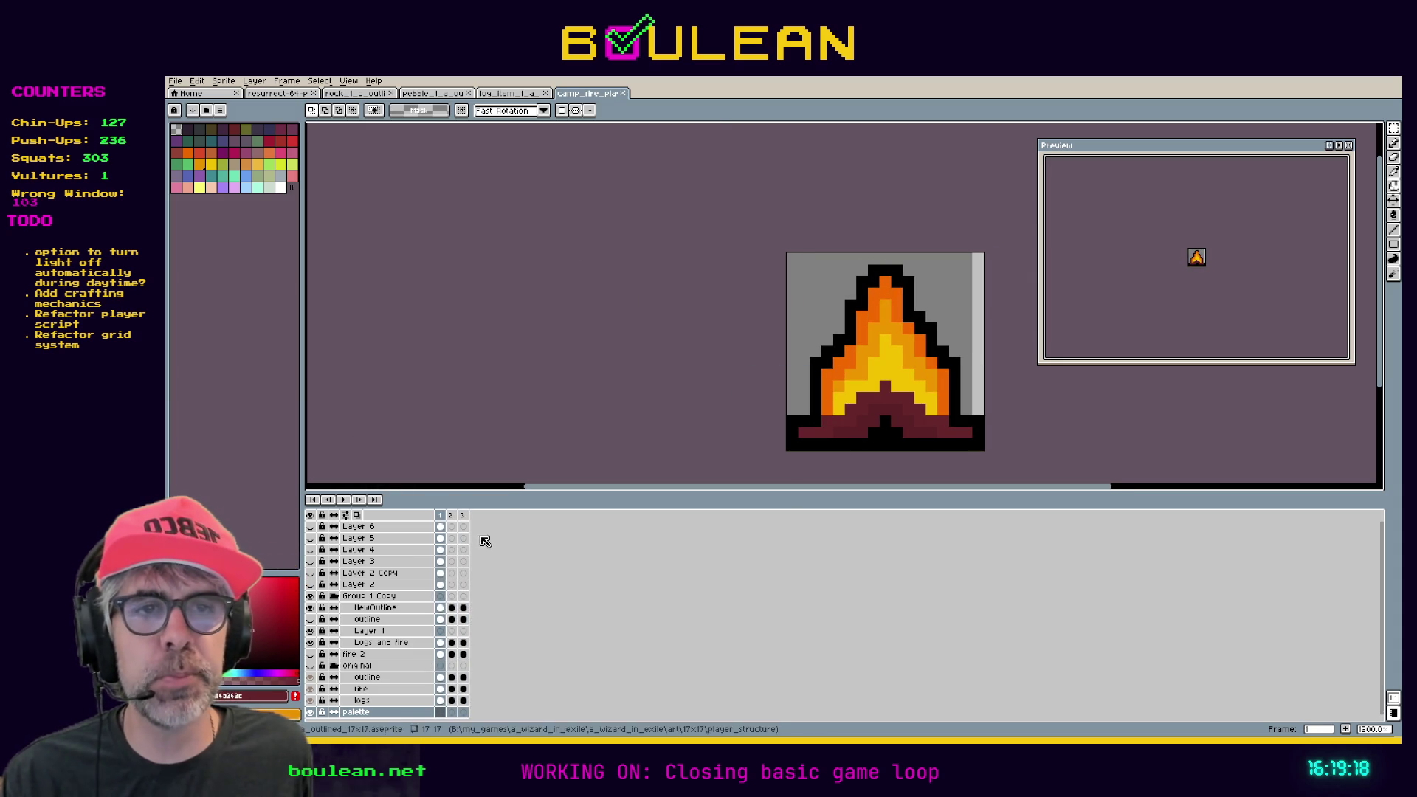
pyautogui.click(462, 515)
pyautogui.click(441, 515)
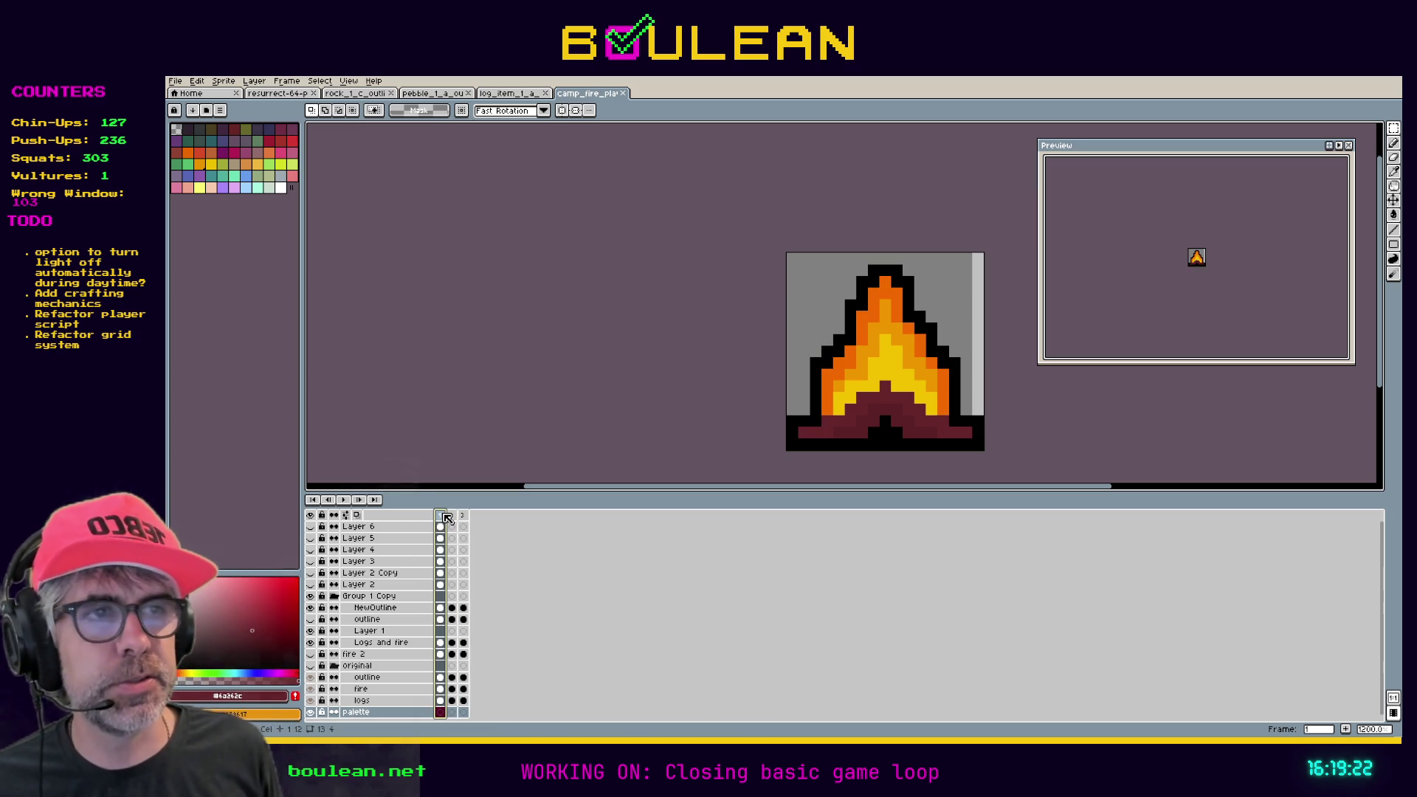
pyautogui.press('Right')
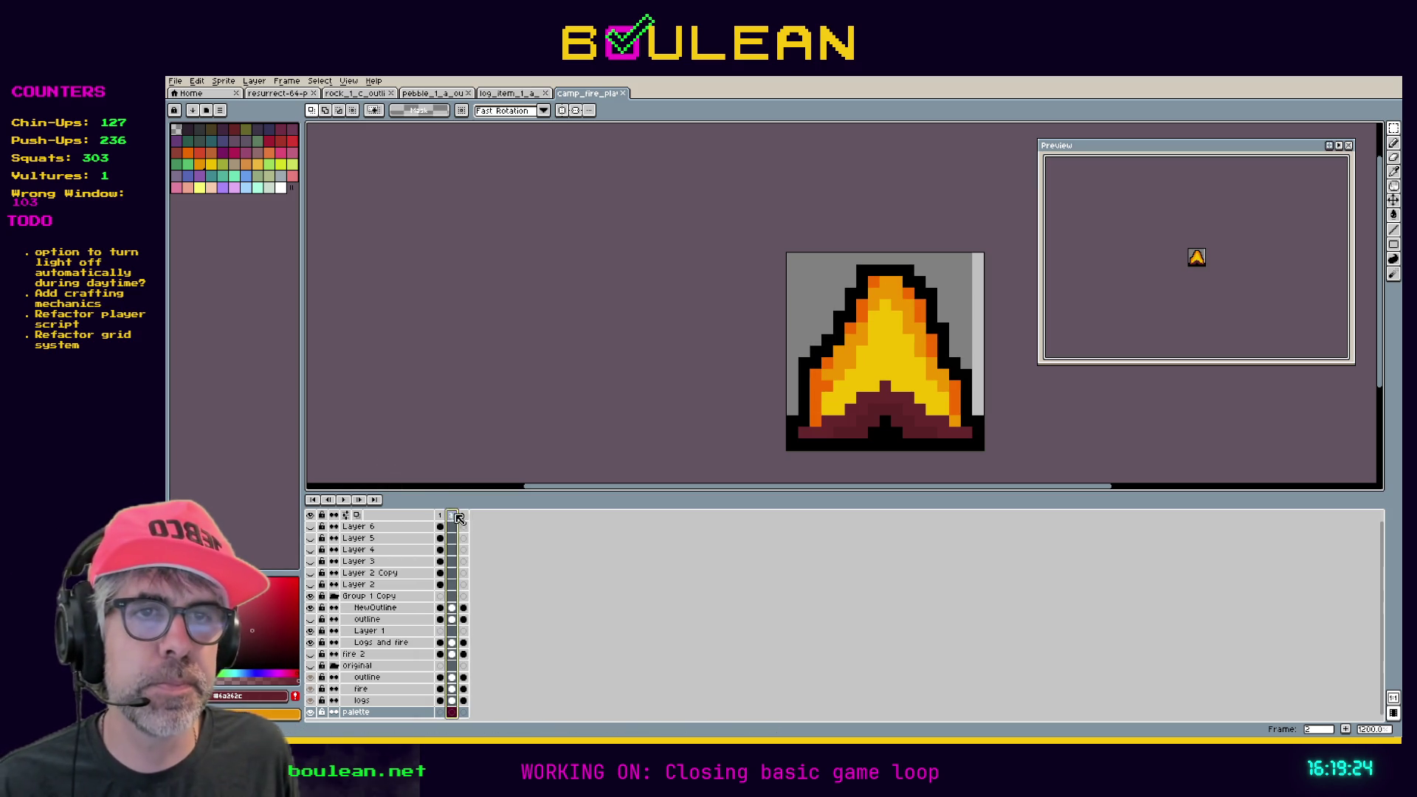
pyautogui.click(442, 515)
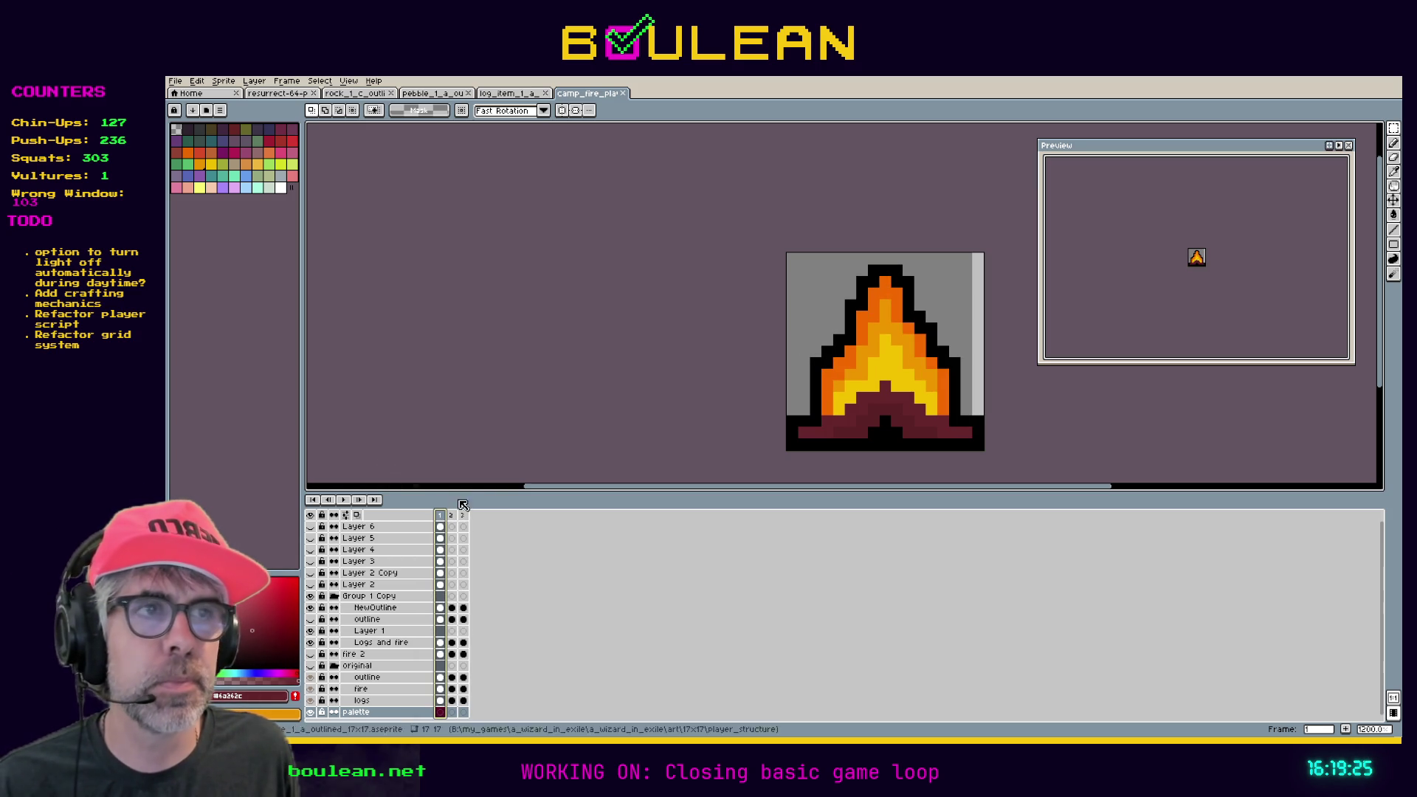
pyautogui.click(176, 81)
pyautogui.moveTo(229, 177)
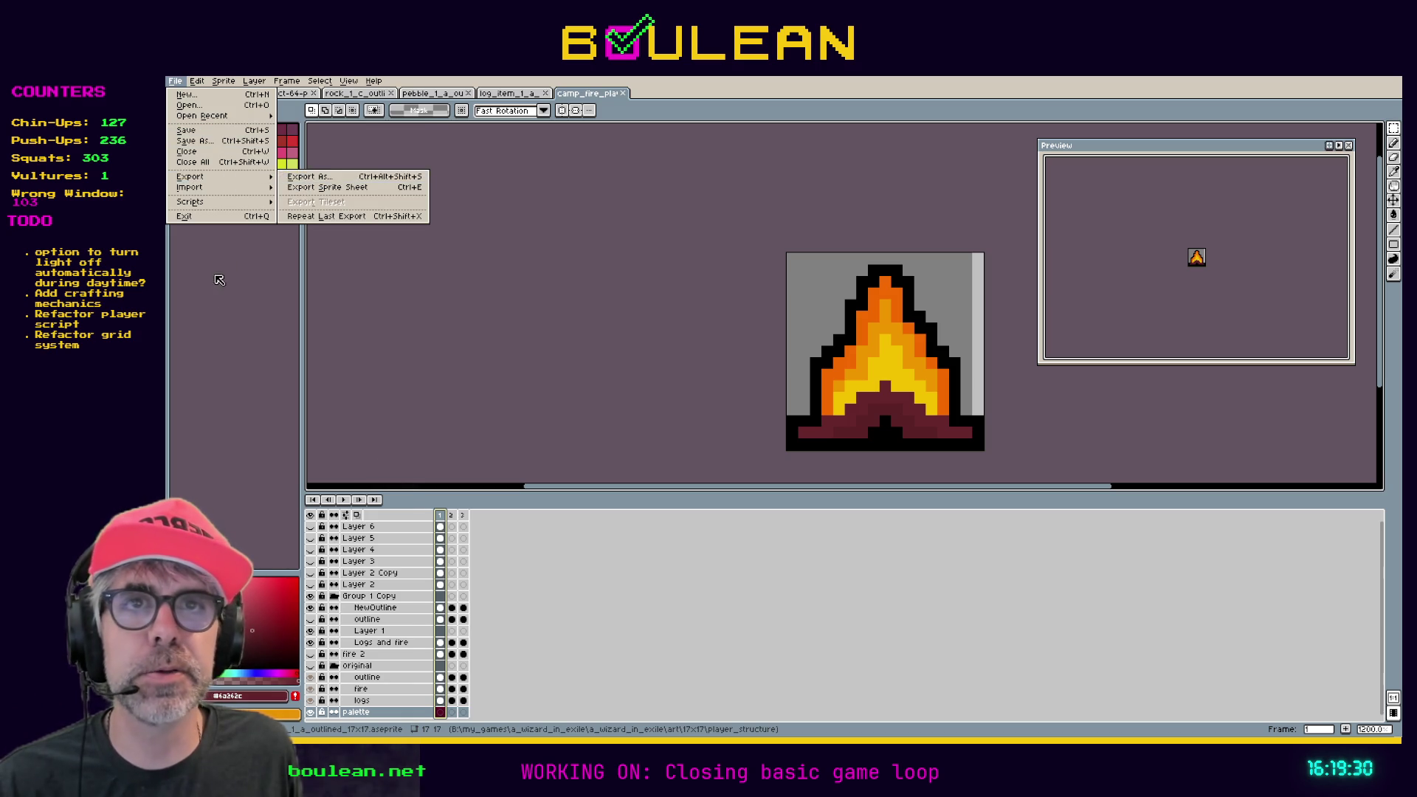
# Reopen File > Export > Export As, drag the export dialog left, then close it without exporting.
pyautogui.click(230, 304)
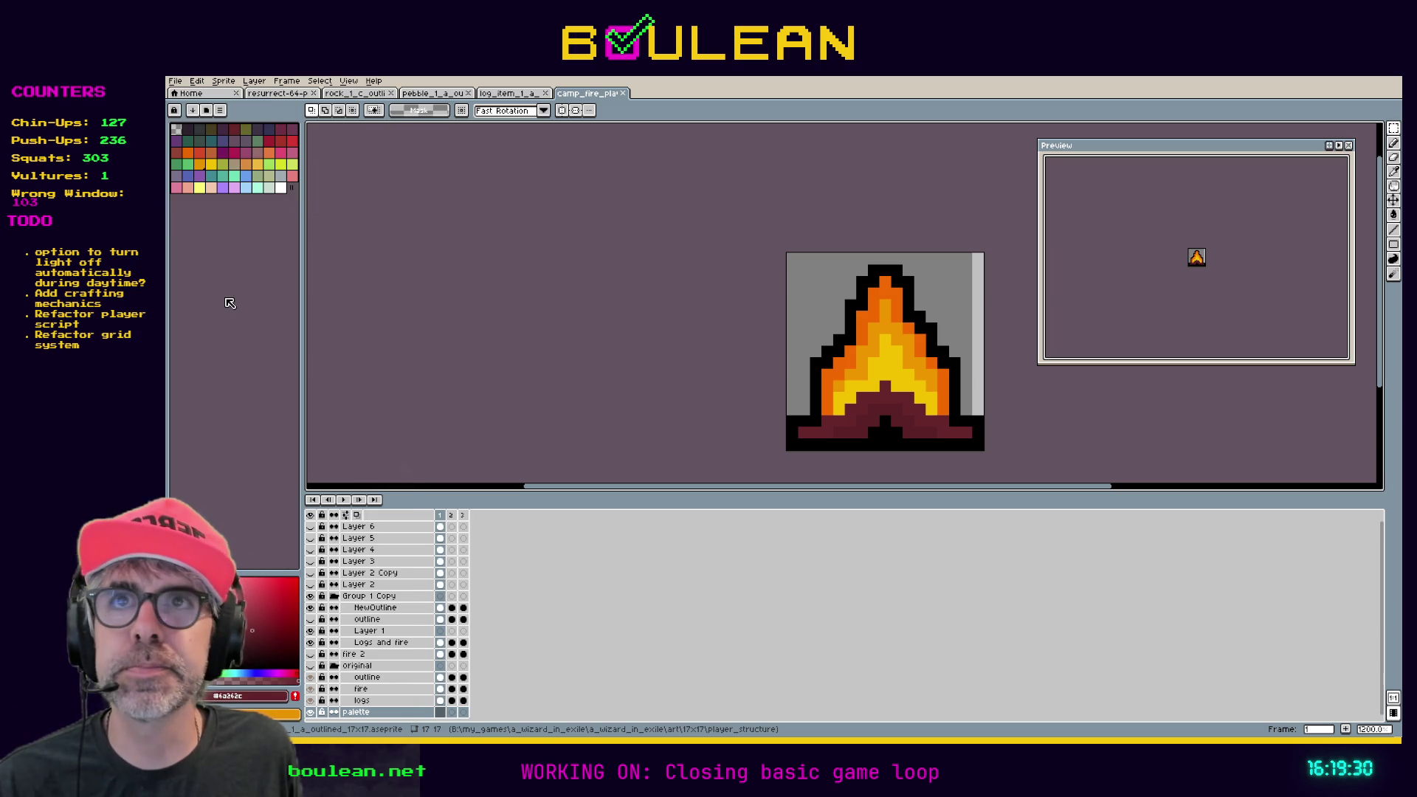
pyautogui.click(175, 81)
pyautogui.moveTo(246, 181)
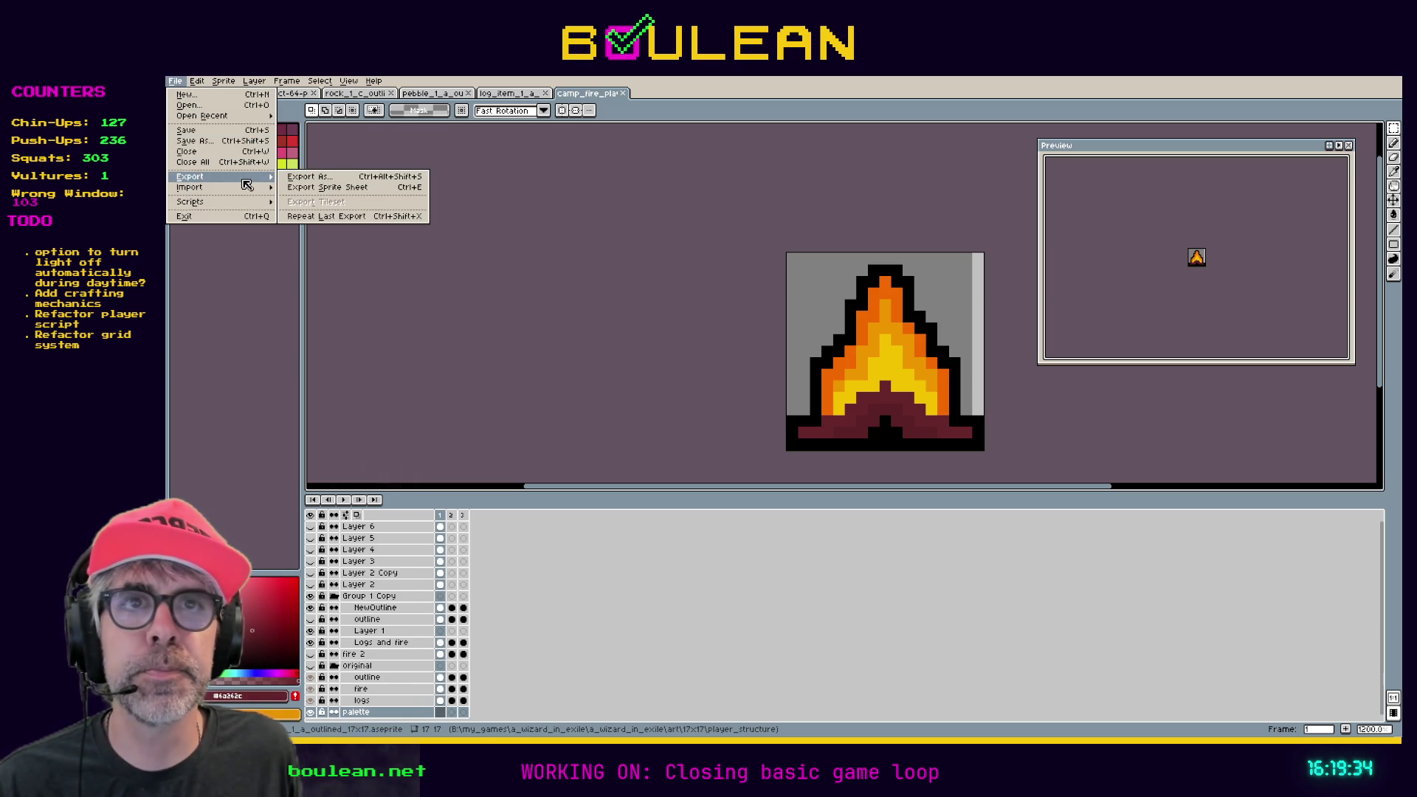
pyautogui.click(318, 178)
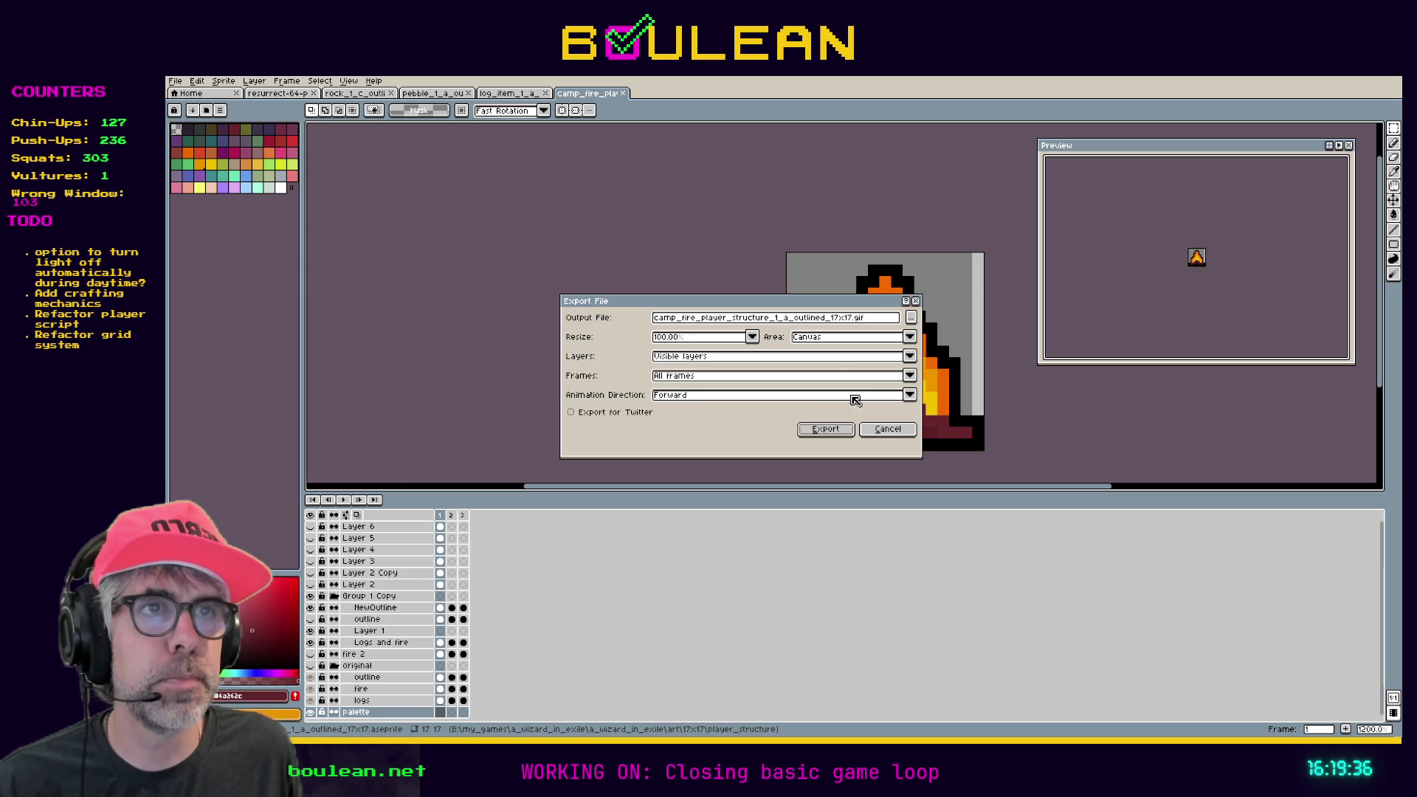
pyautogui.moveTo(718, 310); pyautogui.dragTo(613, 331)
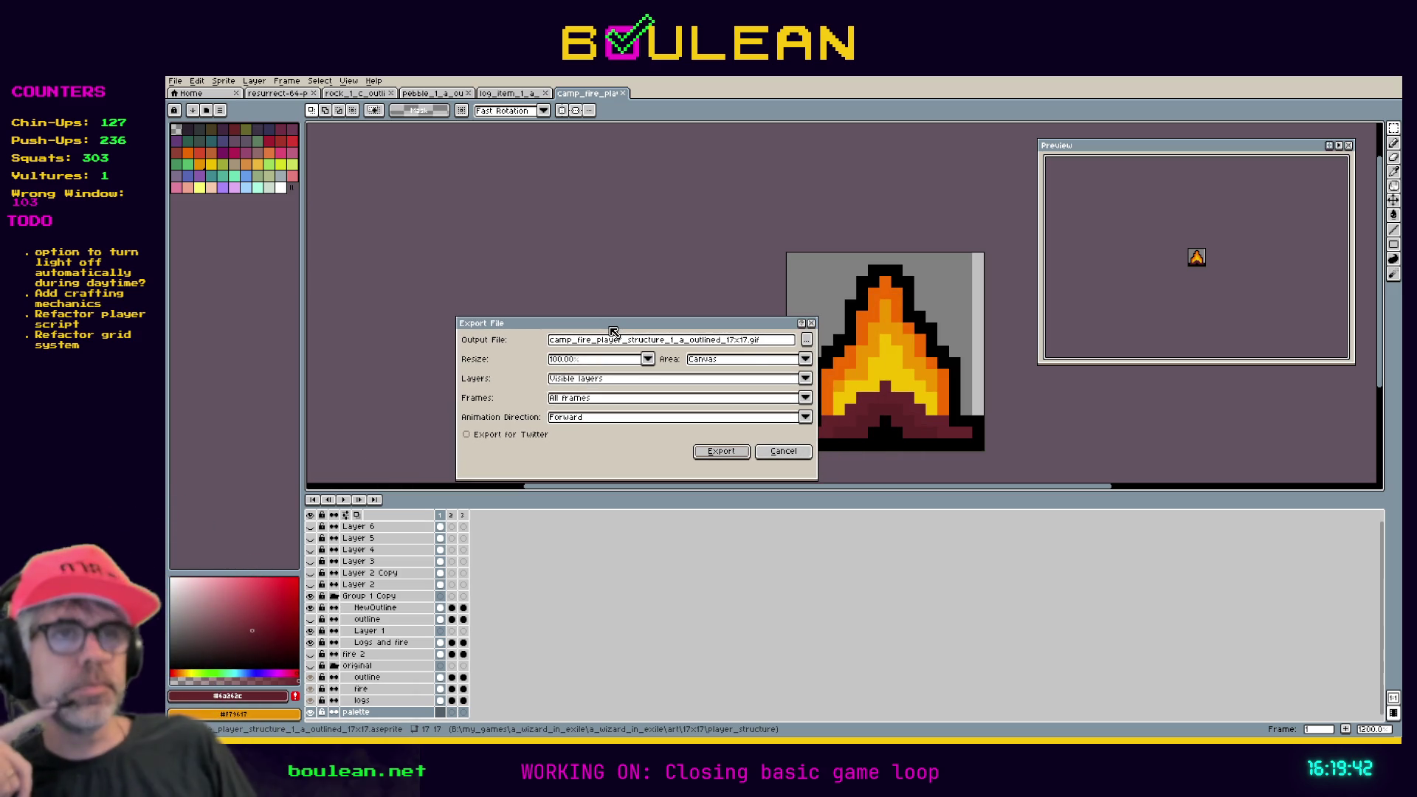
pyautogui.click(812, 324)
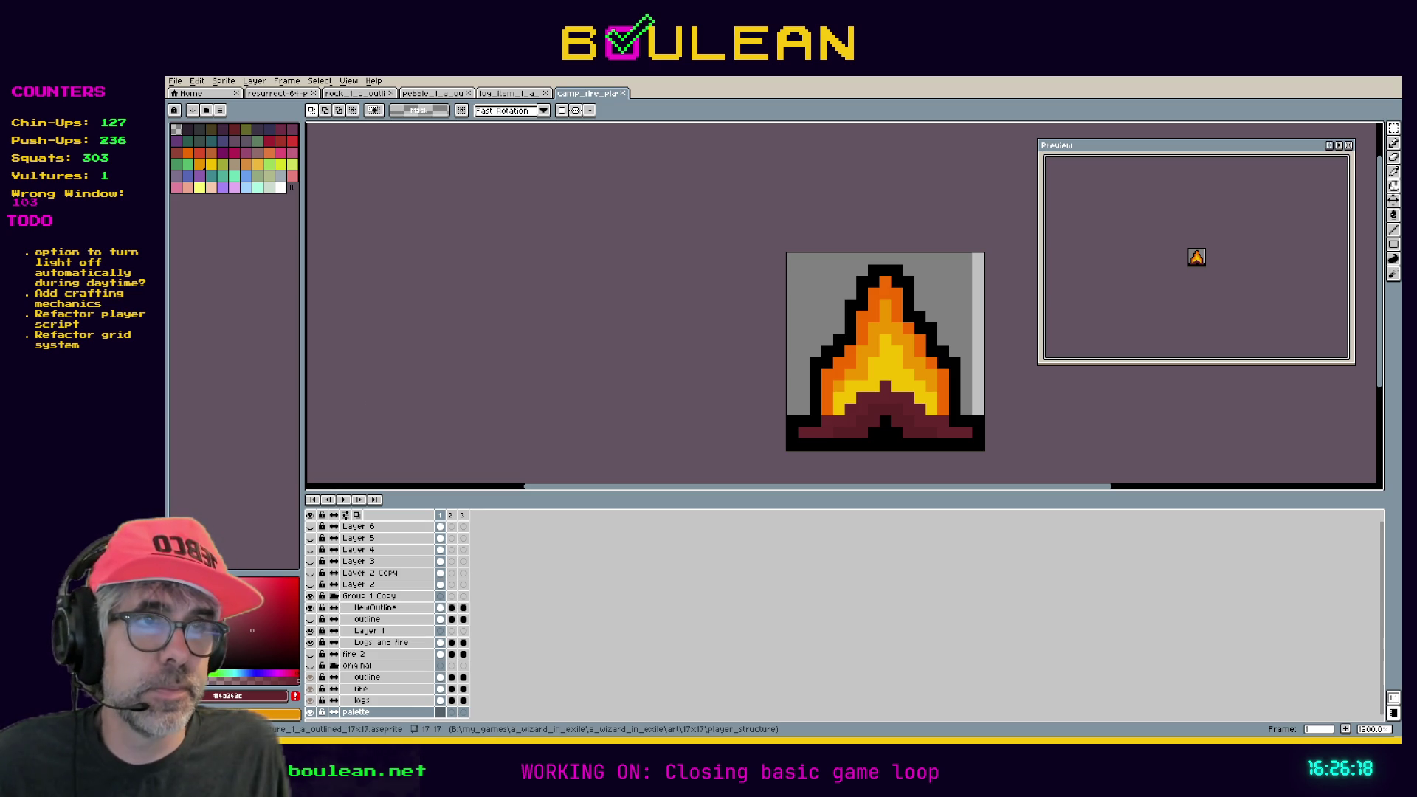
# Pan the Aseprite canvas sideways and switch to Godot's script editor showing inventory.gd.
pyautogui.moveTo(747, 486); pyautogui.dragTo(795, 485)
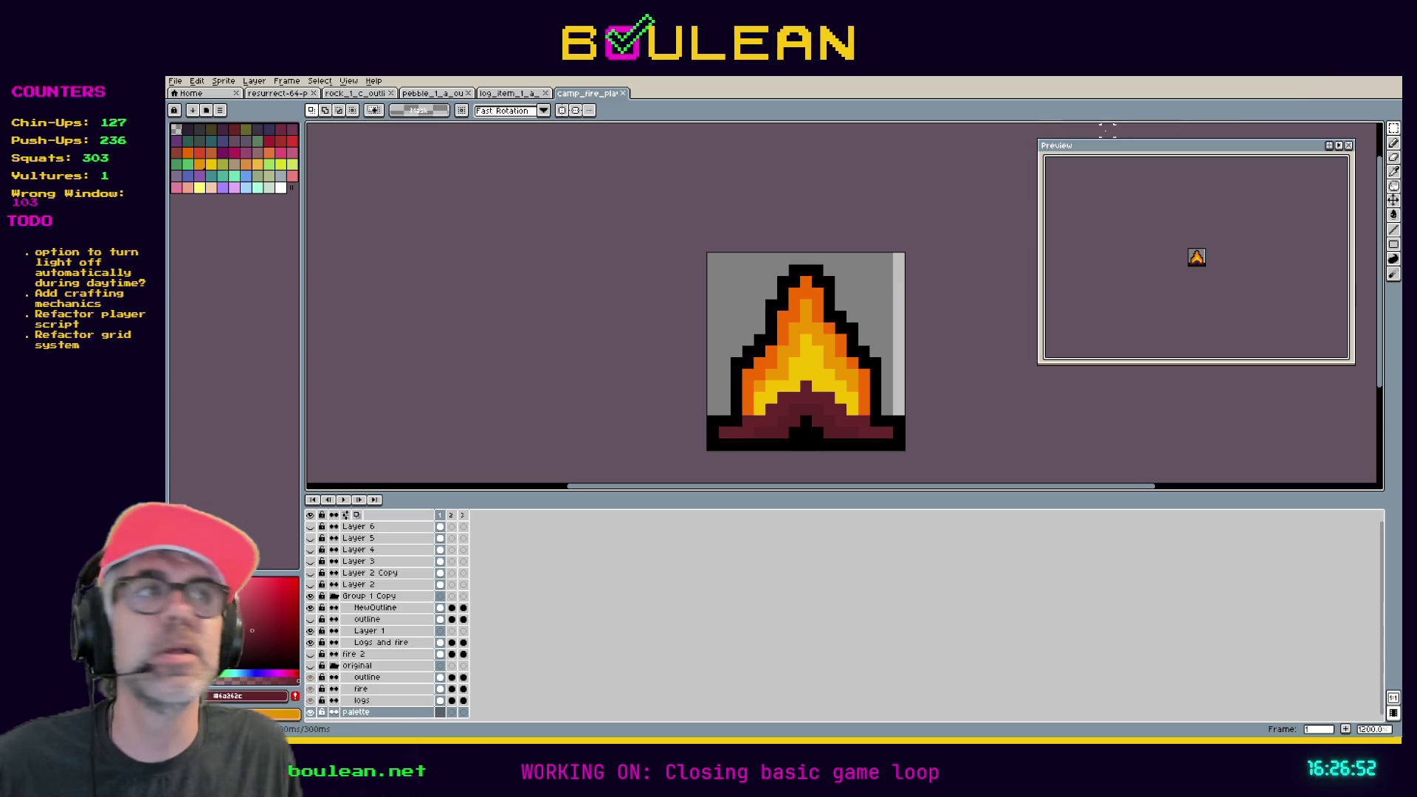
pyautogui.hotkey('alt', 'Tab')
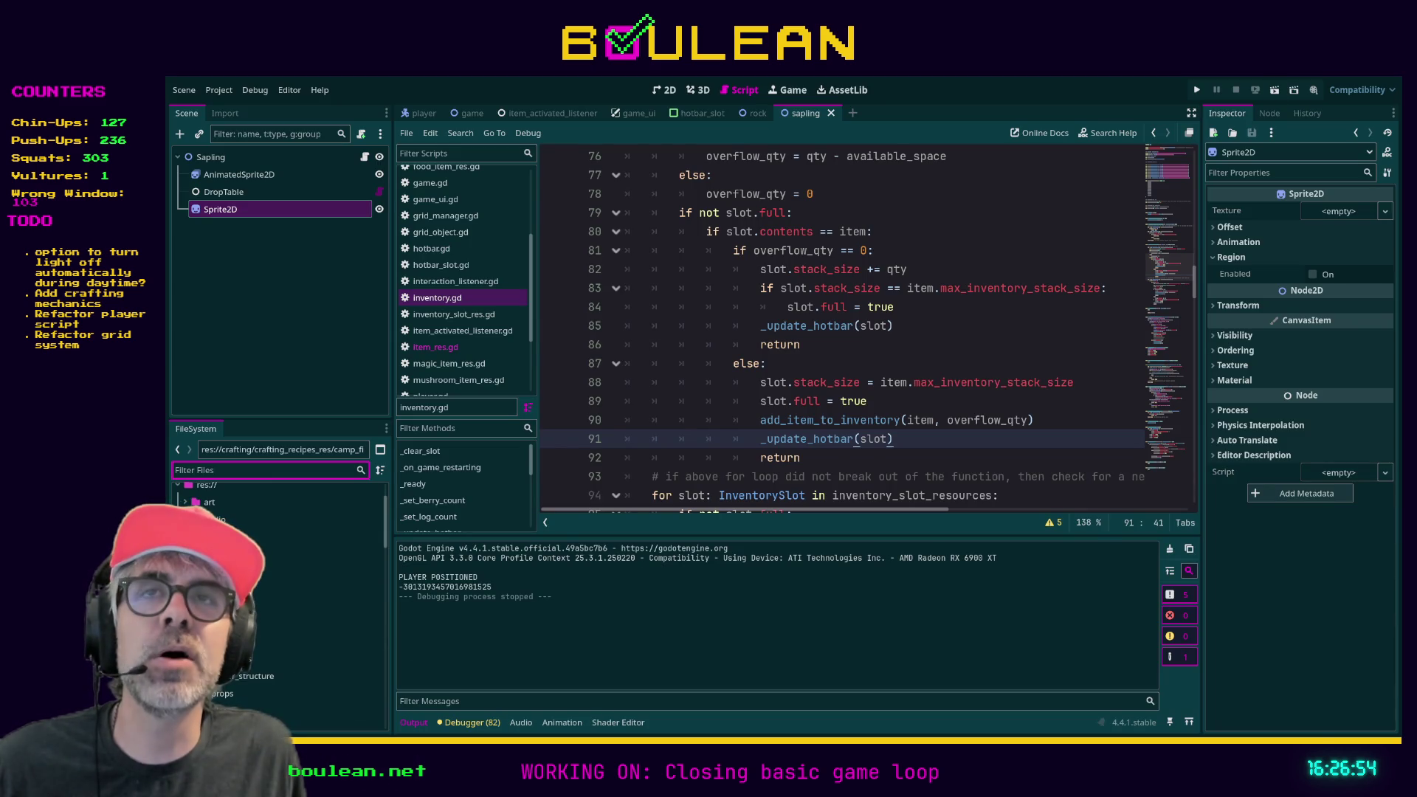
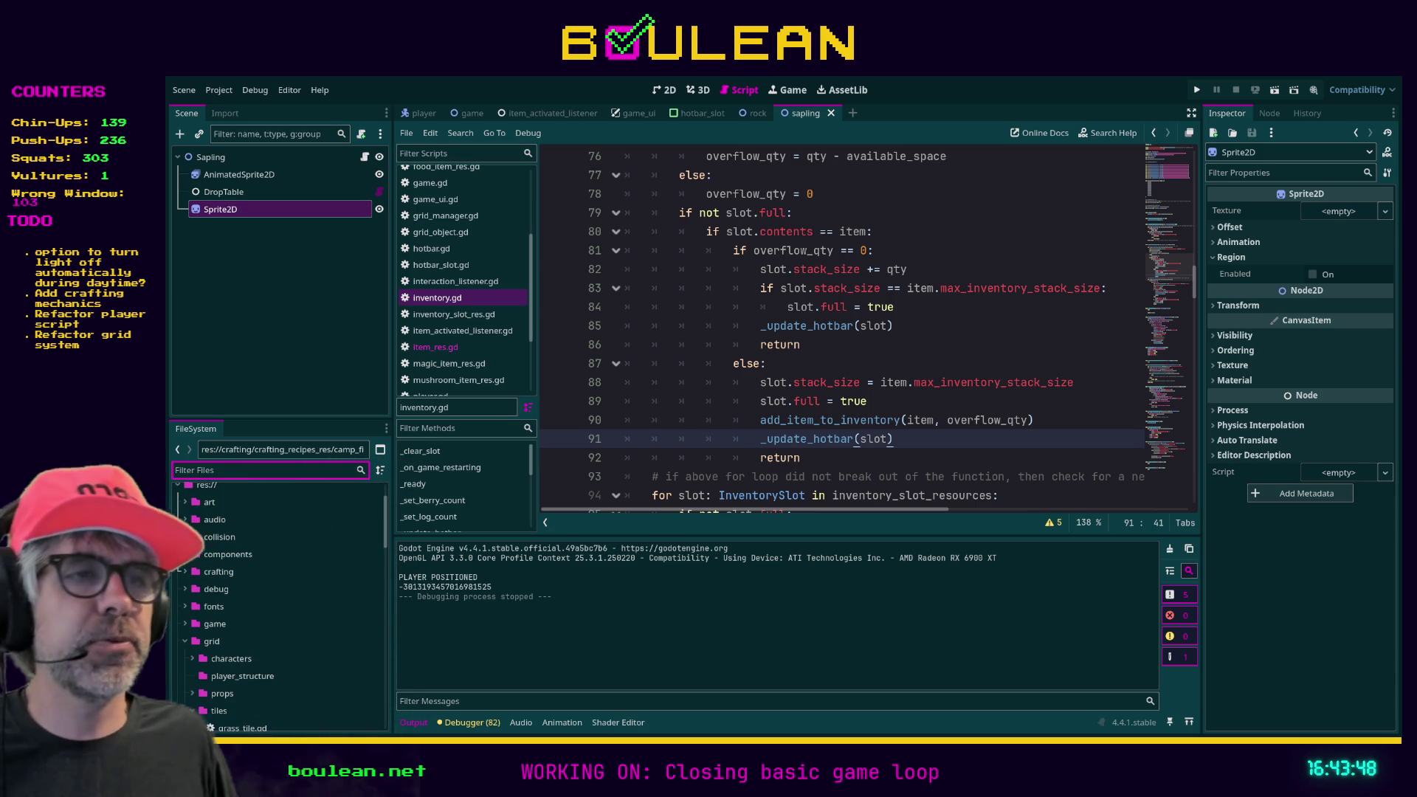
# Filter the FileSystem dock by 'camp' so only the camp fire files are listed.
pyautogui.click(883, 459)
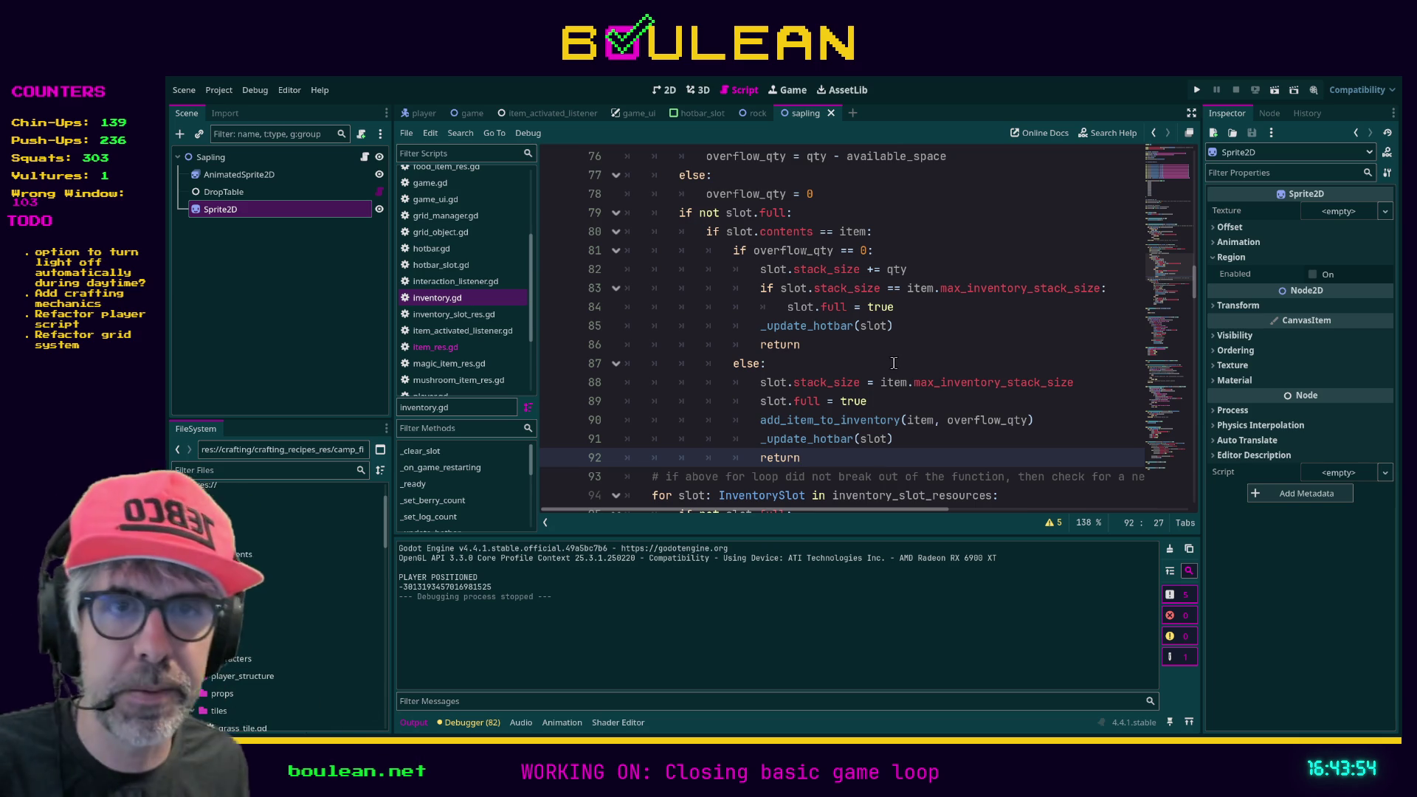
pyautogui.click(279, 473)
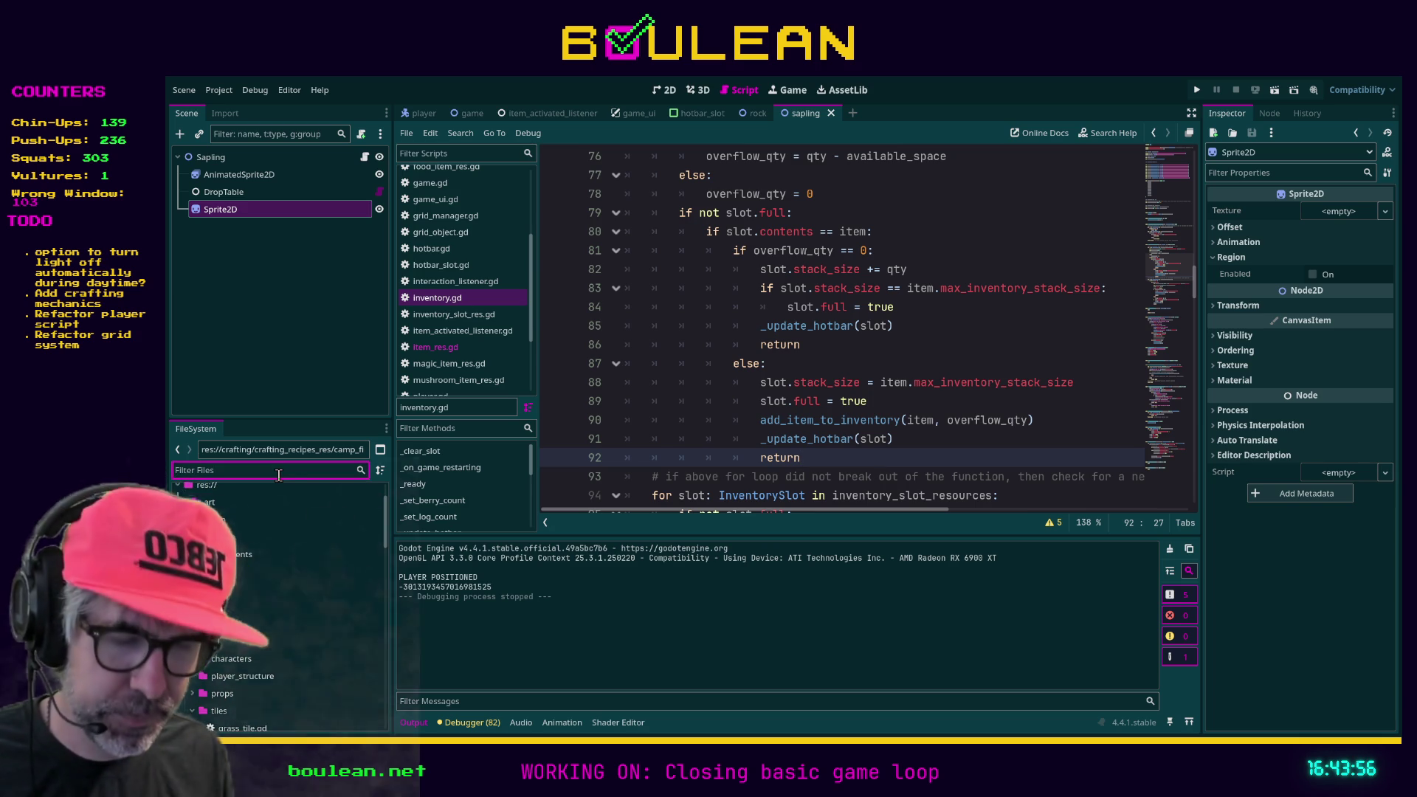
pyautogui.write('camp')
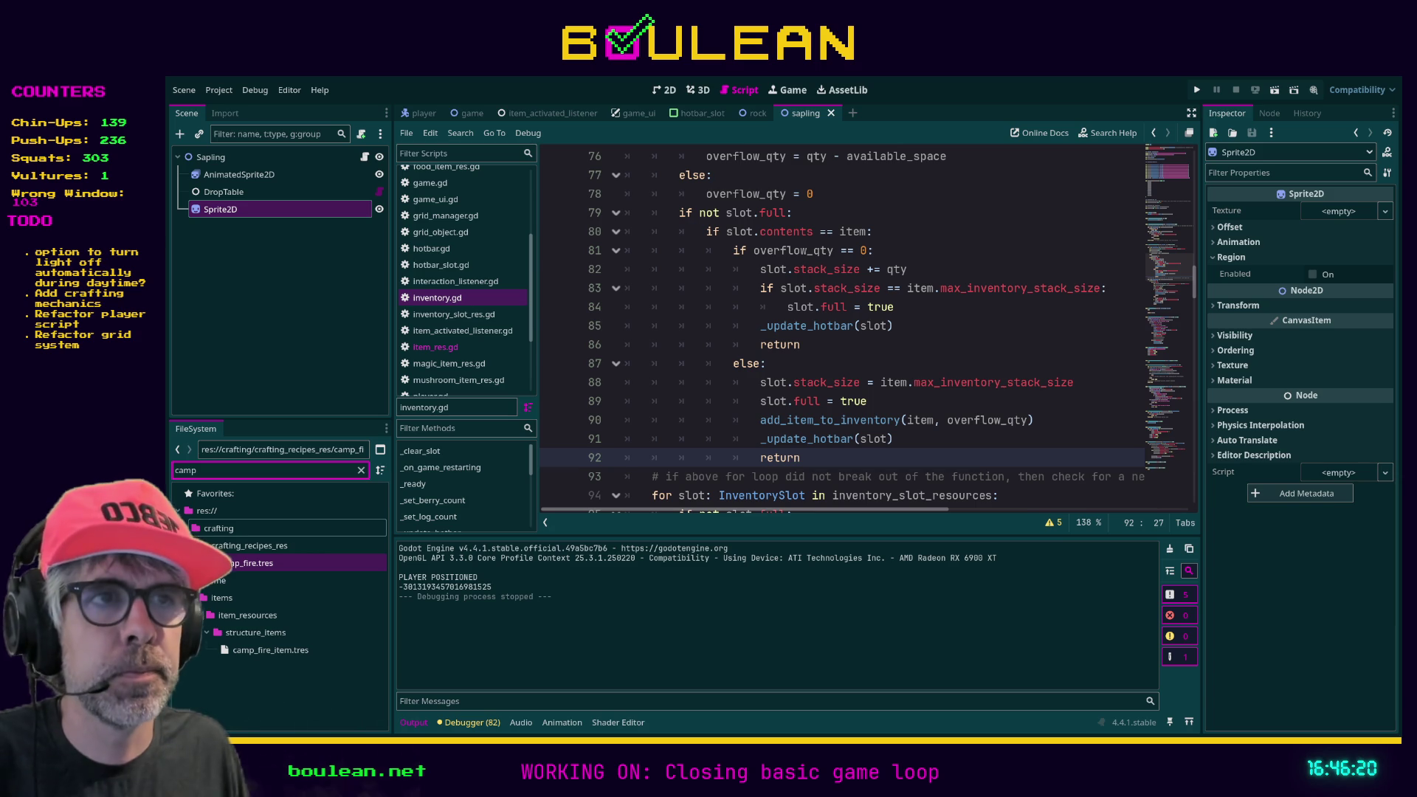
# Load camp_fire.tres in the Inspector to see its log, grass and stick requirements.
pyautogui.click(805, 362)
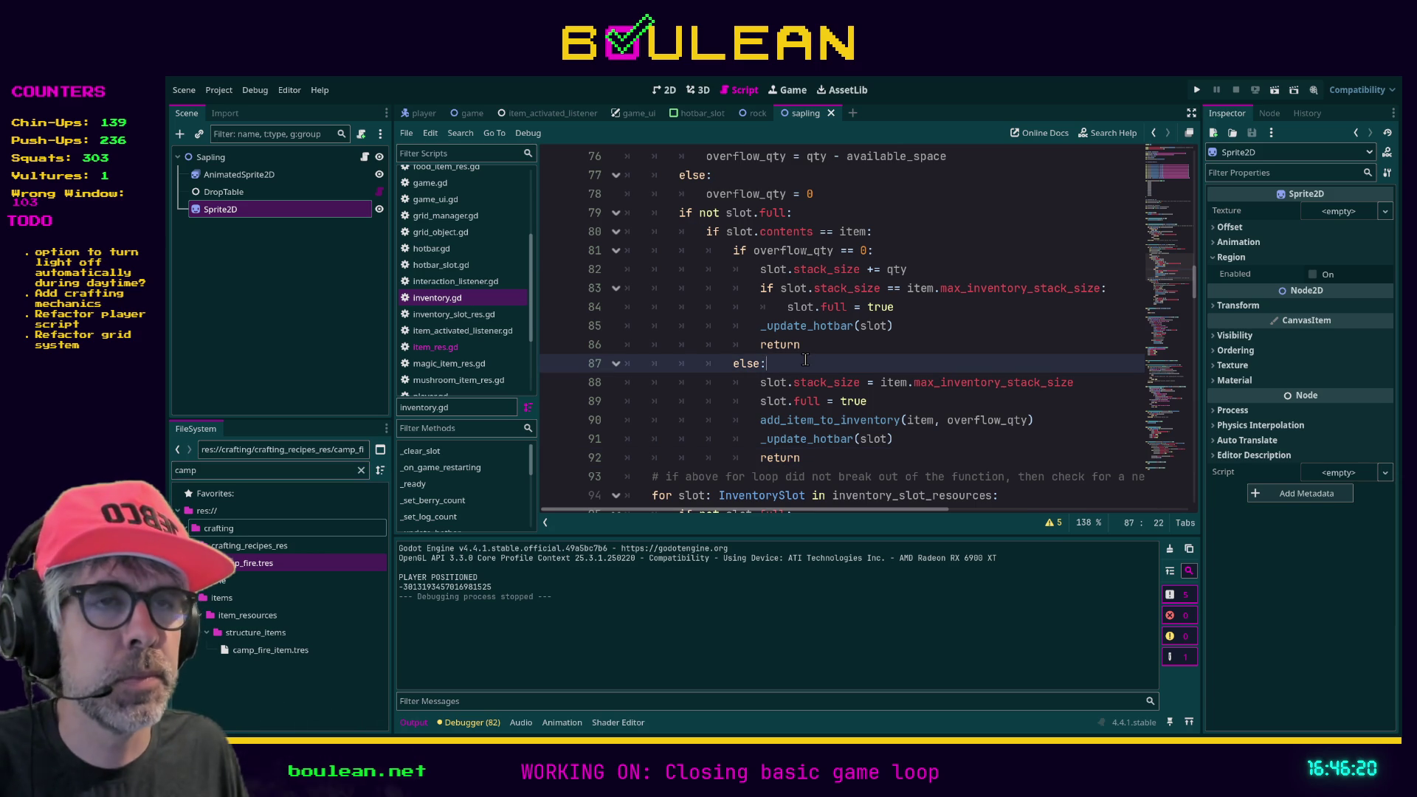
pyautogui.doubleClick(276, 560)
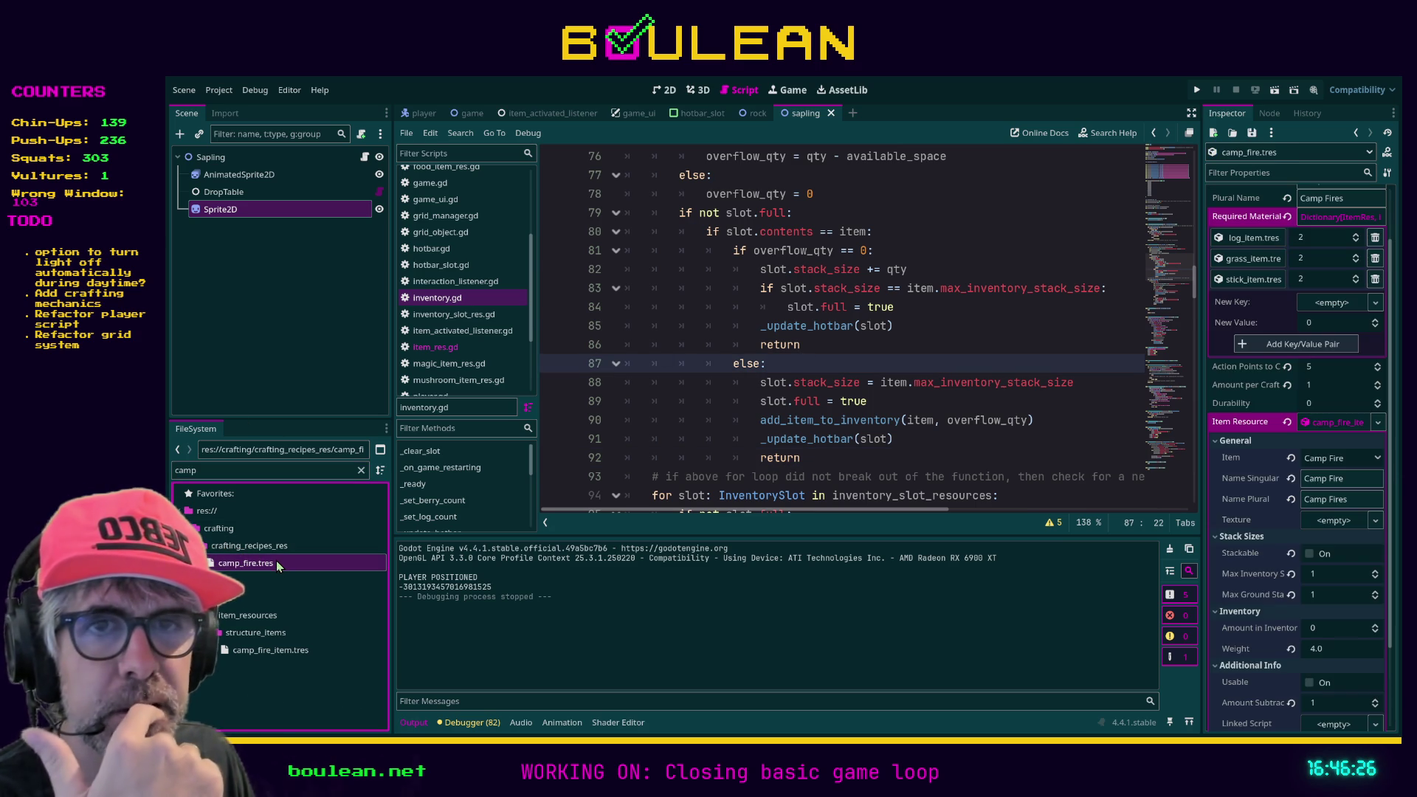
pyautogui.hotkey('ctrl', 'f')
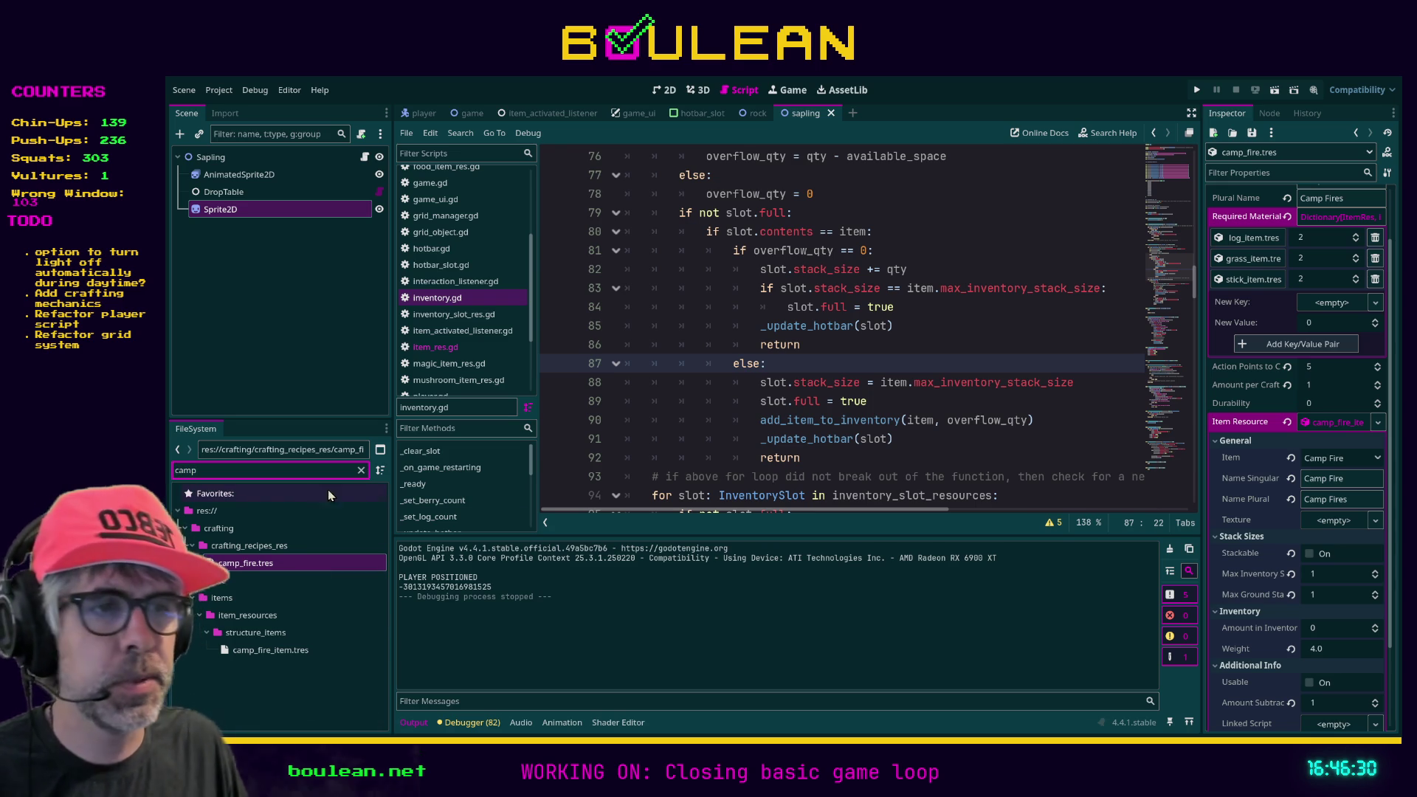
pyautogui.hotkey('alt', 'Tab')
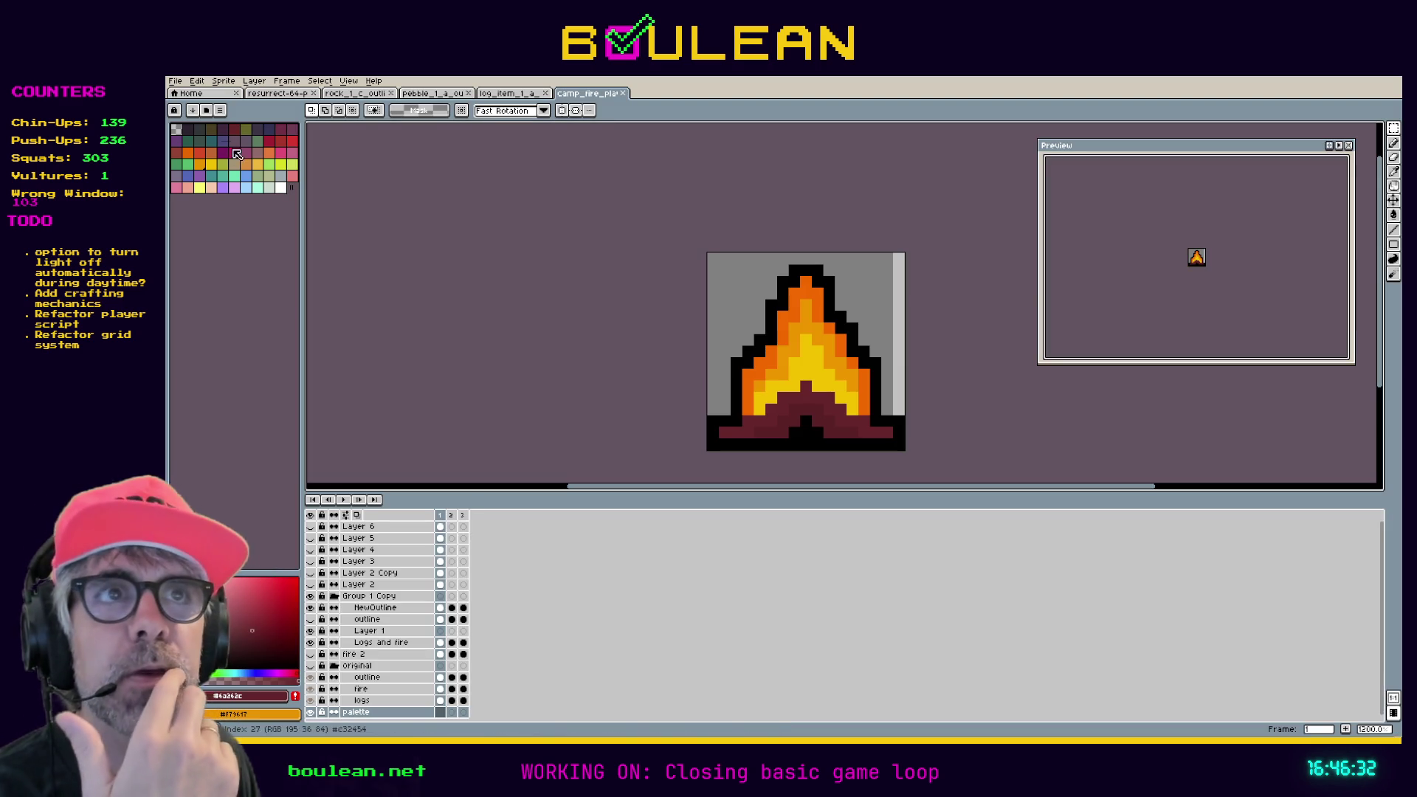
pyautogui.click(175, 82)
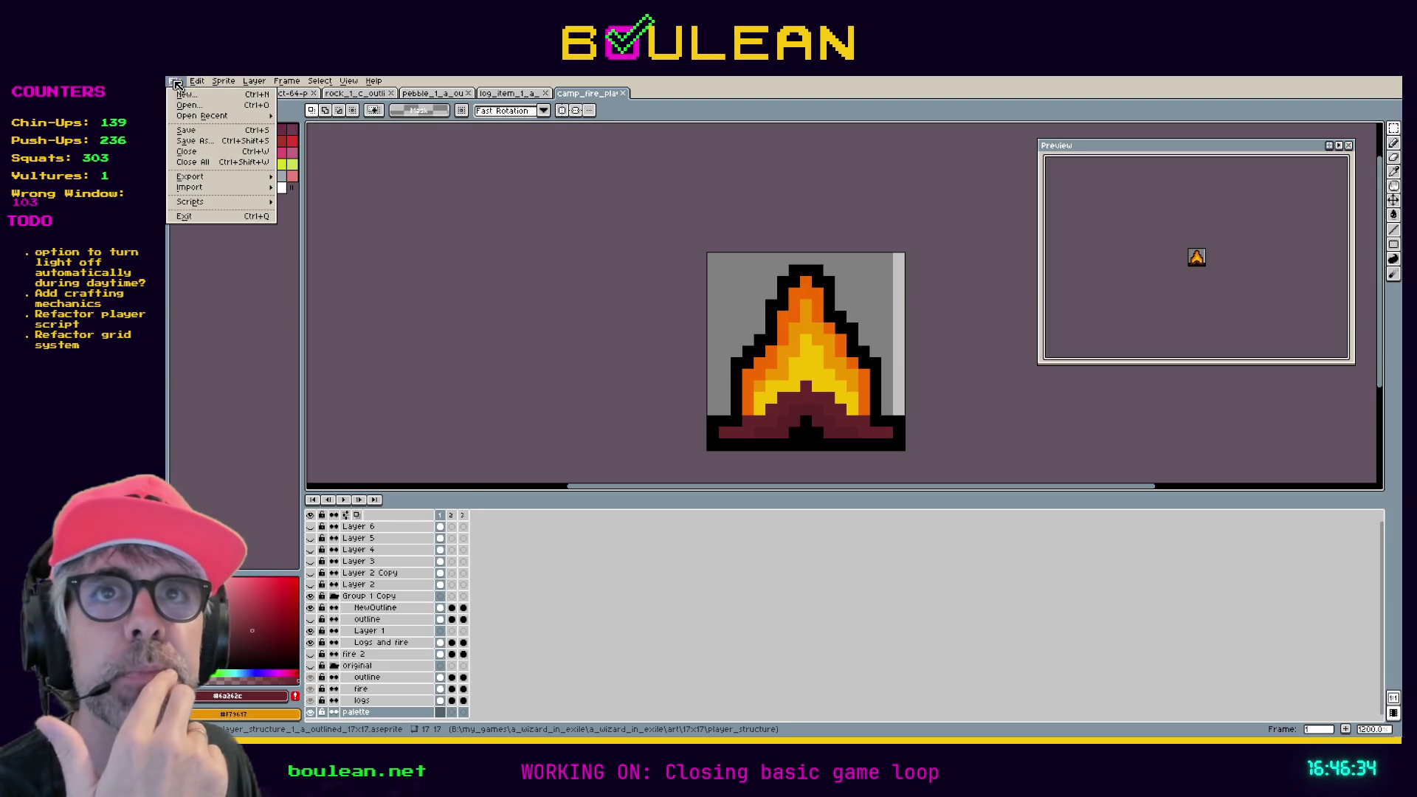
pyautogui.moveTo(231, 177)
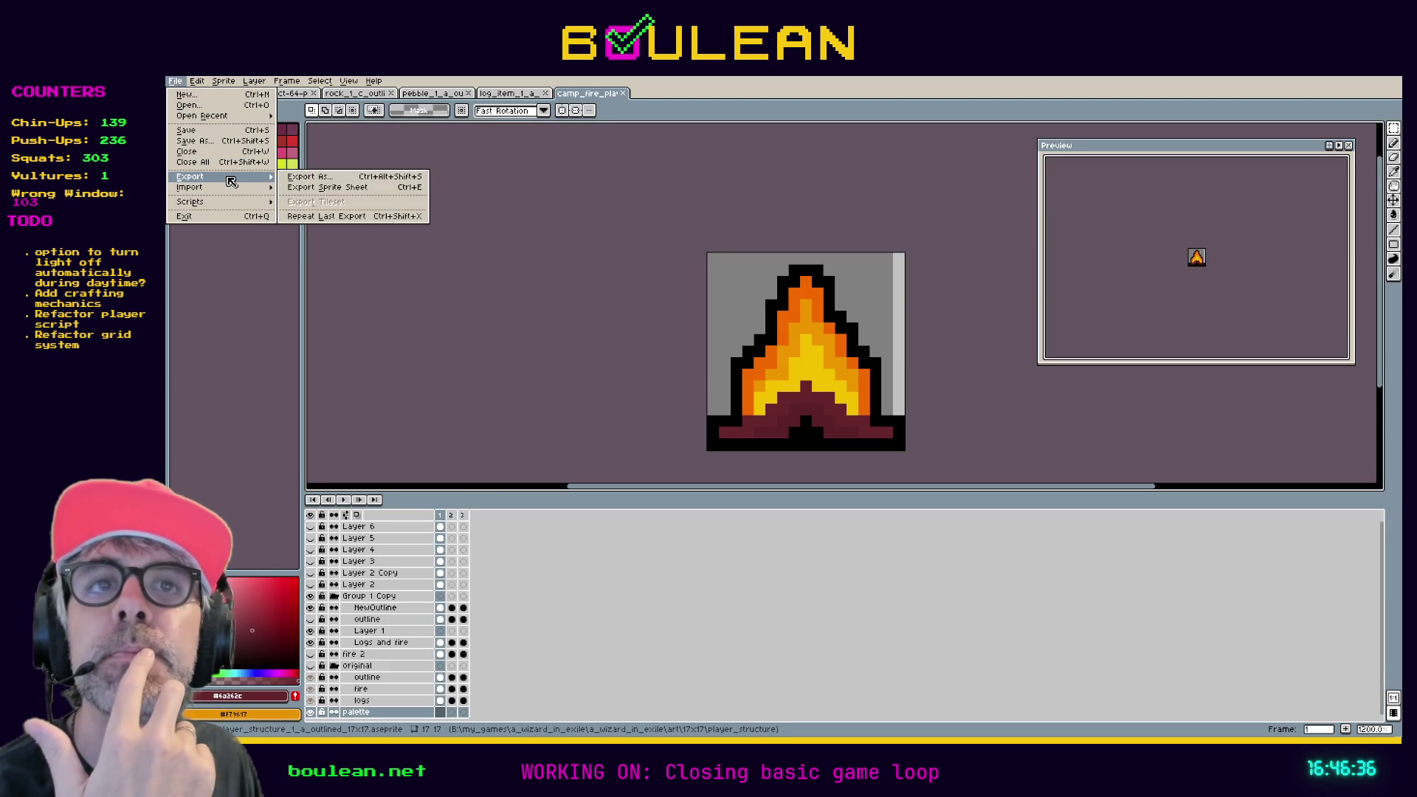
pyautogui.click(288, 181)
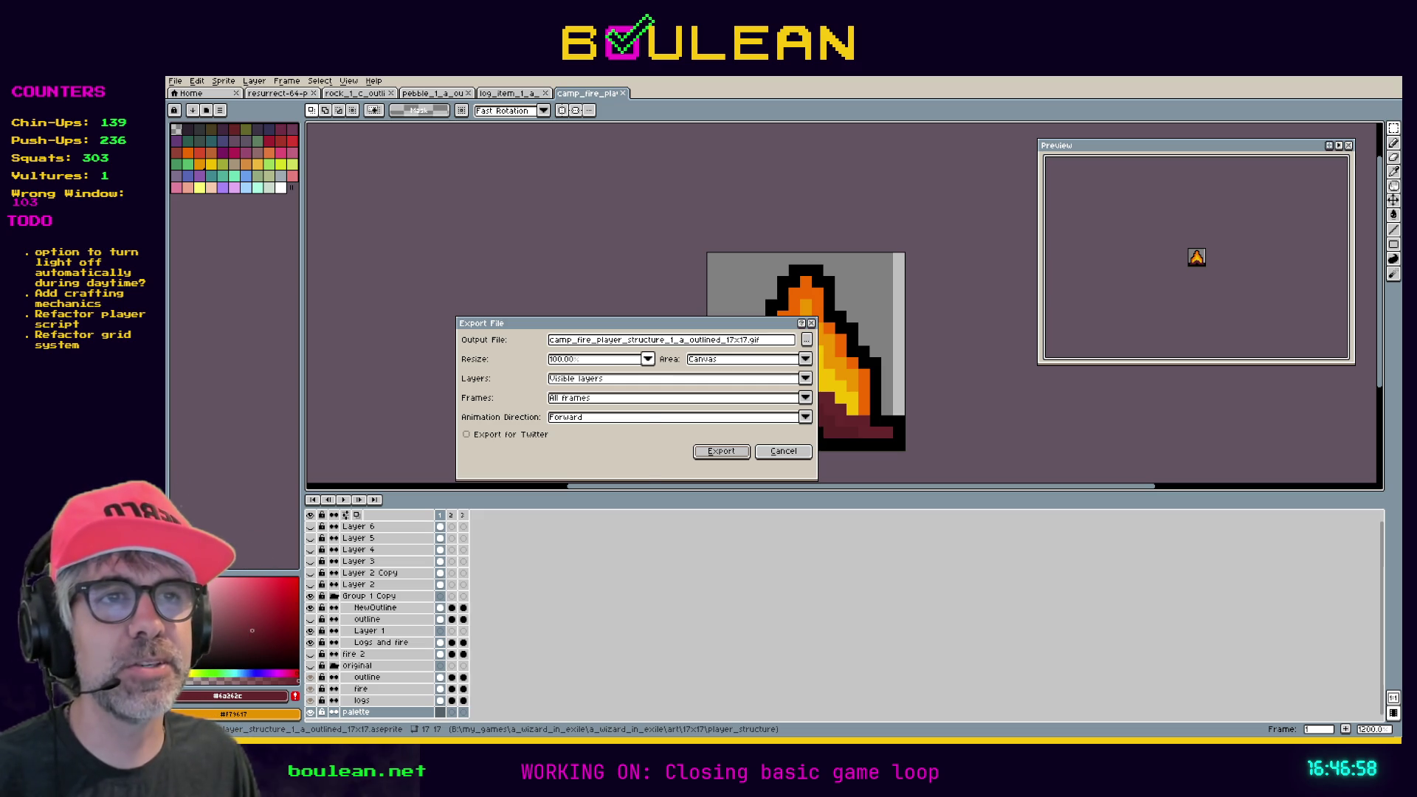
pyautogui.click(647, 359)
pyautogui.click(561, 400)
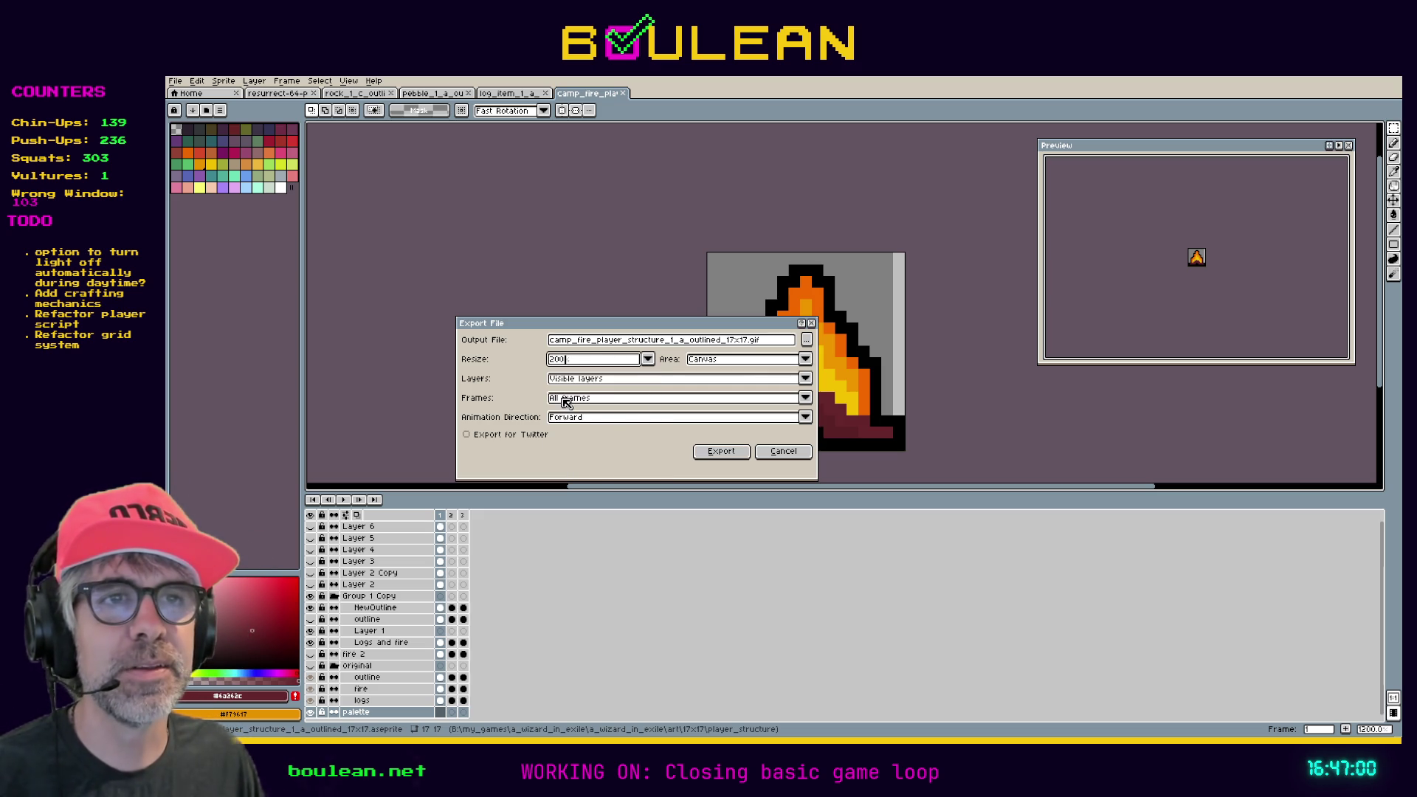
pyautogui.click(806, 340)
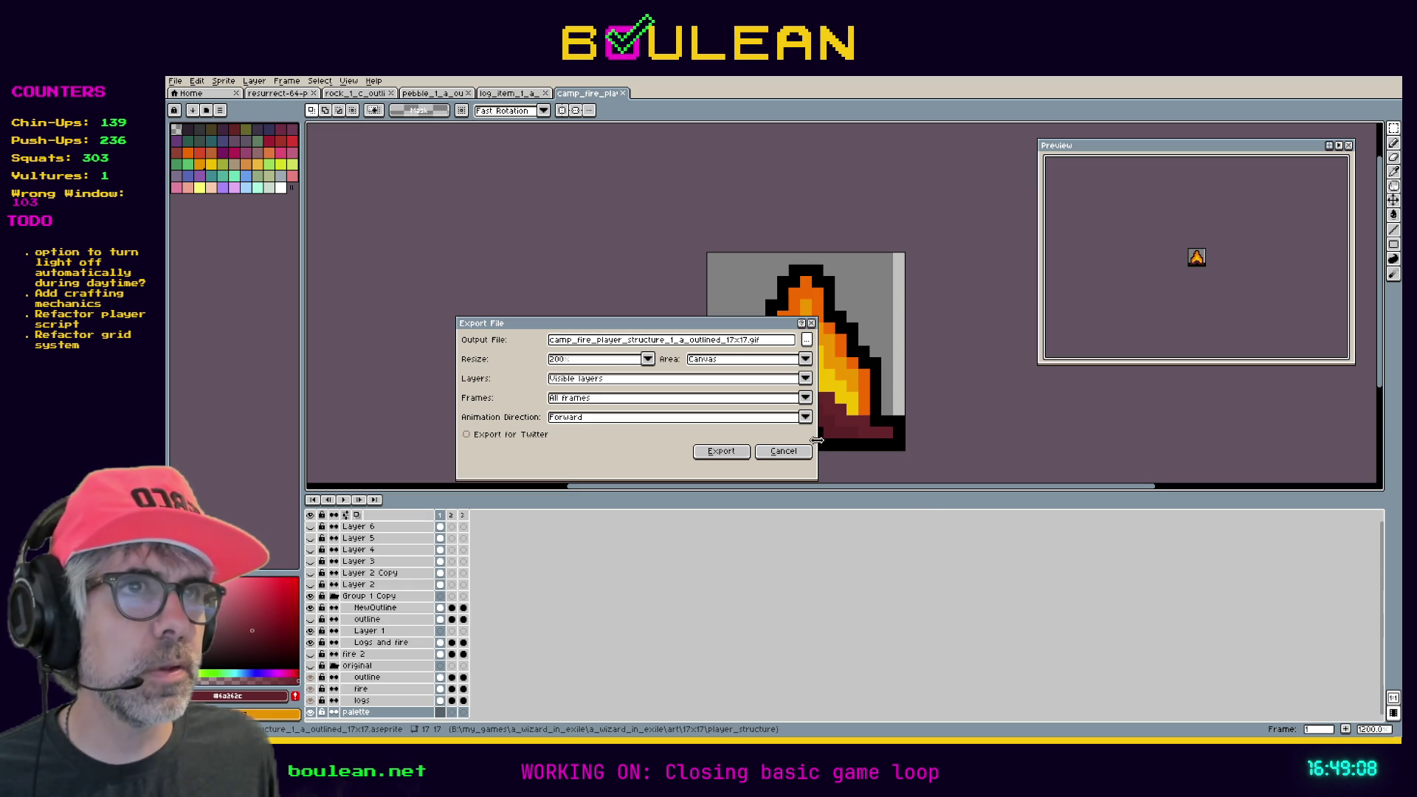
pyautogui.click(782, 450)
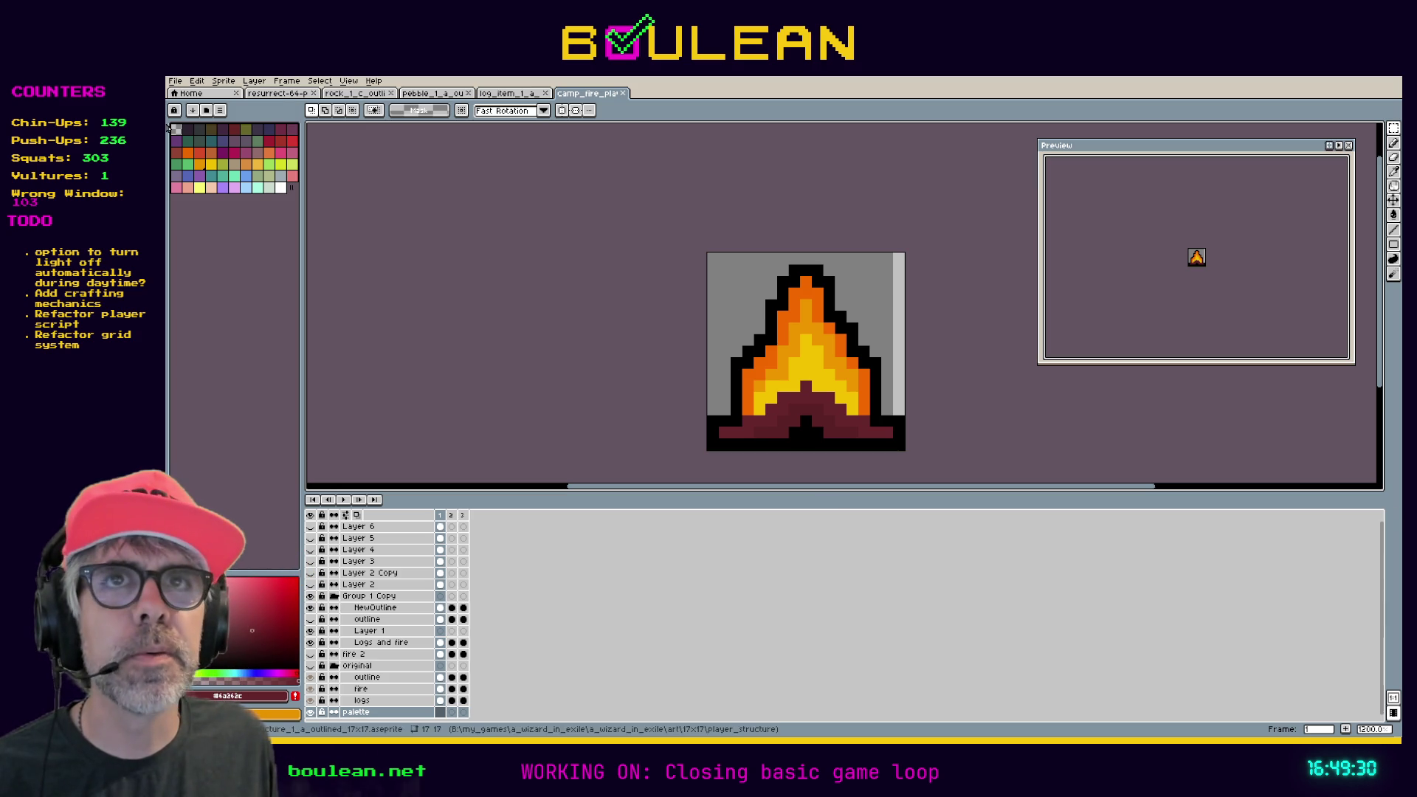
# Export the sprite sheet as camp_fire_player_structure_1_a_spritesheet_outlined_17x17.png with three flame frames.
pyautogui.click(175, 81)
pyautogui.moveTo(194, 120)
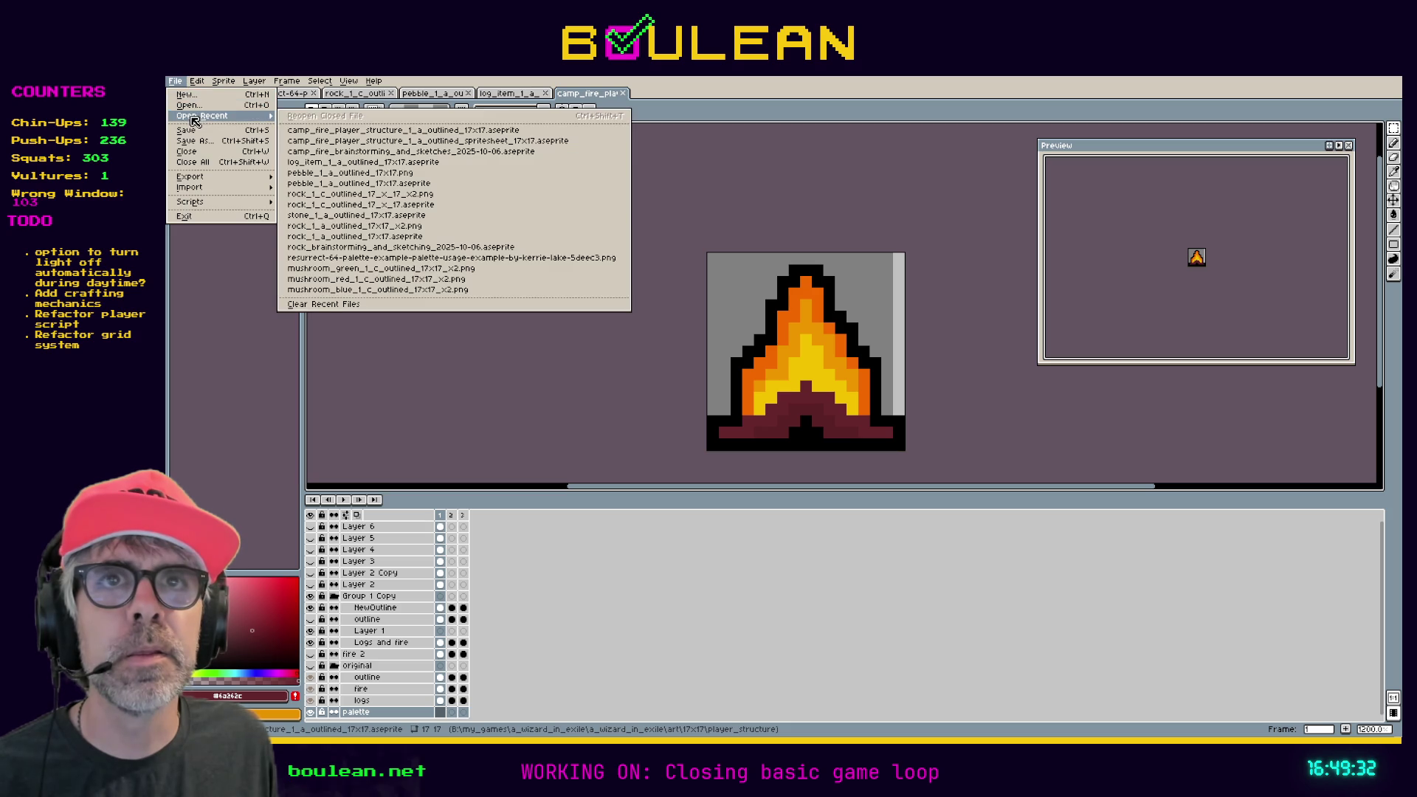
pyautogui.moveTo(231, 181)
pyautogui.click(327, 186)
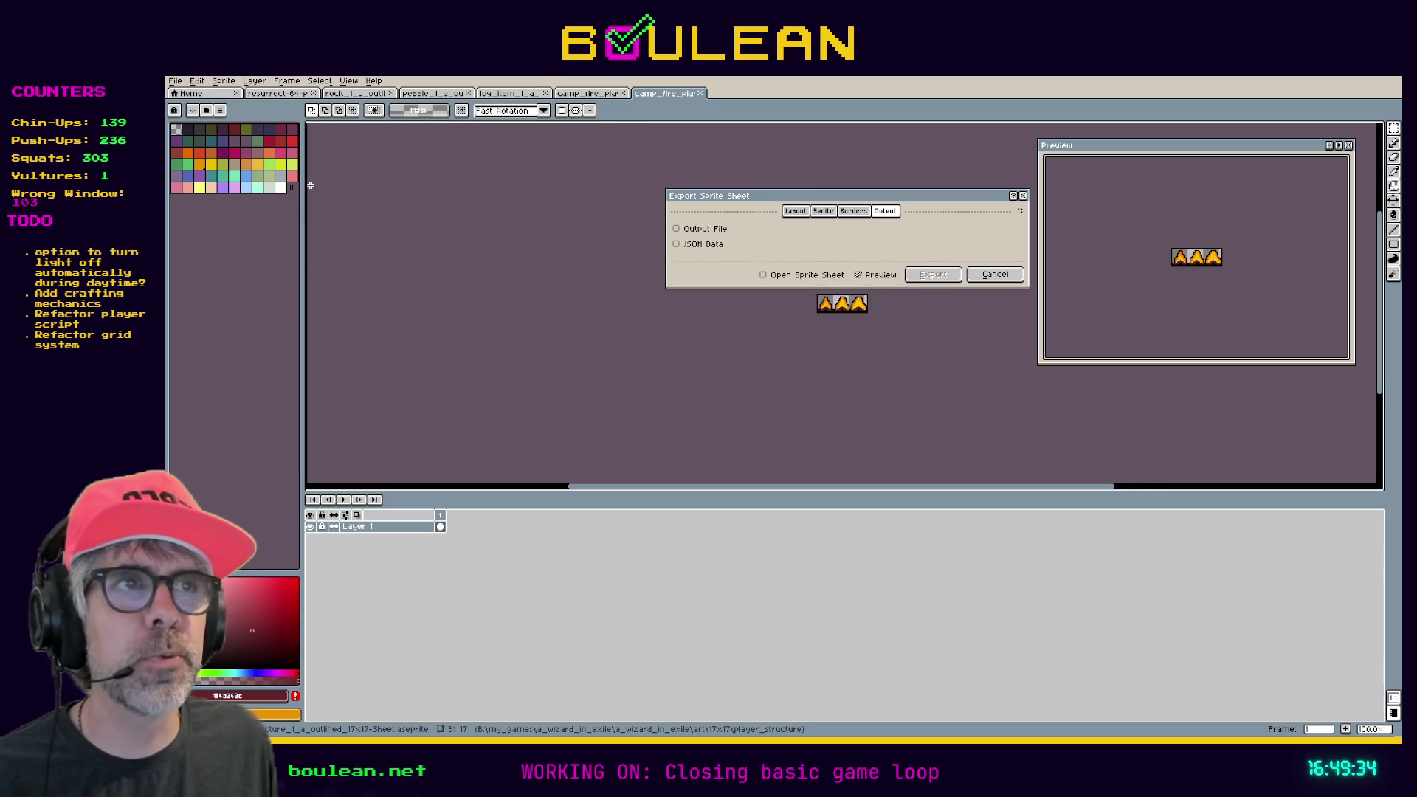
pyautogui.click(701, 229)
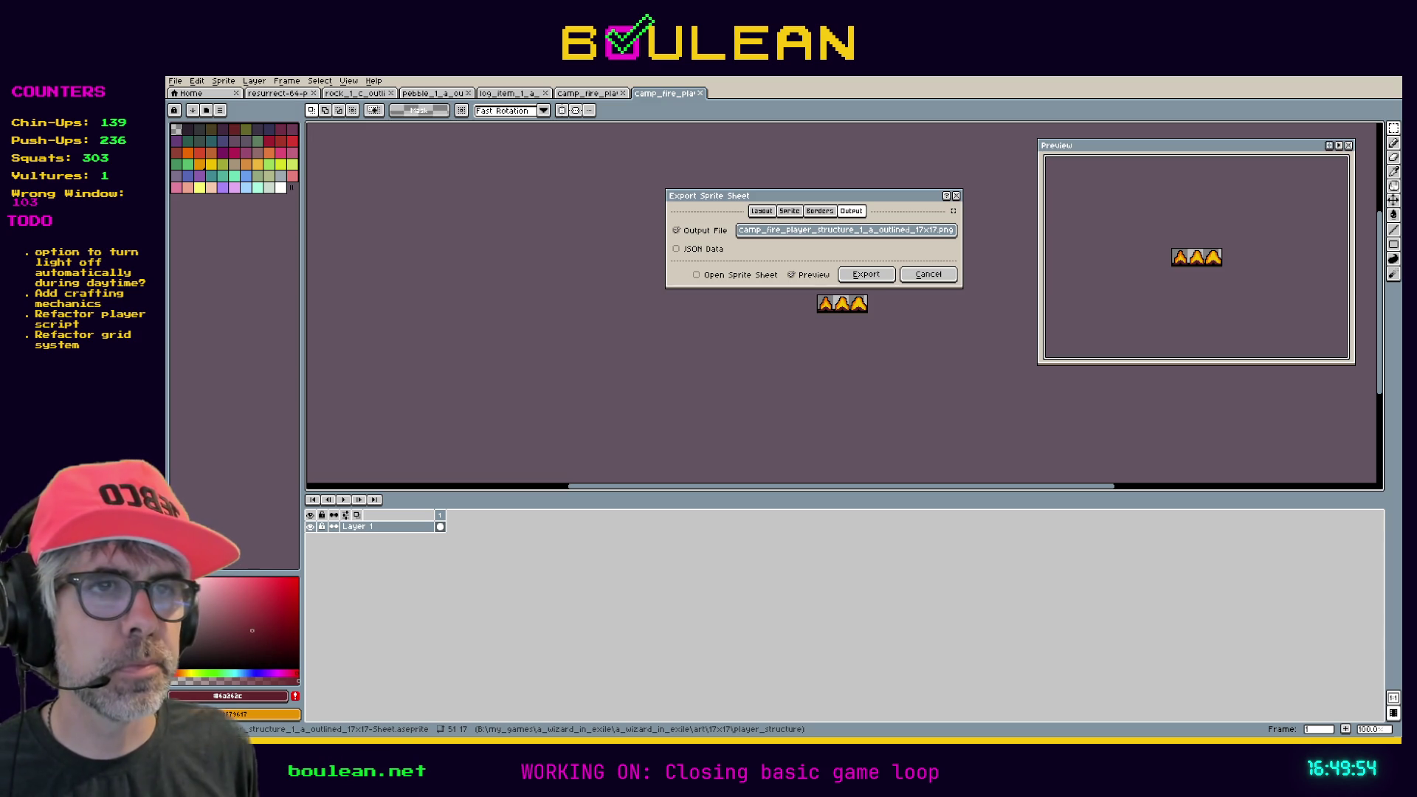
pyautogui.press('Return')
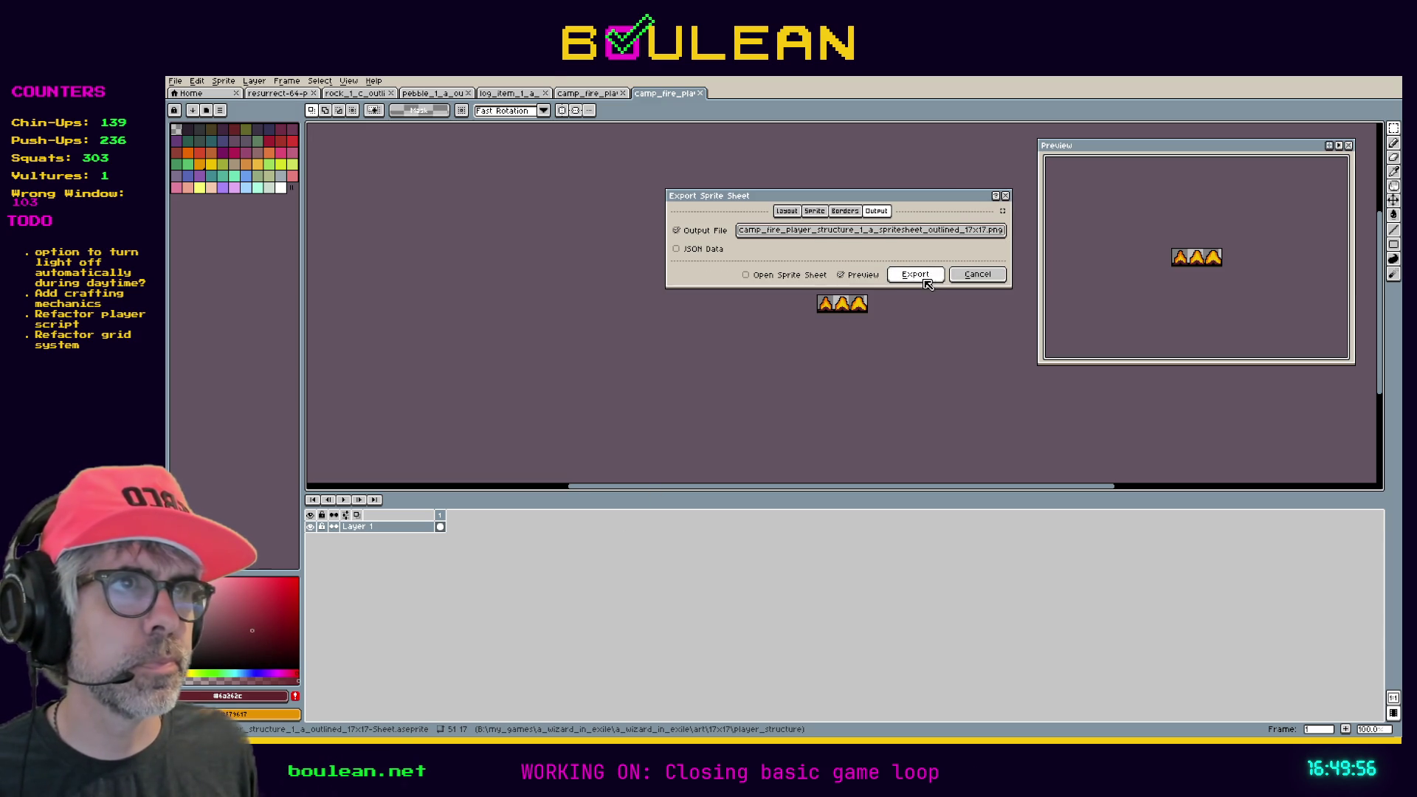
pyautogui.click(916, 275)
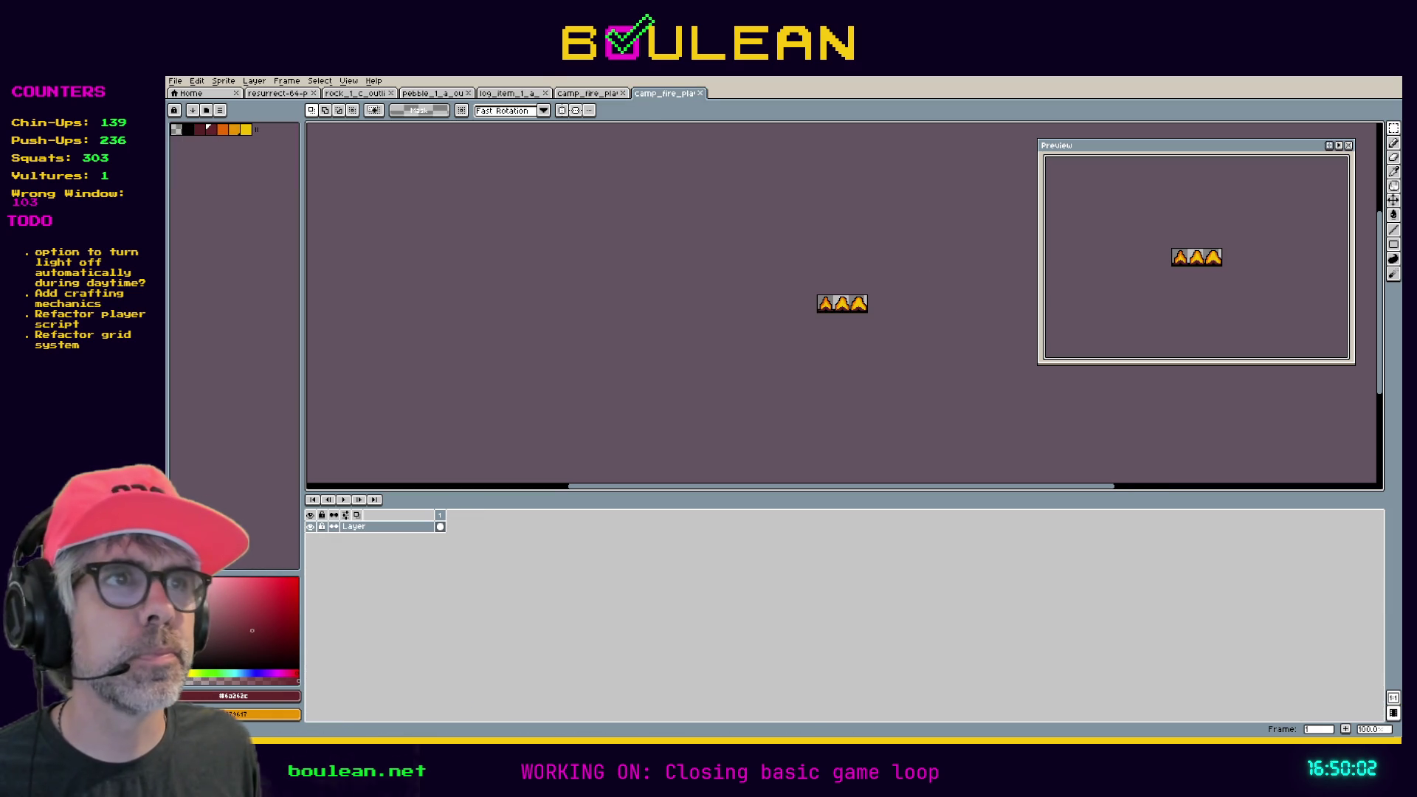
# Export the camp fire image at 200% into the Godot project's art/17x17/player_structures folder.
pyautogui.click(175, 80)
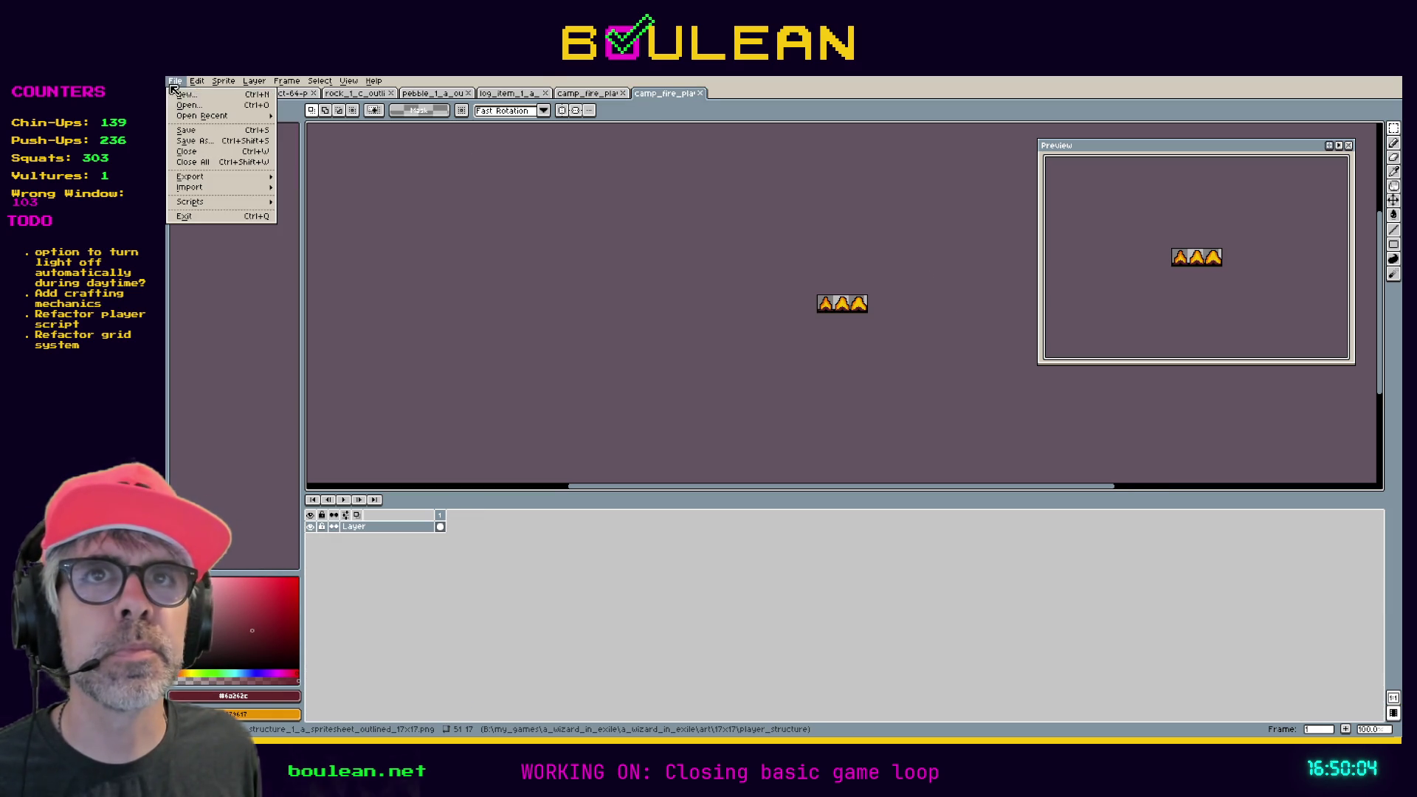
pyautogui.moveTo(225, 183)
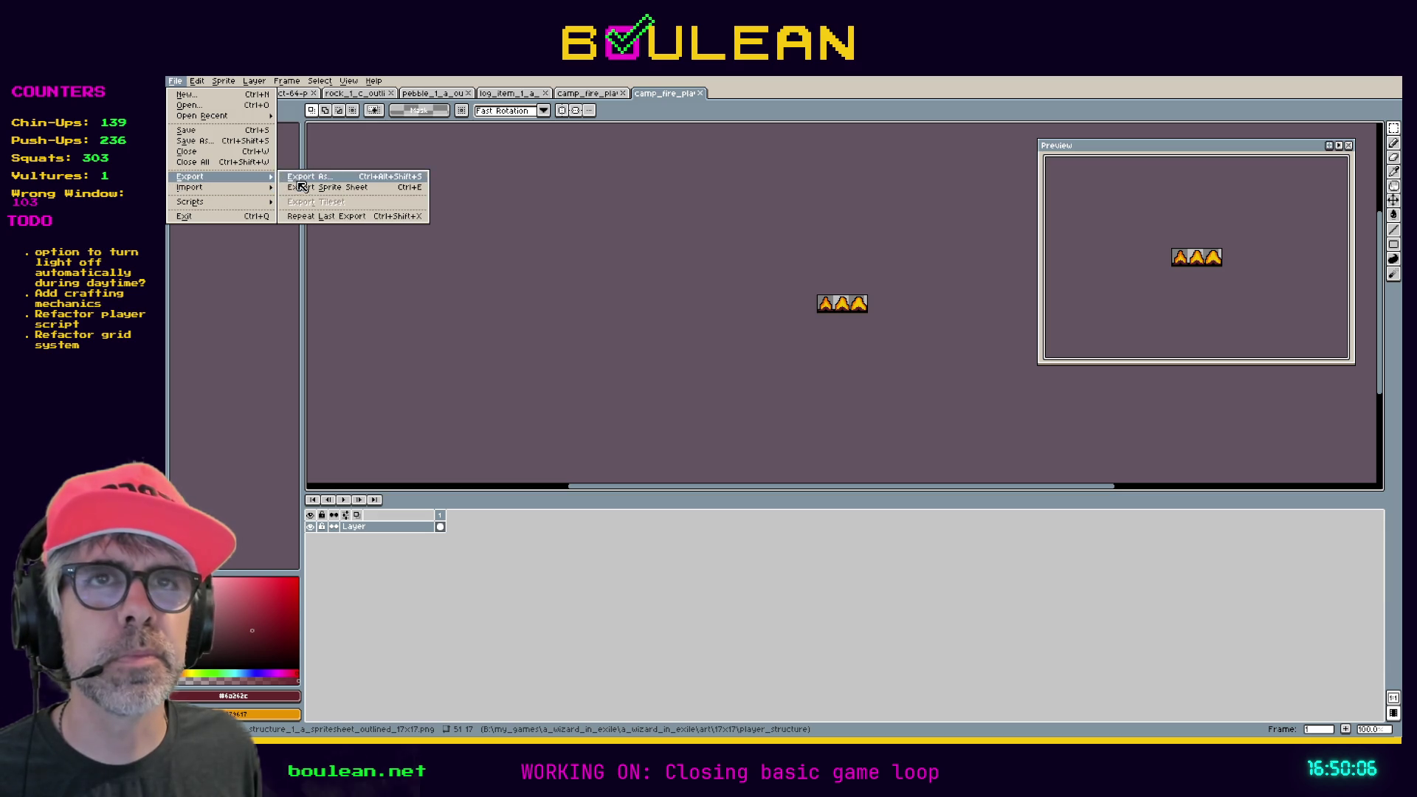
pyautogui.click(302, 178)
pyautogui.click(647, 359)
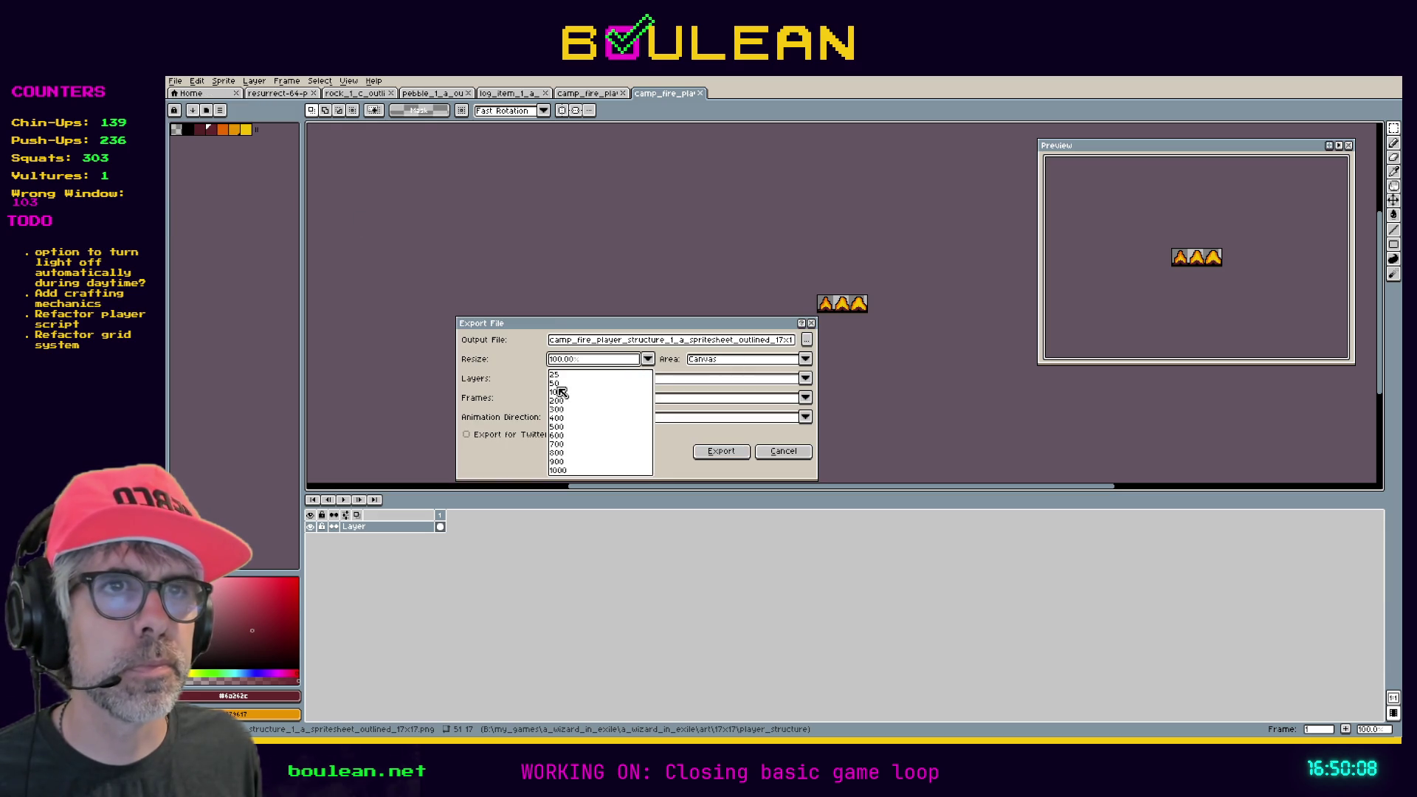
pyautogui.click(562, 401)
pyautogui.click(807, 341)
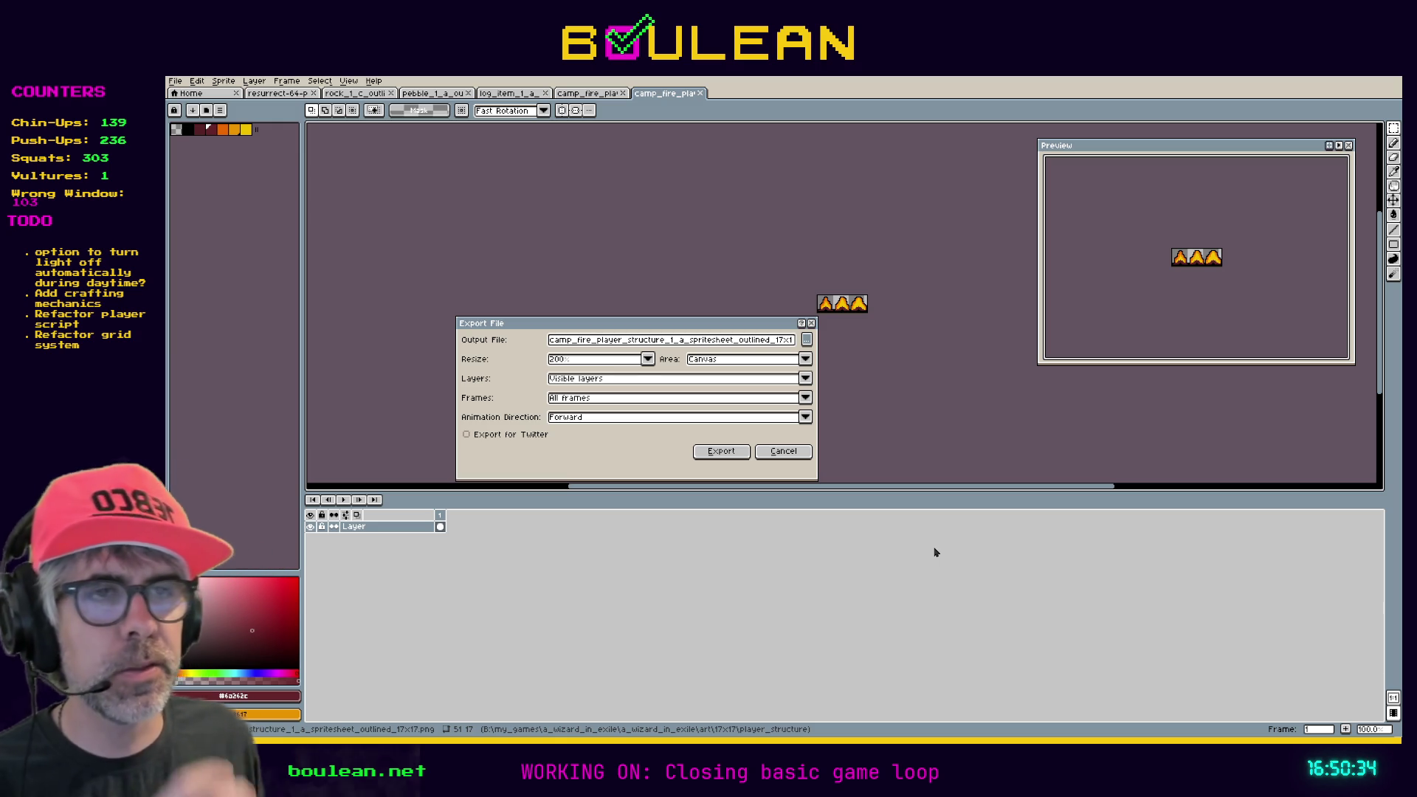
pyautogui.hotkey('ctrl', 'v')
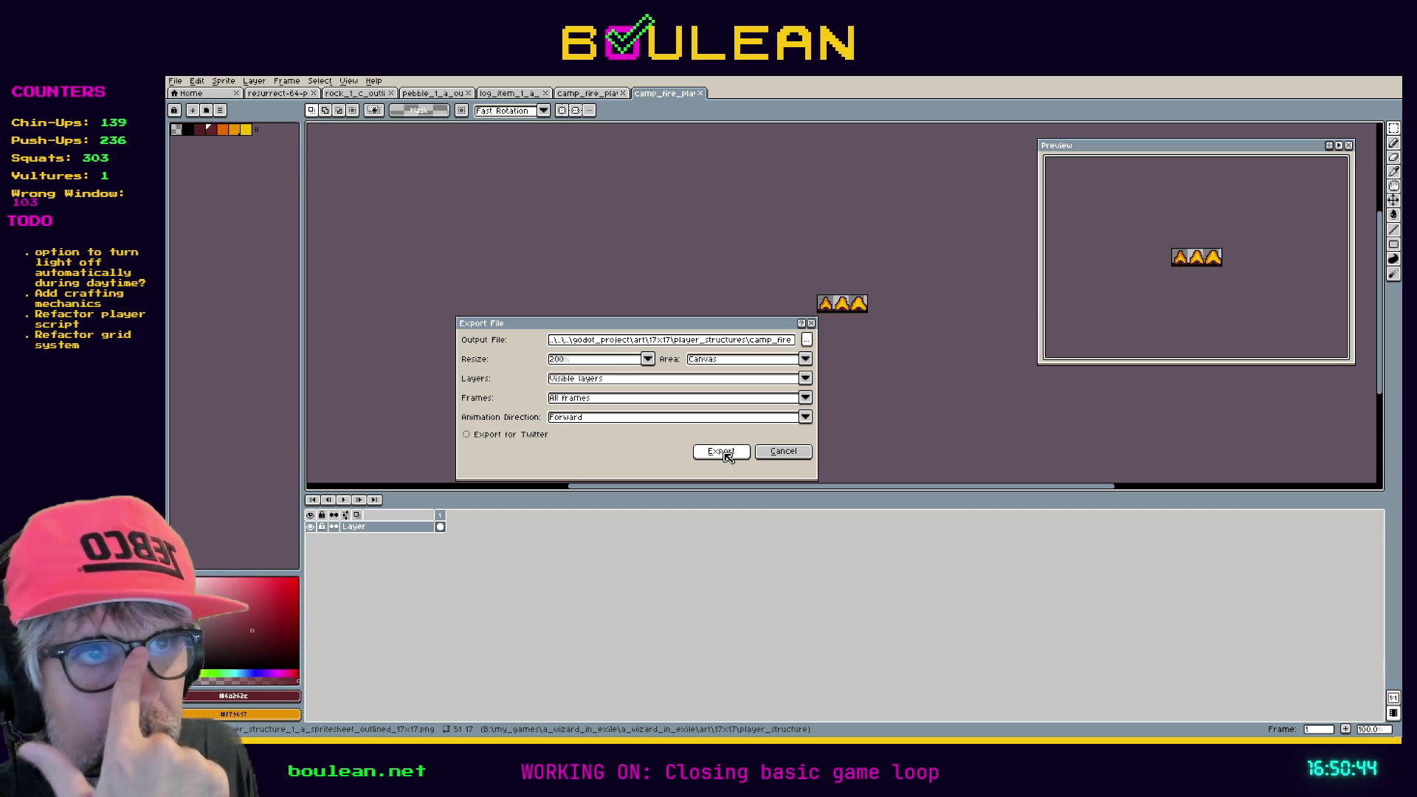
pyautogui.click(725, 454)
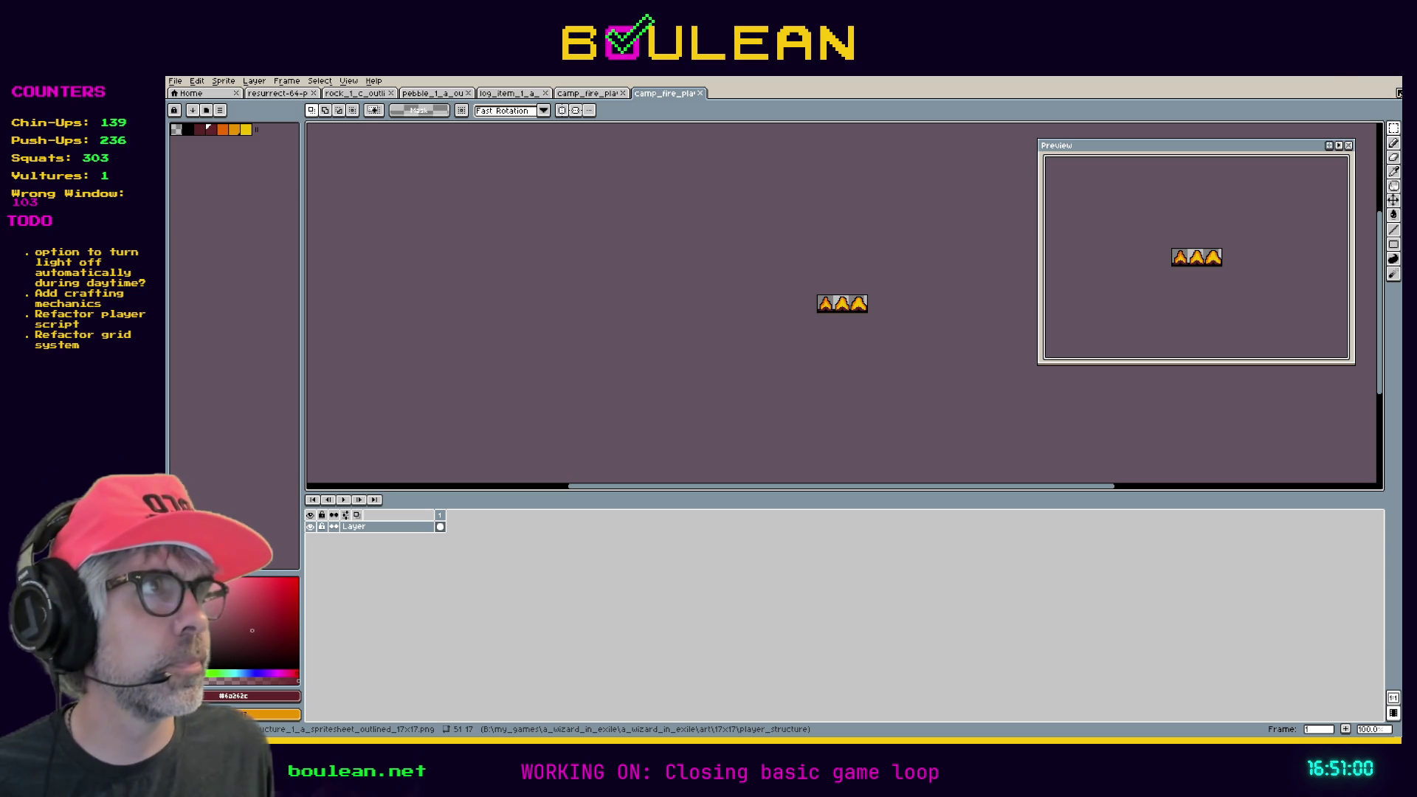
pyautogui.hotkey('alt', 'Tab')
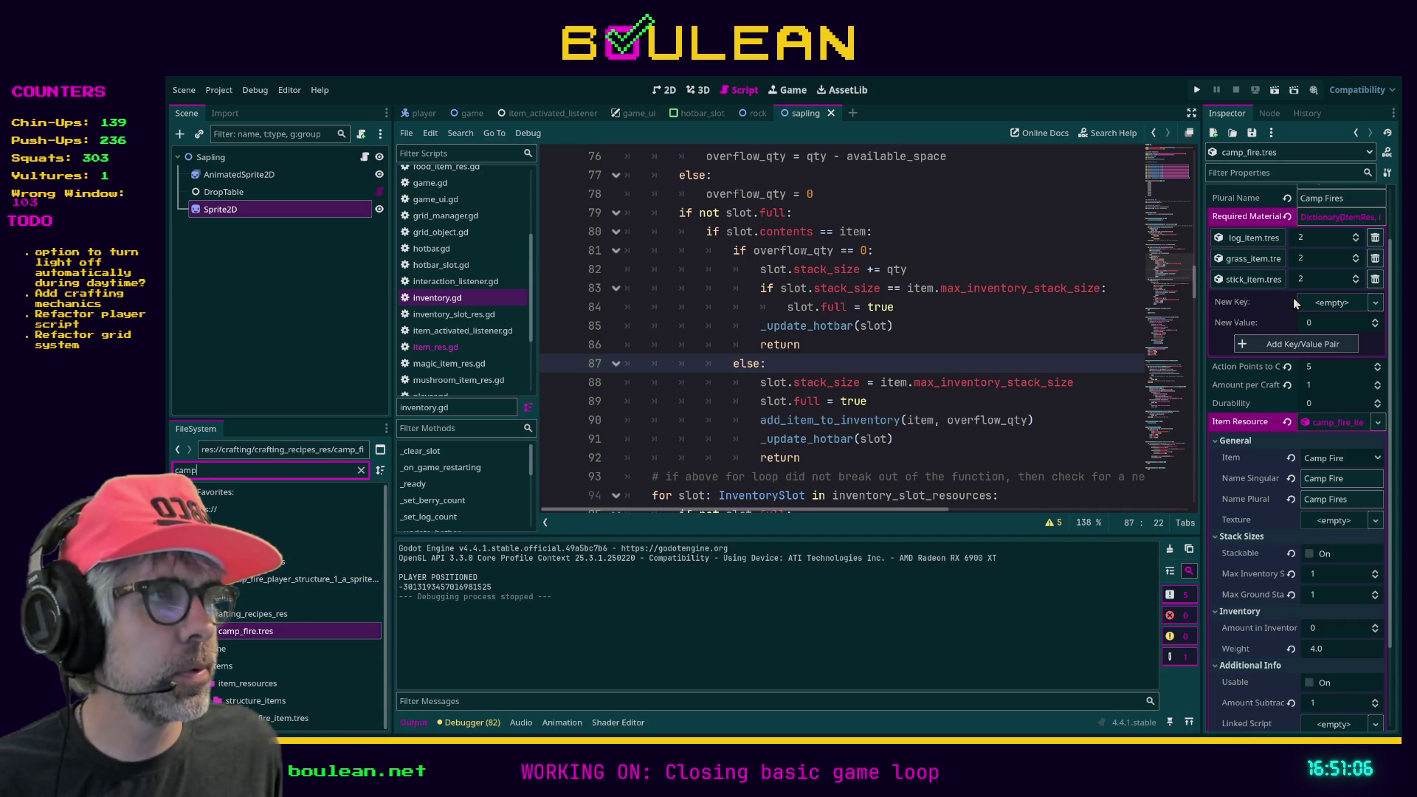
# Drag the camp fire sprite sheet into the Camp Fire item resource's Texture slot.
pyautogui.click(247, 633)
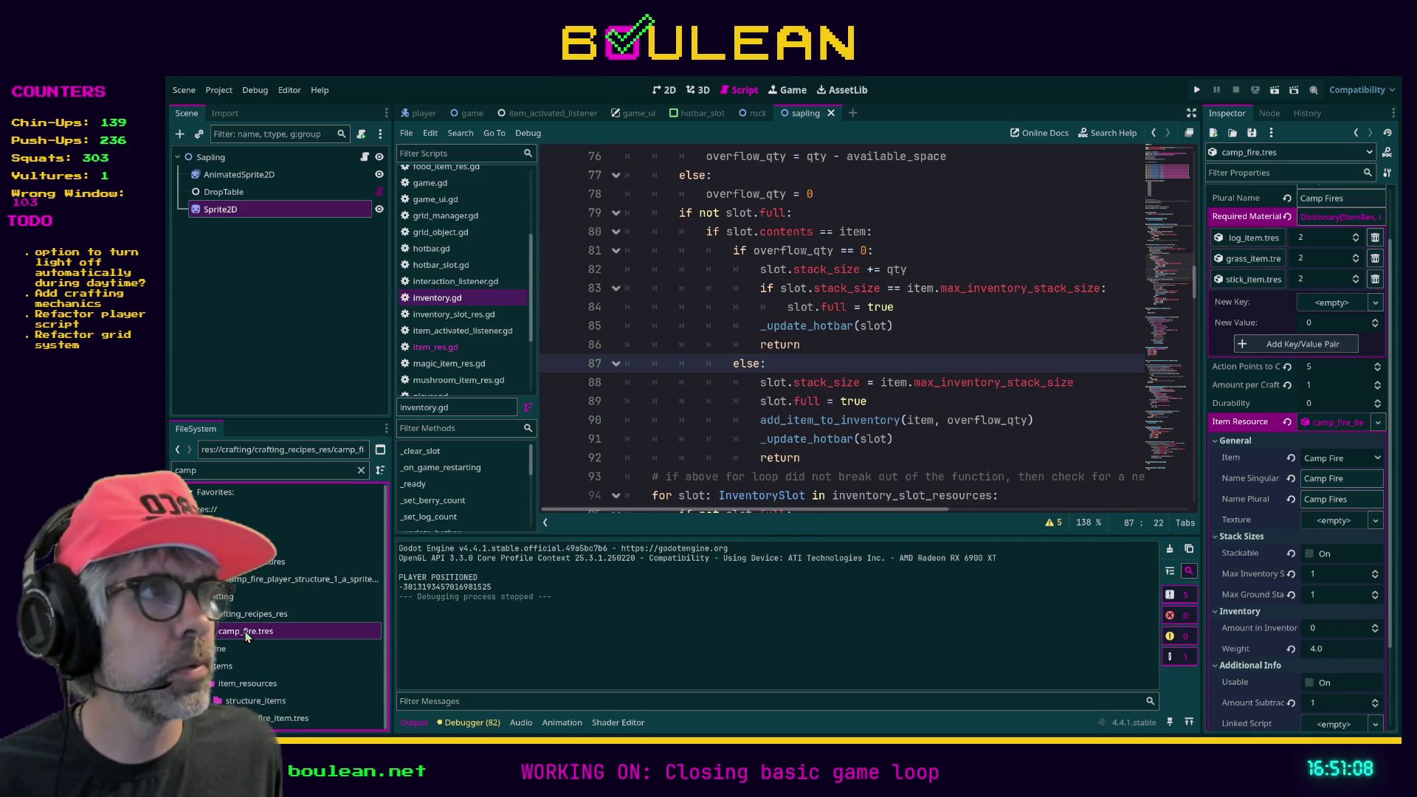
pyautogui.scroll(3, 1296, 351)
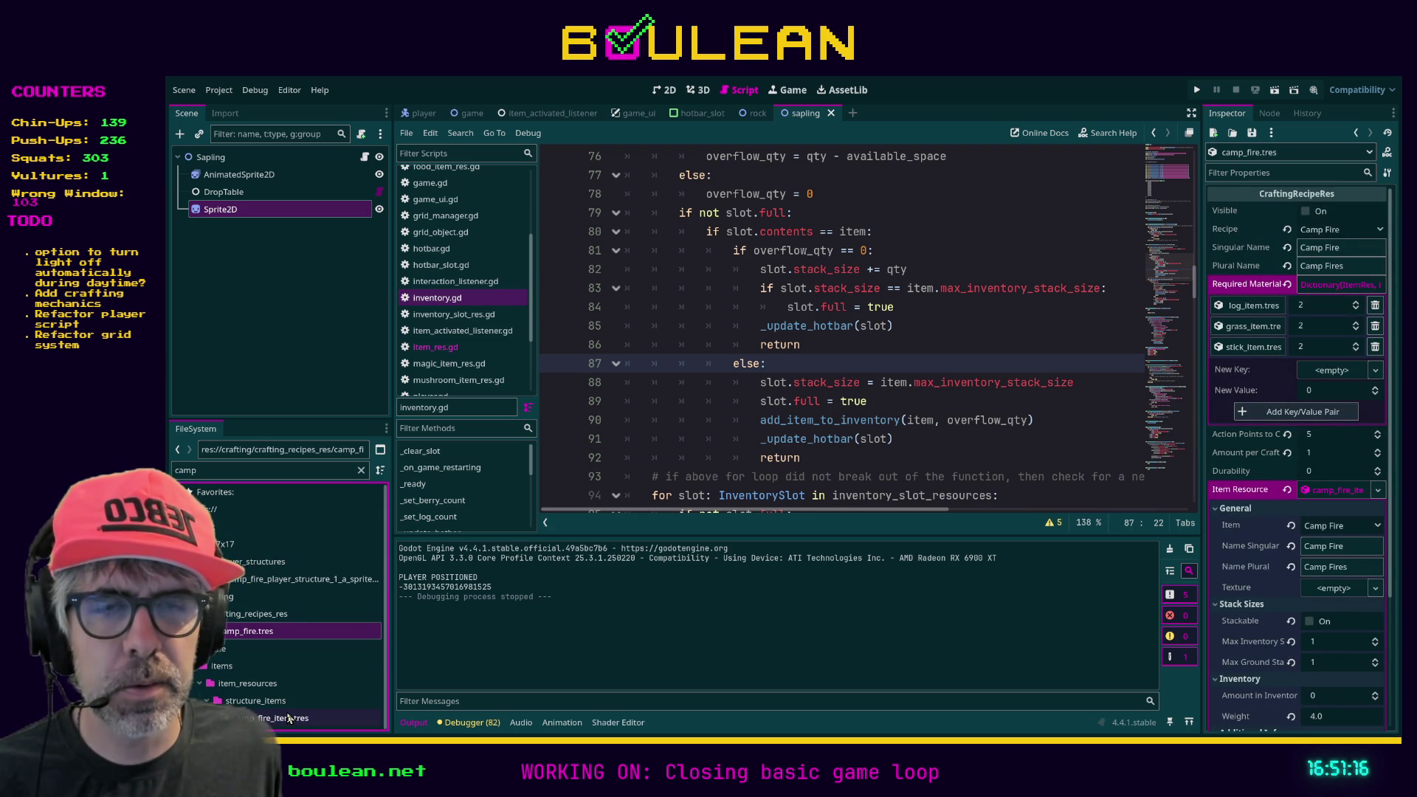
pyautogui.click(288, 718)
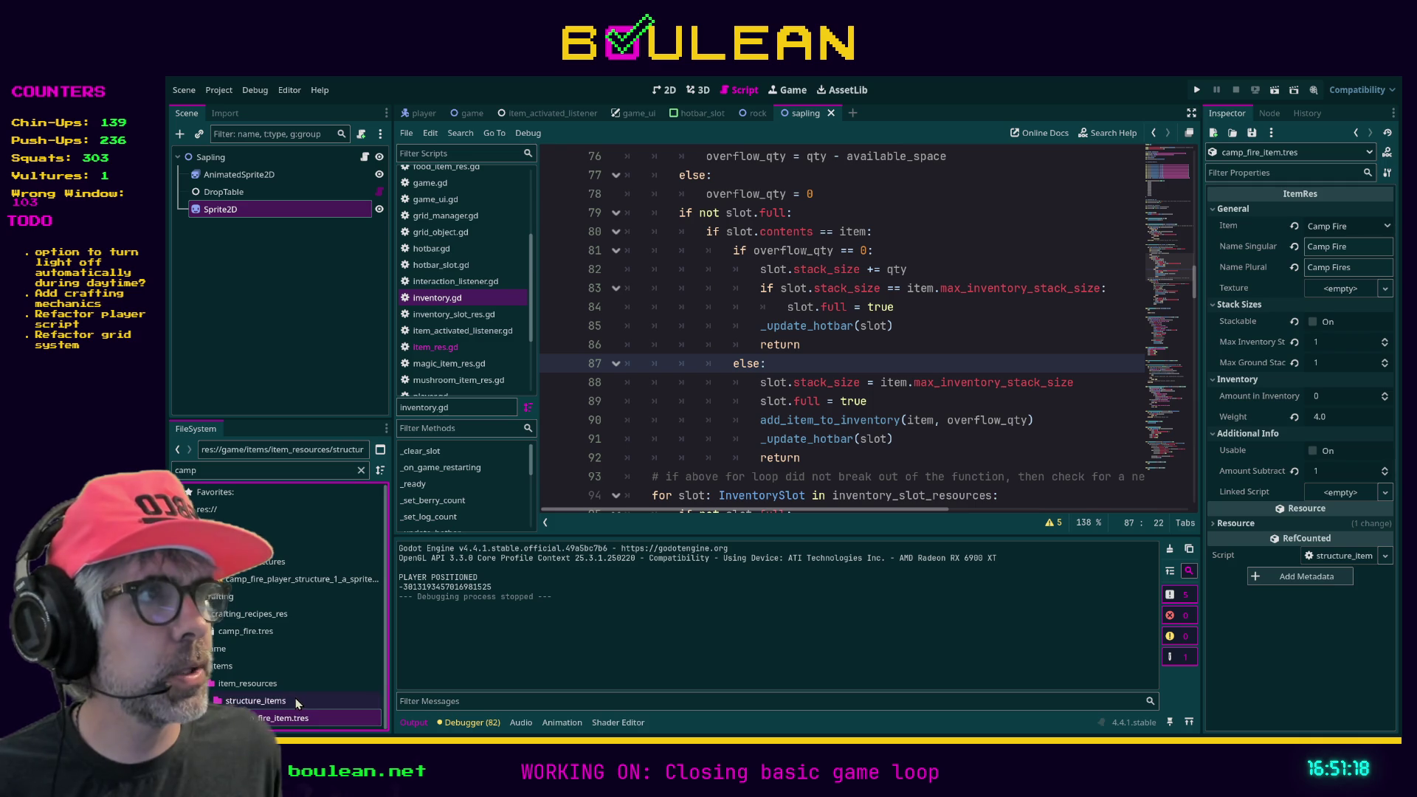
pyautogui.moveTo(252, 584)
pyautogui.mouseDown()
pyautogui.moveTo(347, 588)
pyautogui.moveTo(1199, 371)
pyautogui.moveTo(1325, 292)
pyautogui.mouseUp()
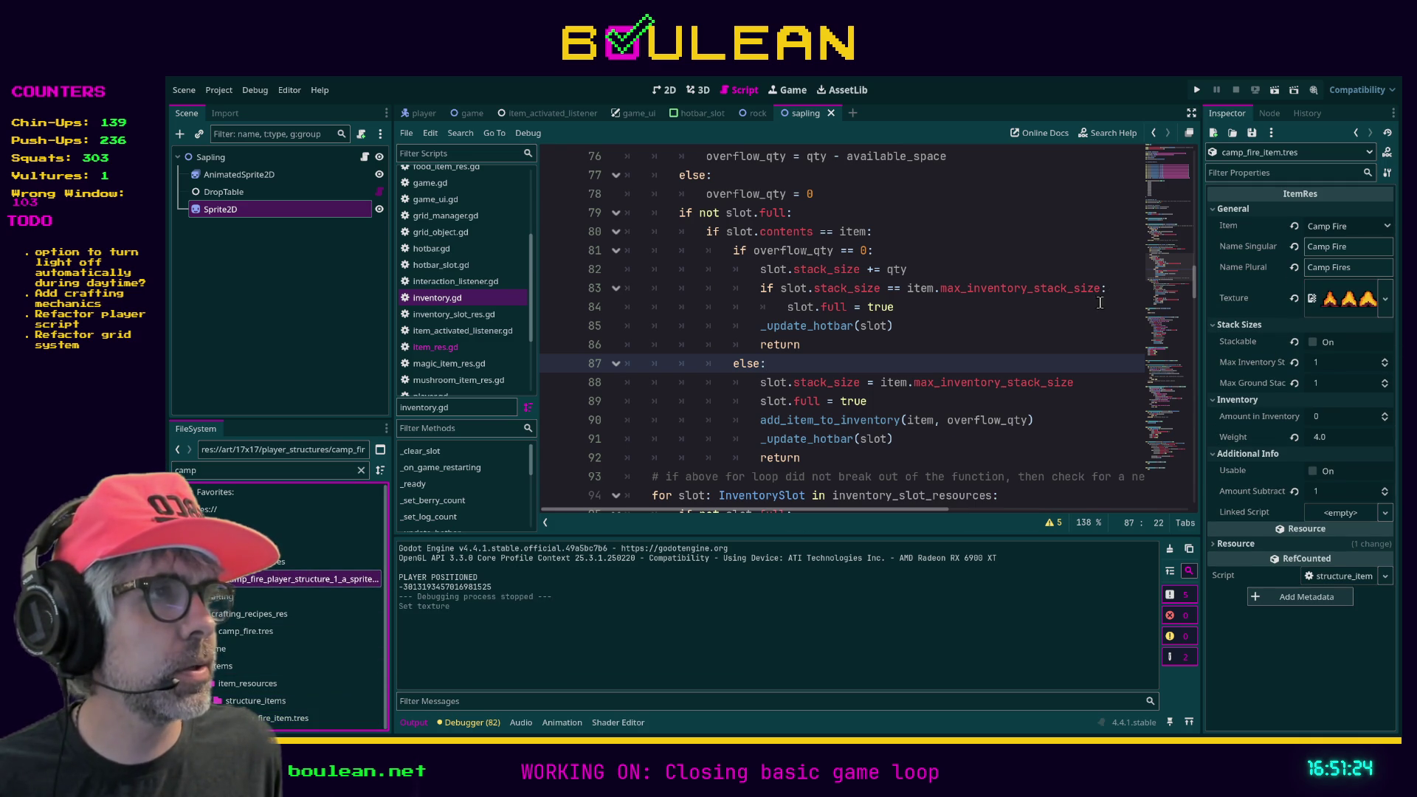
# Place the caret in the inventory script and launch the game with F5.
pyautogui.click(1068, 313)
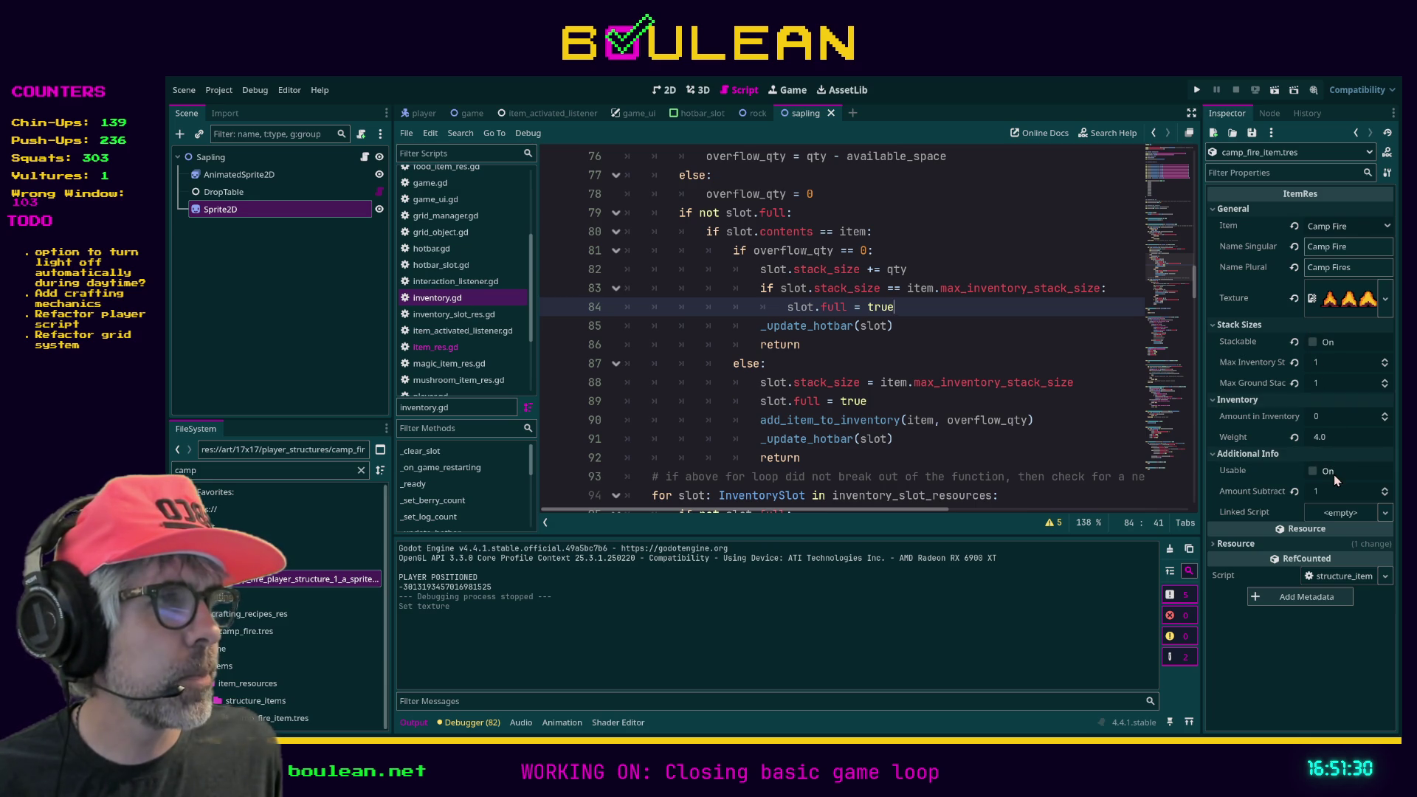
pyautogui.click(1117, 440)
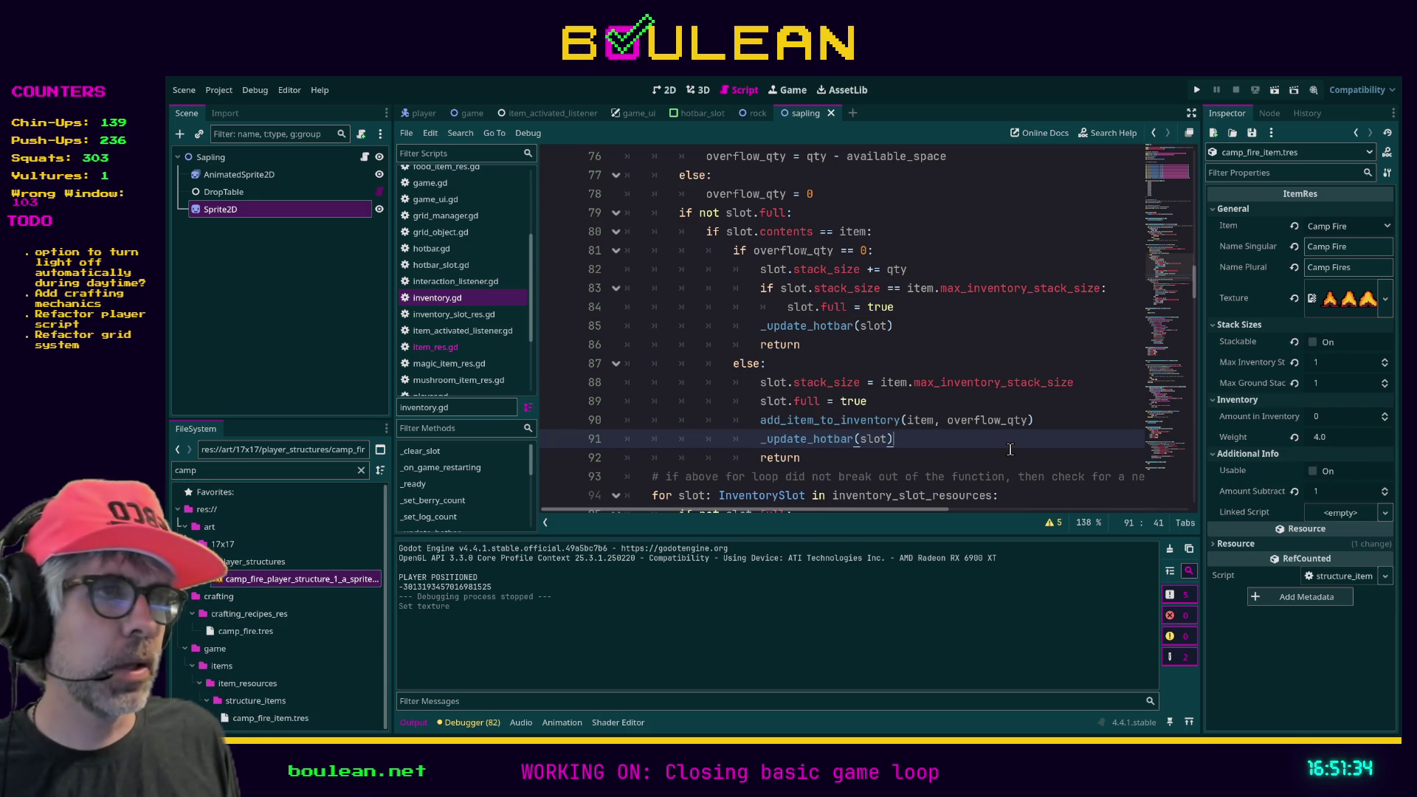
pyautogui.press('F5')
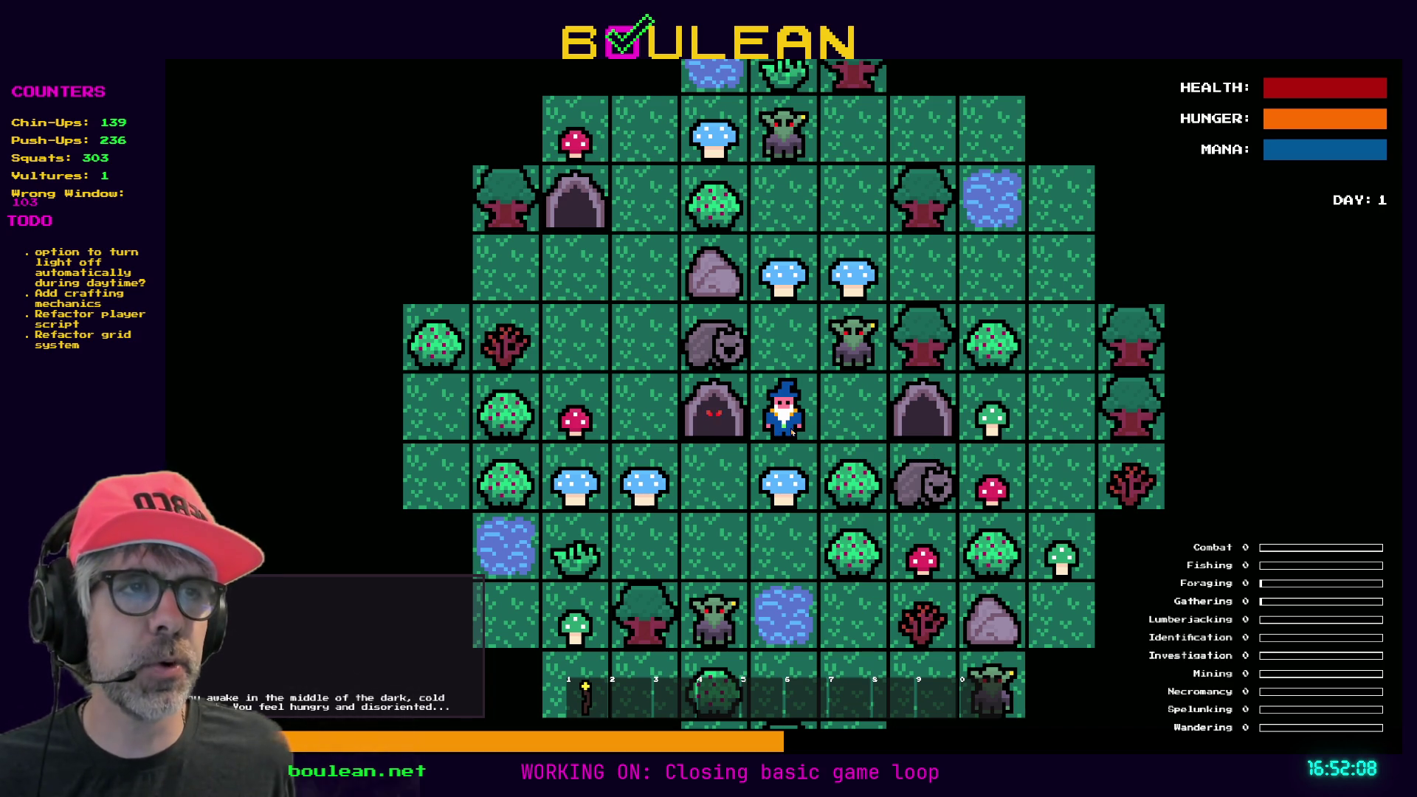
# Clear the goblins via the debug panel, chop a sapling for a stick, and check crafting.
pyautogui.press('Down')
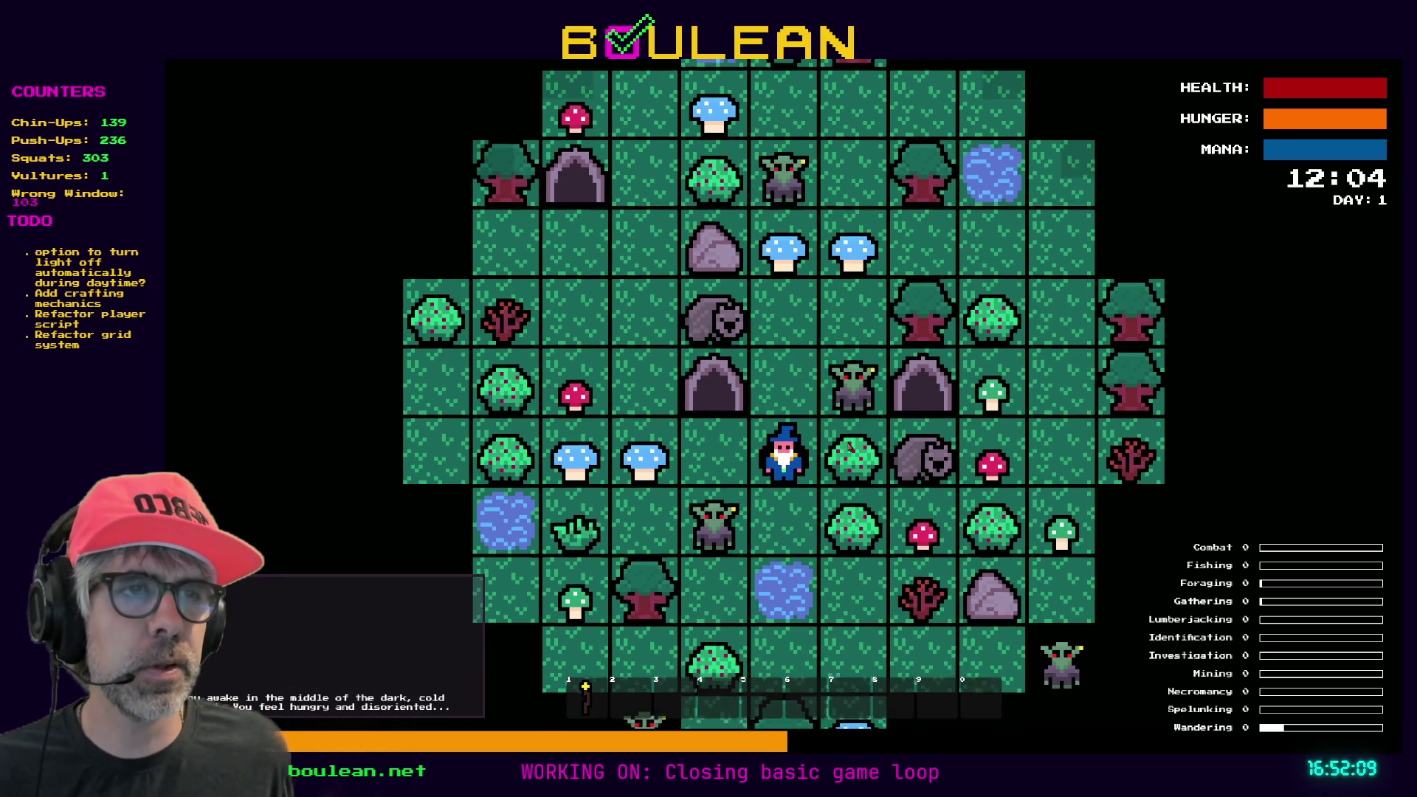
pyautogui.press('Down')
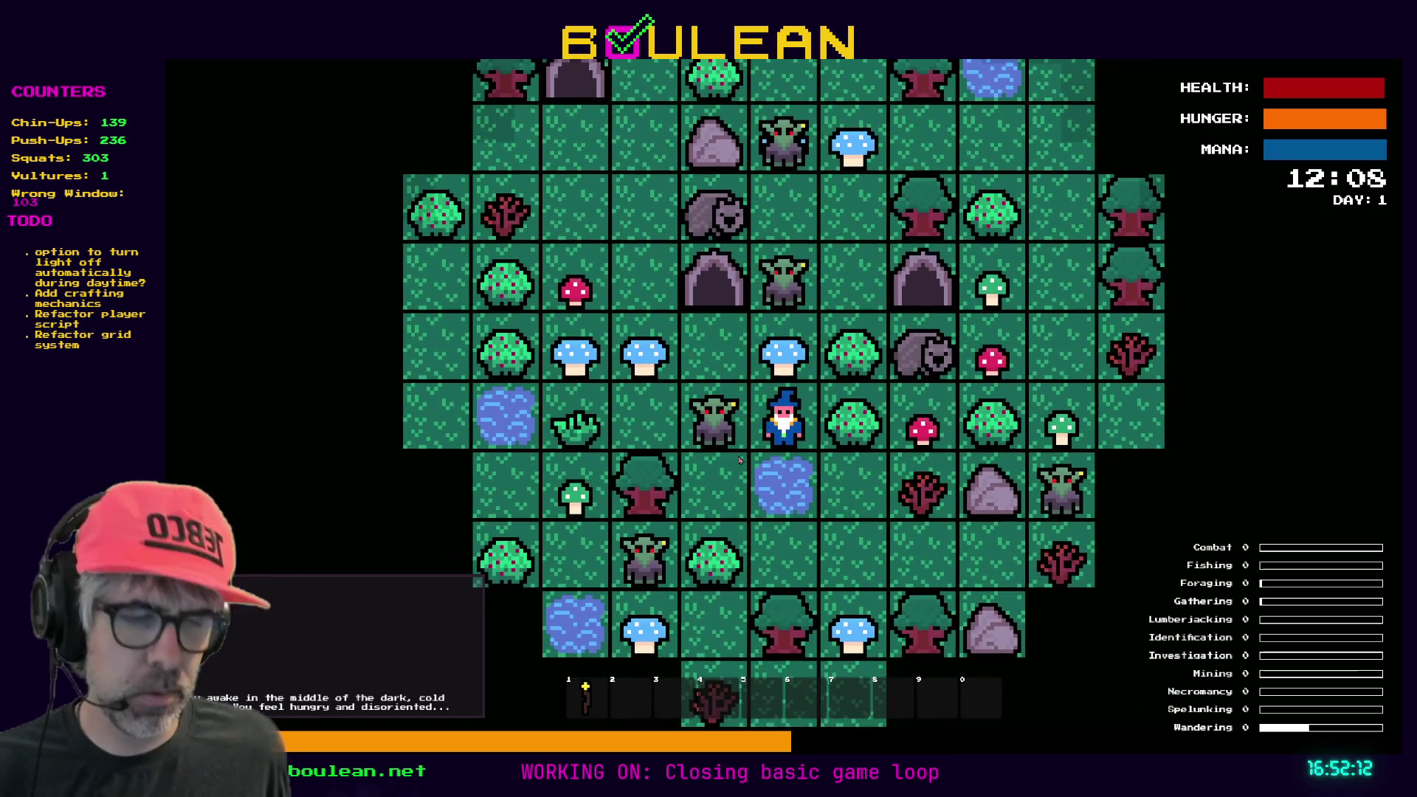
pyautogui.press('`')
pyautogui.click(364, 380)
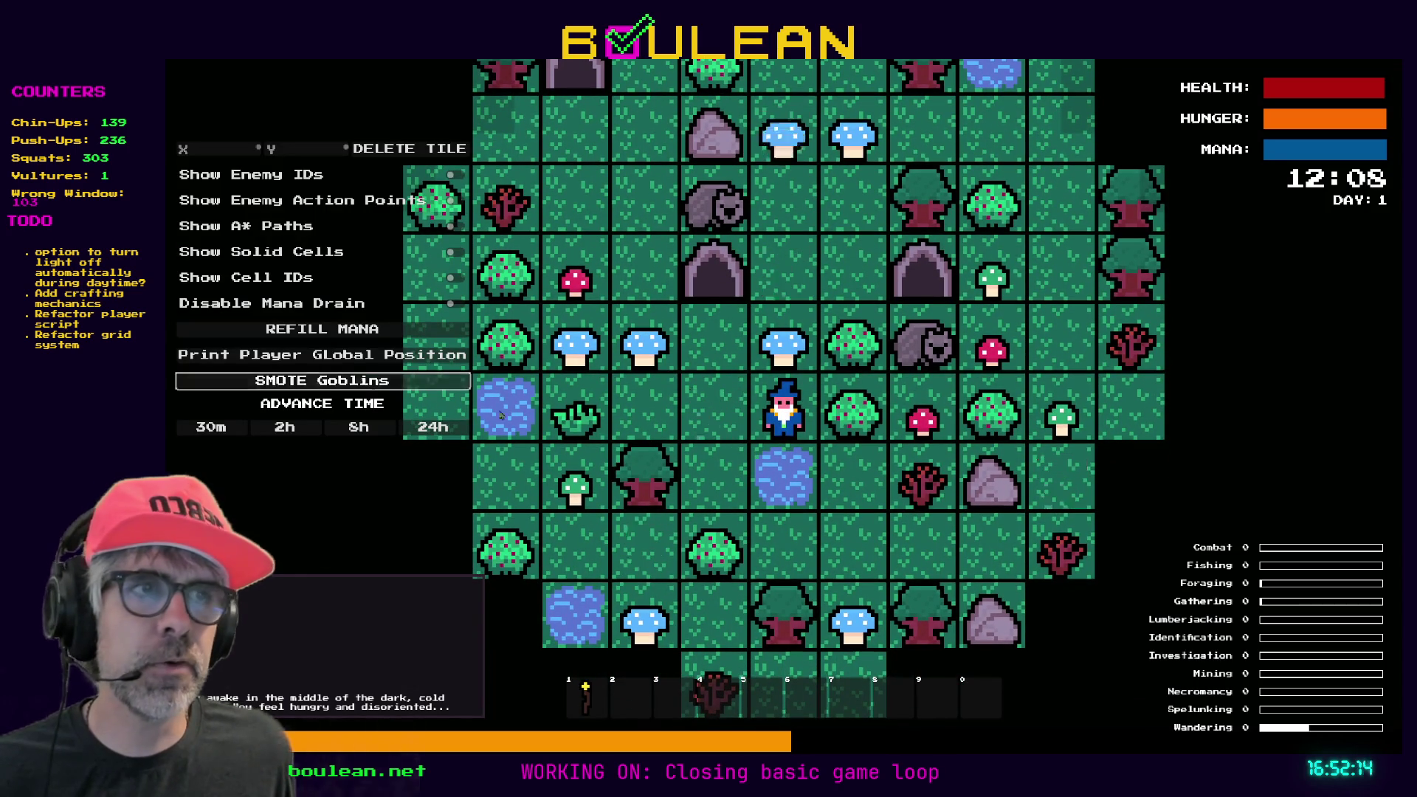
pyautogui.press('Right')
pyautogui.press('Down')
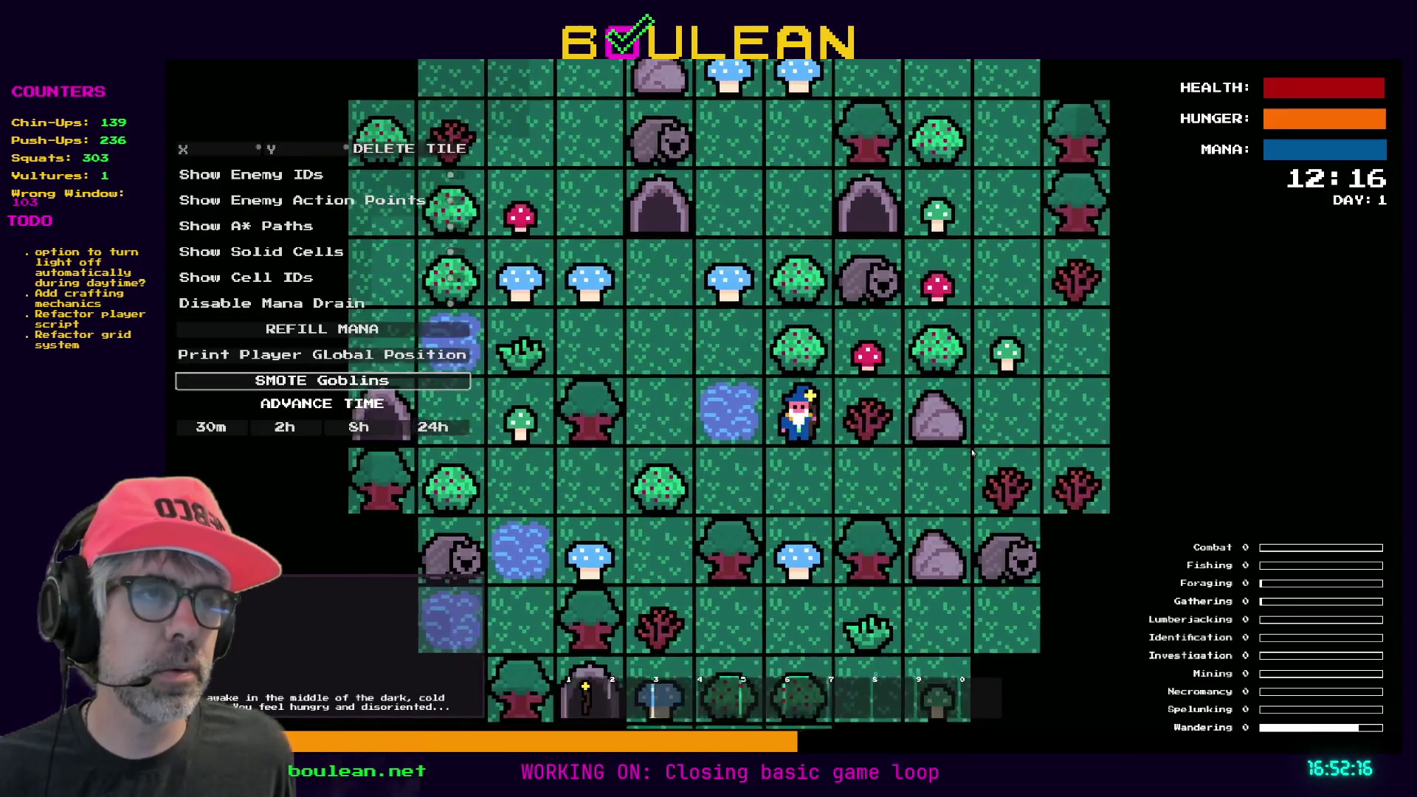
pyautogui.press('Right')
pyautogui.press('Right')
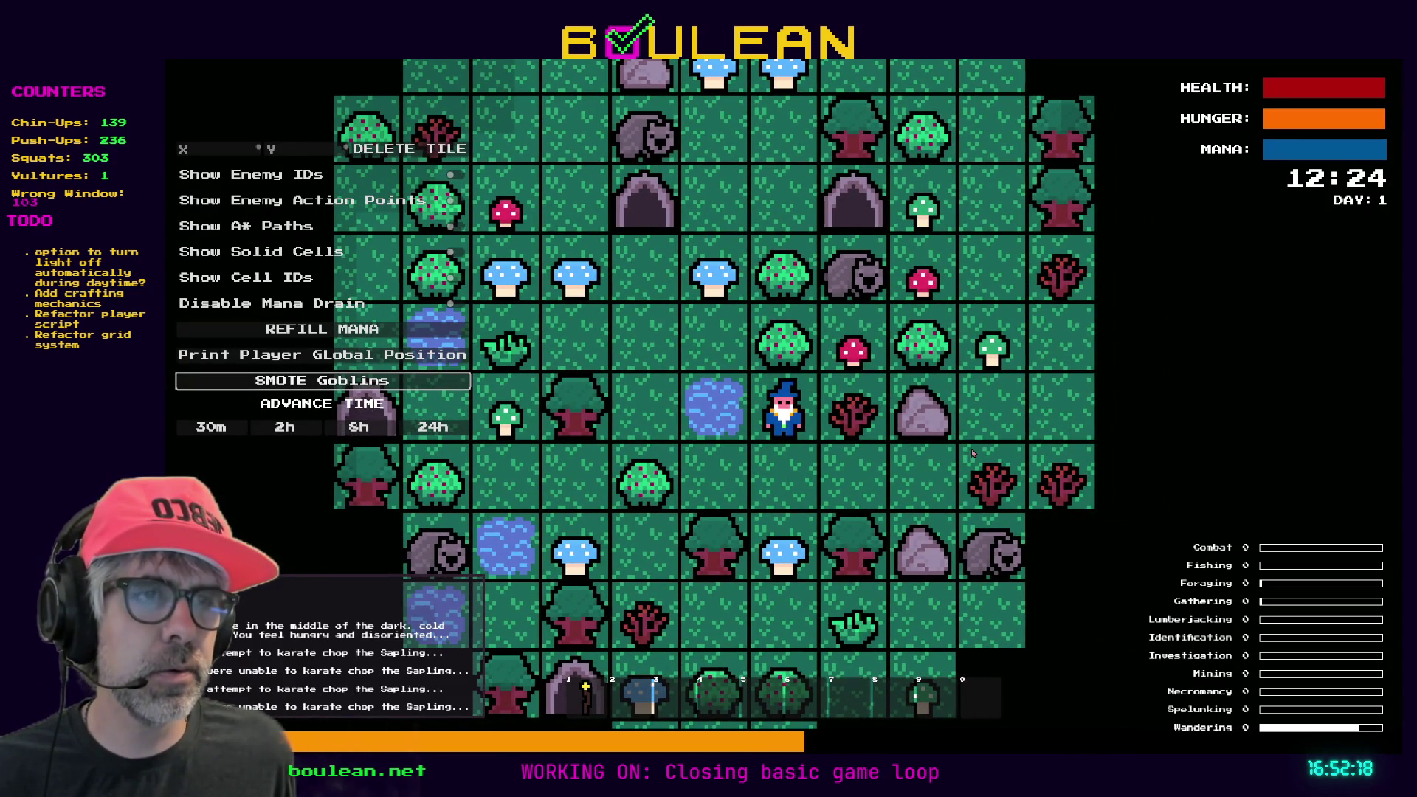
pyautogui.press('Right')
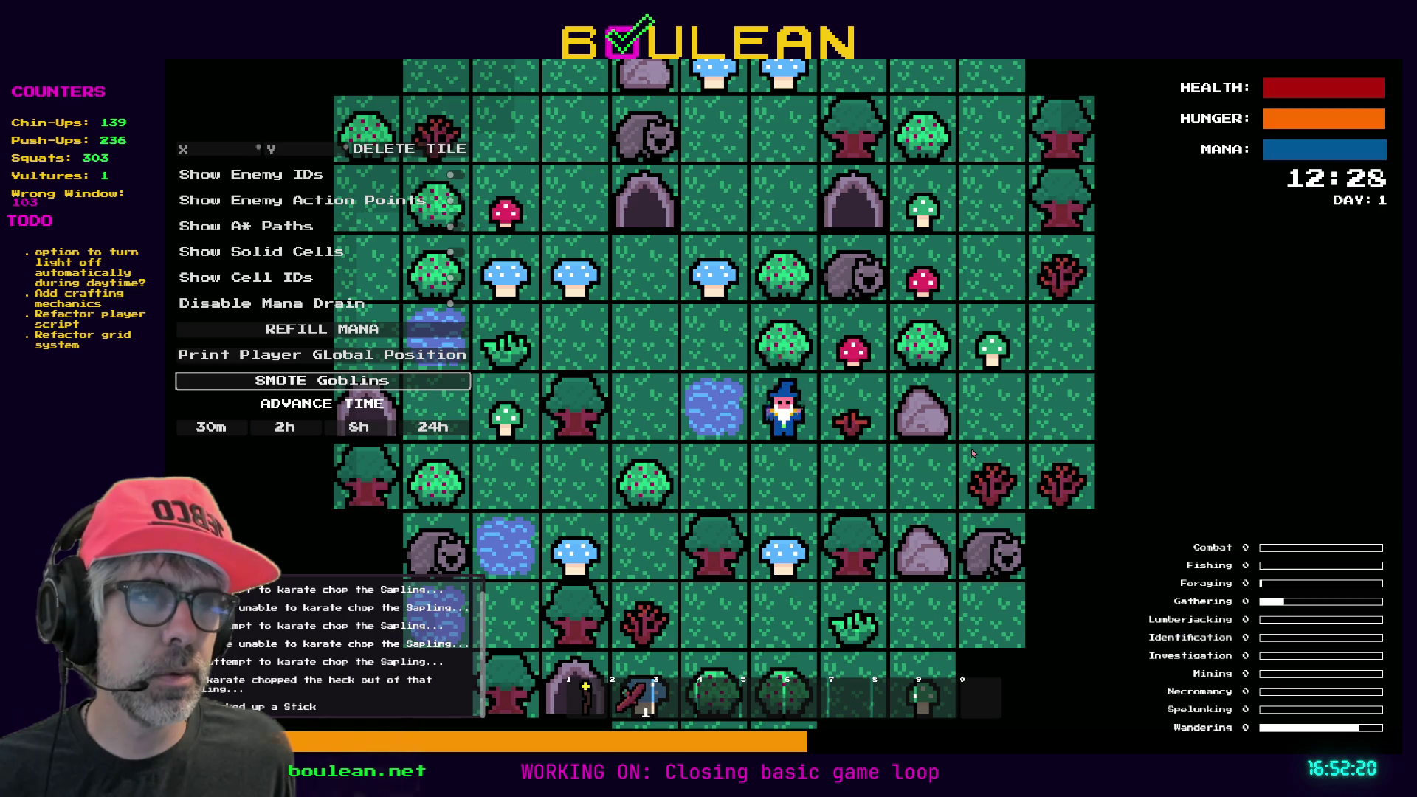
pyautogui.press('c')
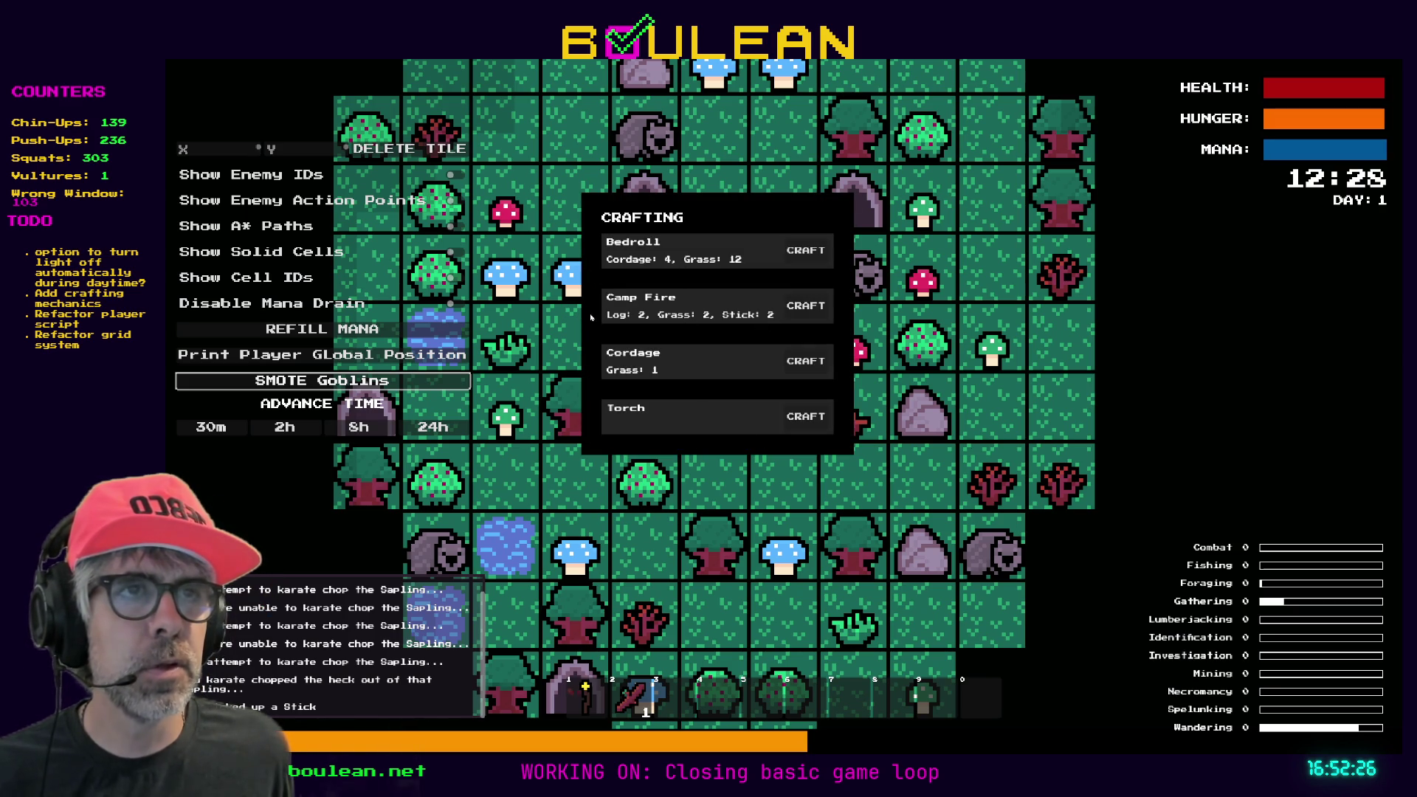
pyautogui.press('Escape')
# Chop trees for logs, pick up another stick, and cut a grass tuft.
pyautogui.press('Down')
pyautogui.press('Down')
pyautogui.press('Right')
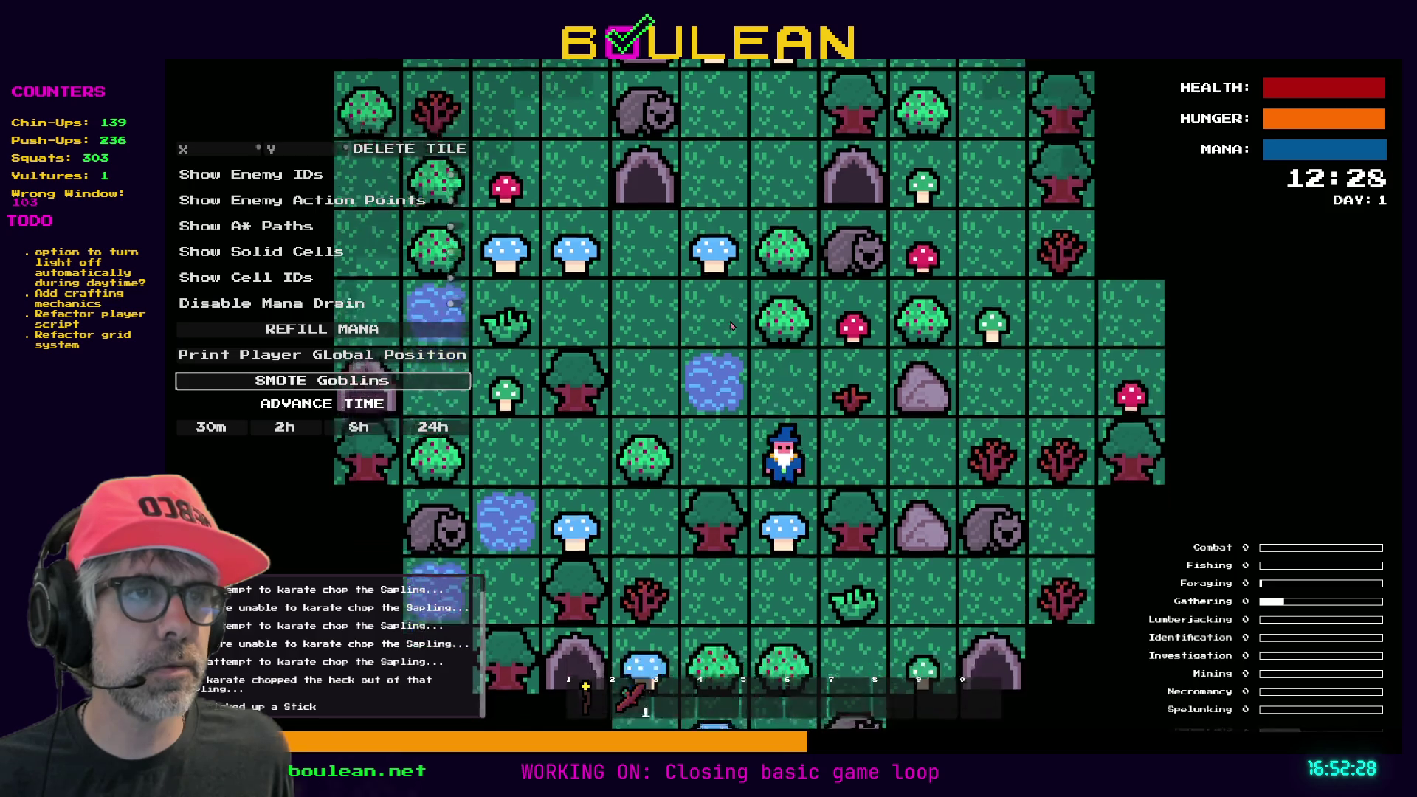
pyautogui.press('Down')
pyautogui.press('Down')
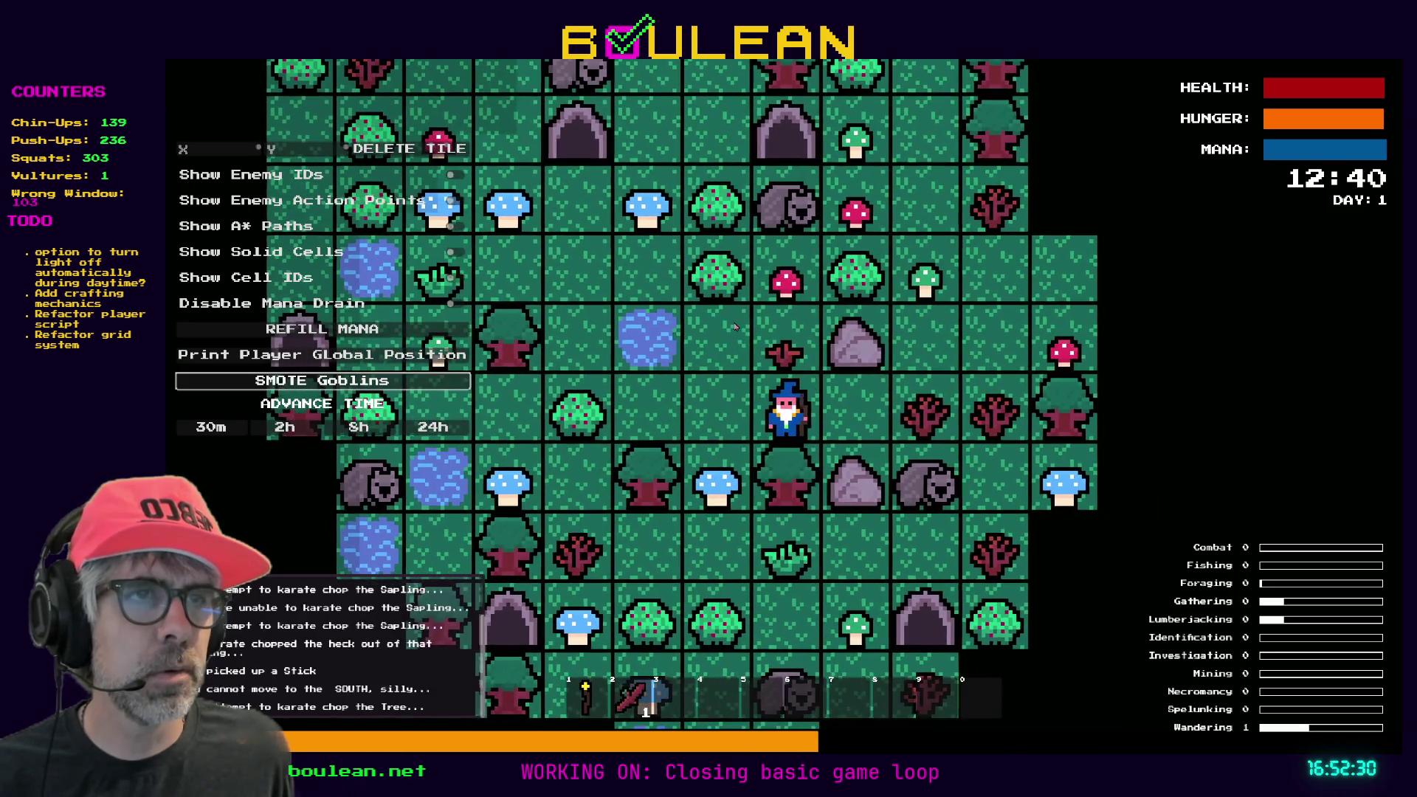
pyautogui.press('Down')
pyautogui.press('Down')
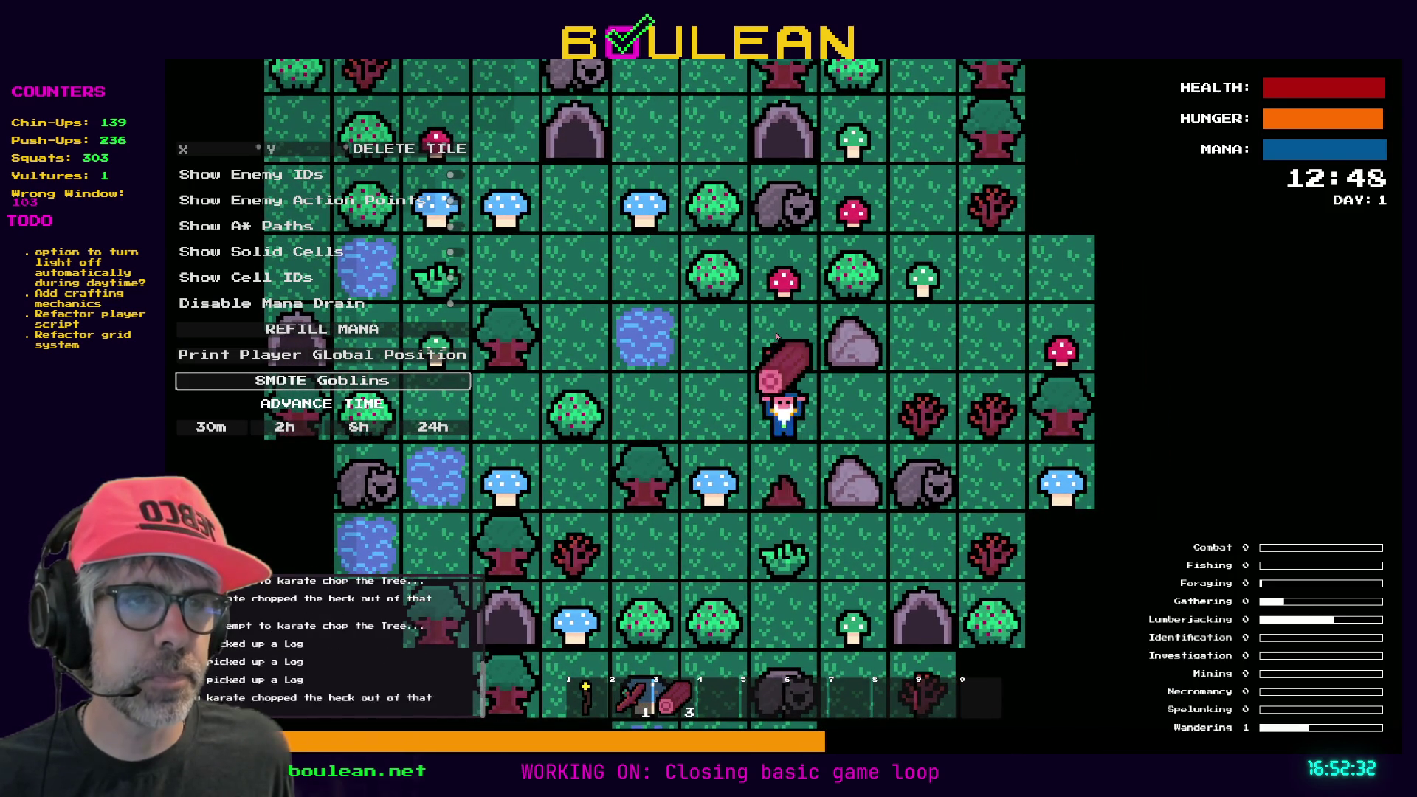
pyautogui.press('Right')
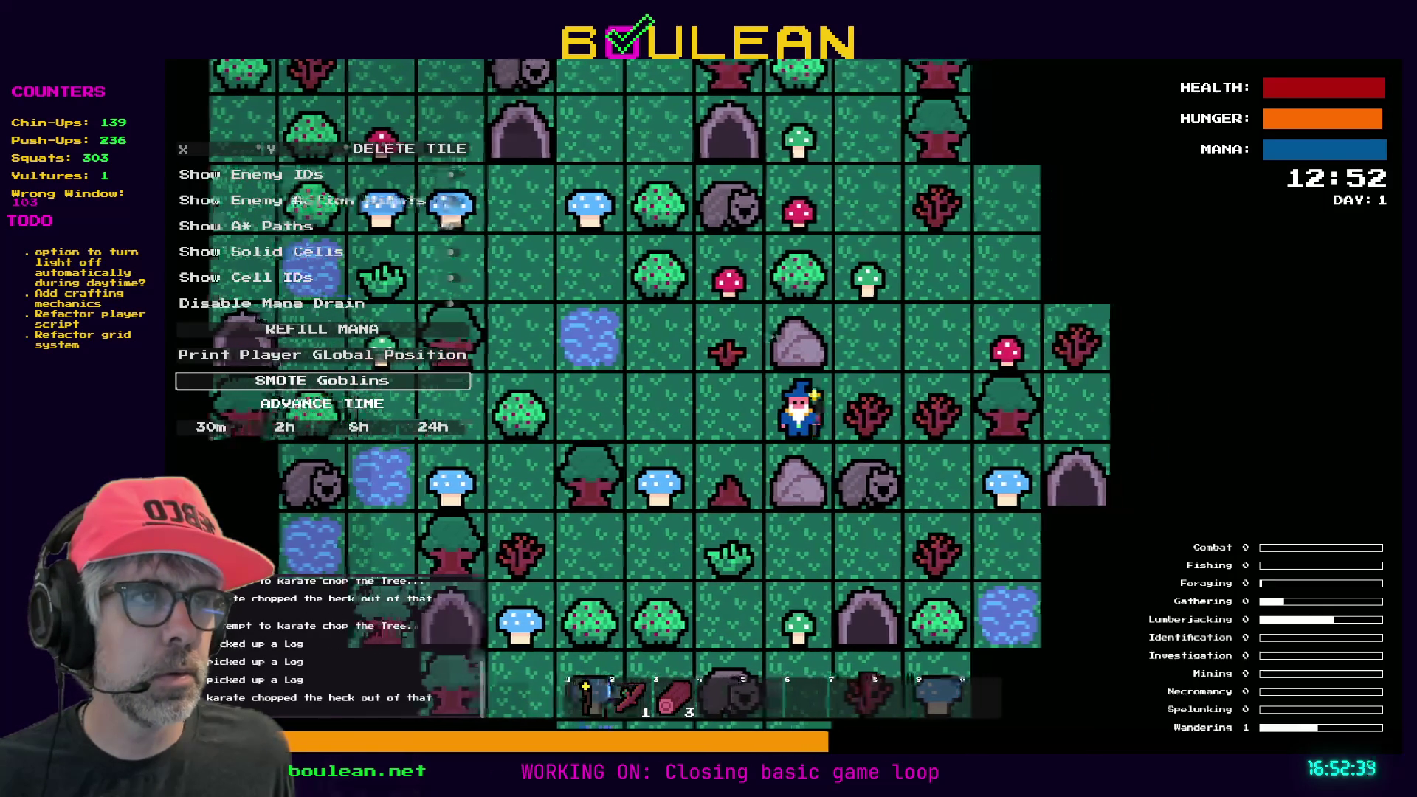
pyautogui.press('Right')
pyautogui.press('Right')
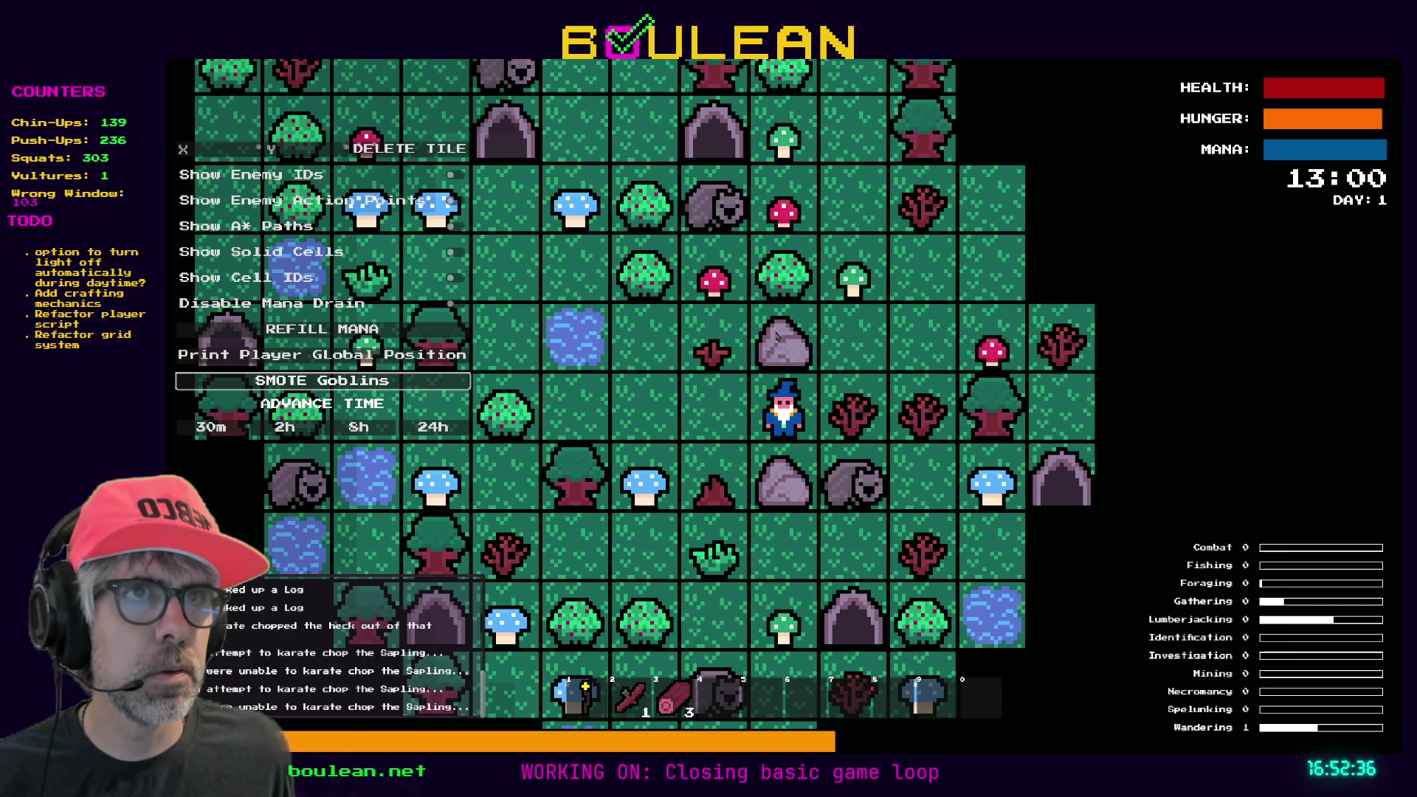
pyautogui.press('Right')
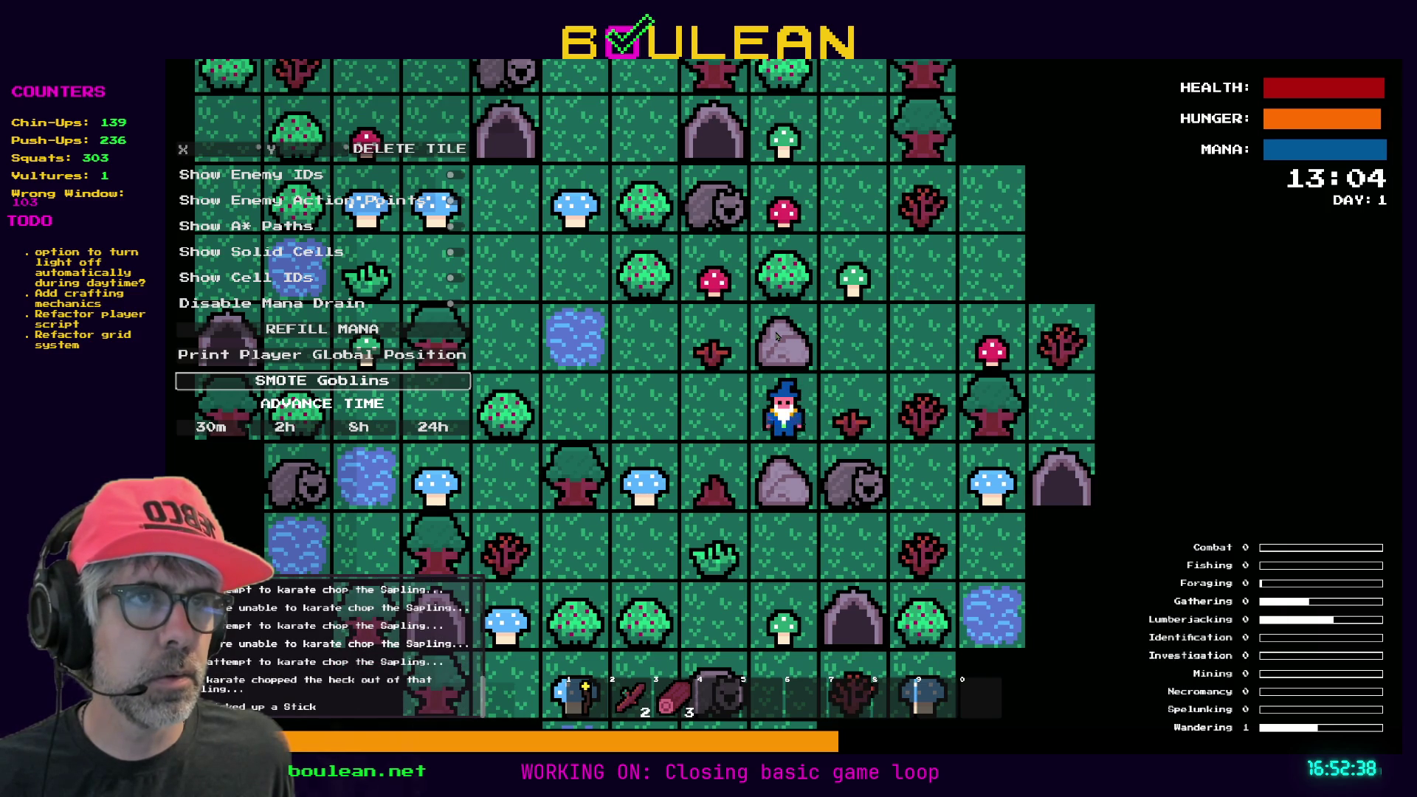
pyautogui.press('Left')
pyautogui.press('Left')
pyautogui.press('Down')
pyautogui.press('Down')
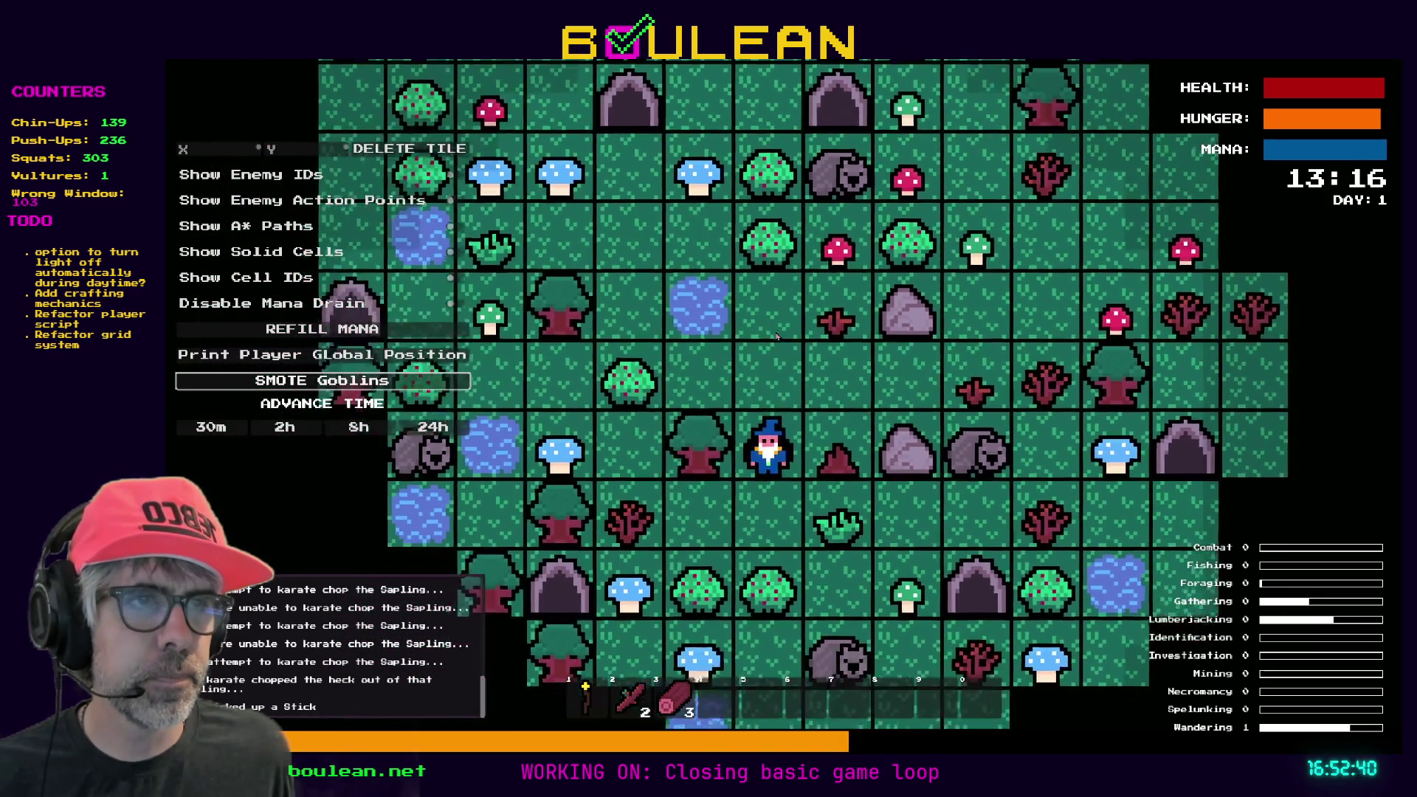
pyautogui.press('Right')
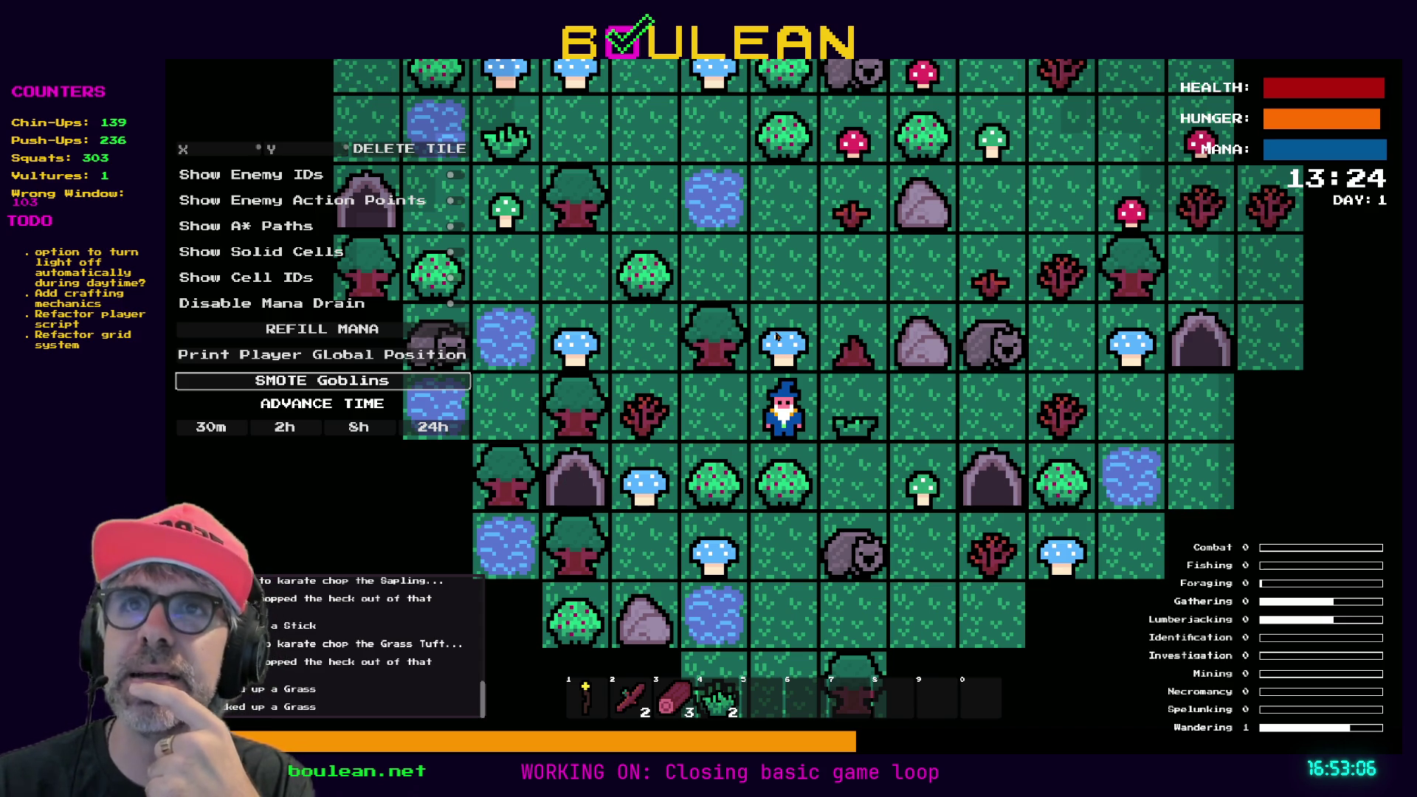
pyautogui.press('c')
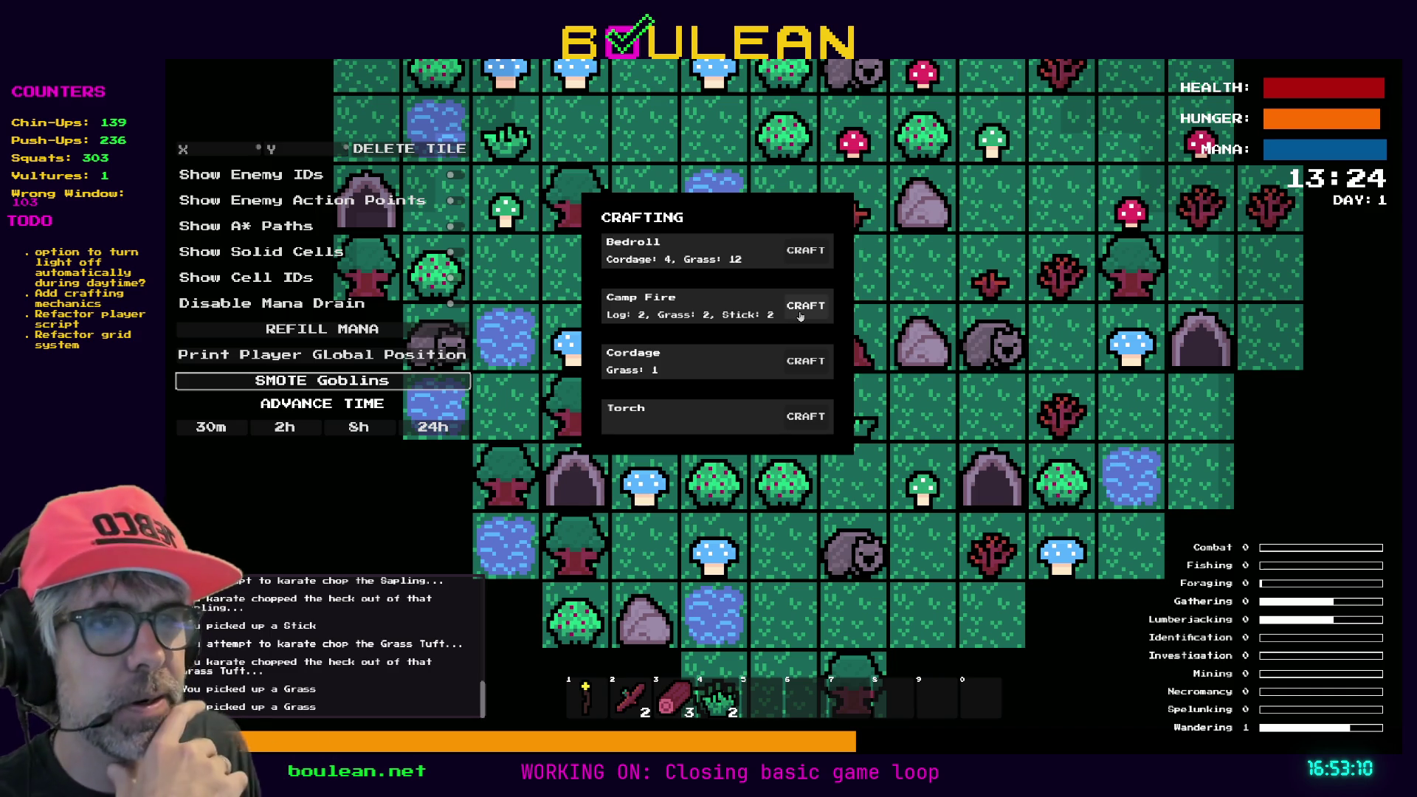
# Craft a Camp Fire using 2 logs, 2 grass and 2 sticks.
pyautogui.click(800, 316)
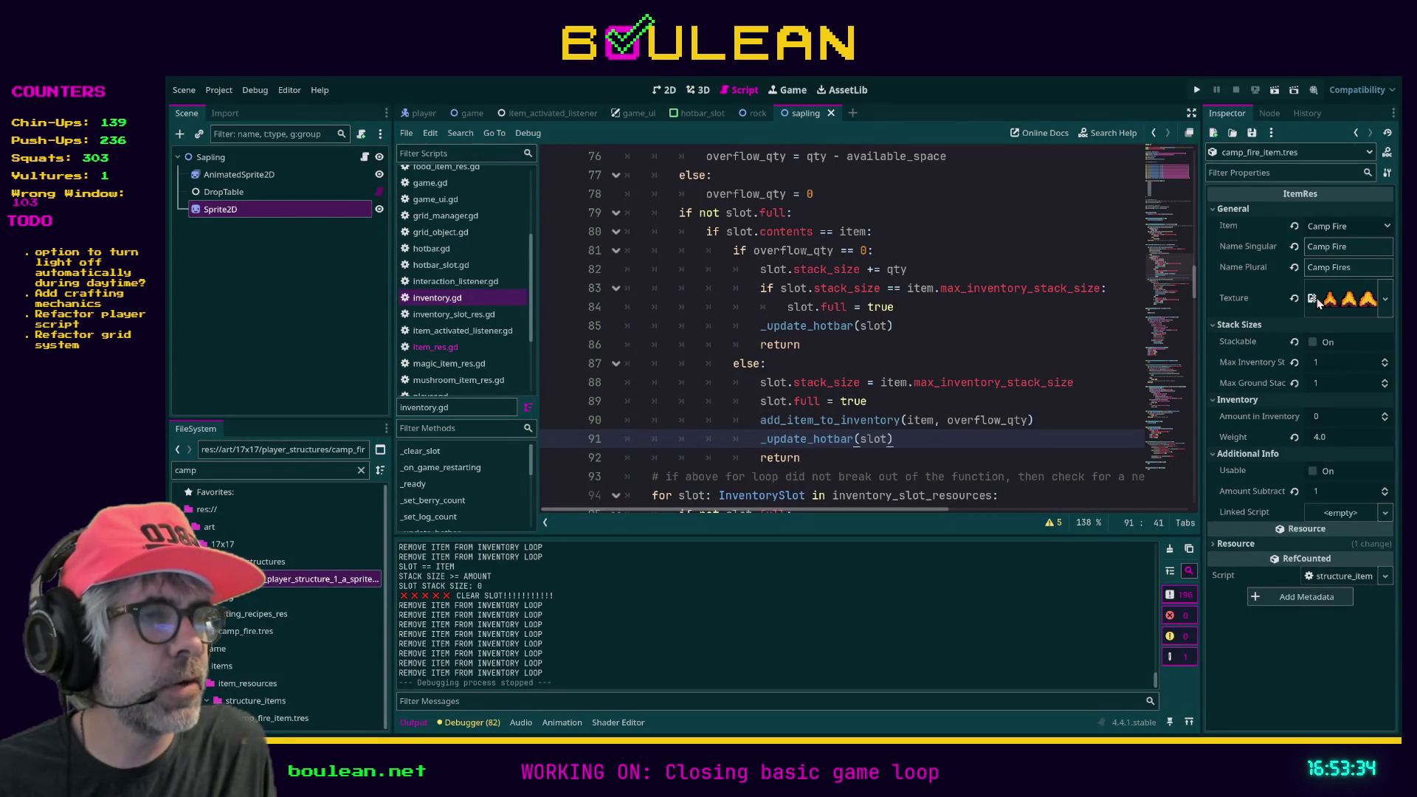
# Preview the camp fire texture's size, then view hotbar_slot.gd from the top.
pyautogui.click(1348, 302)
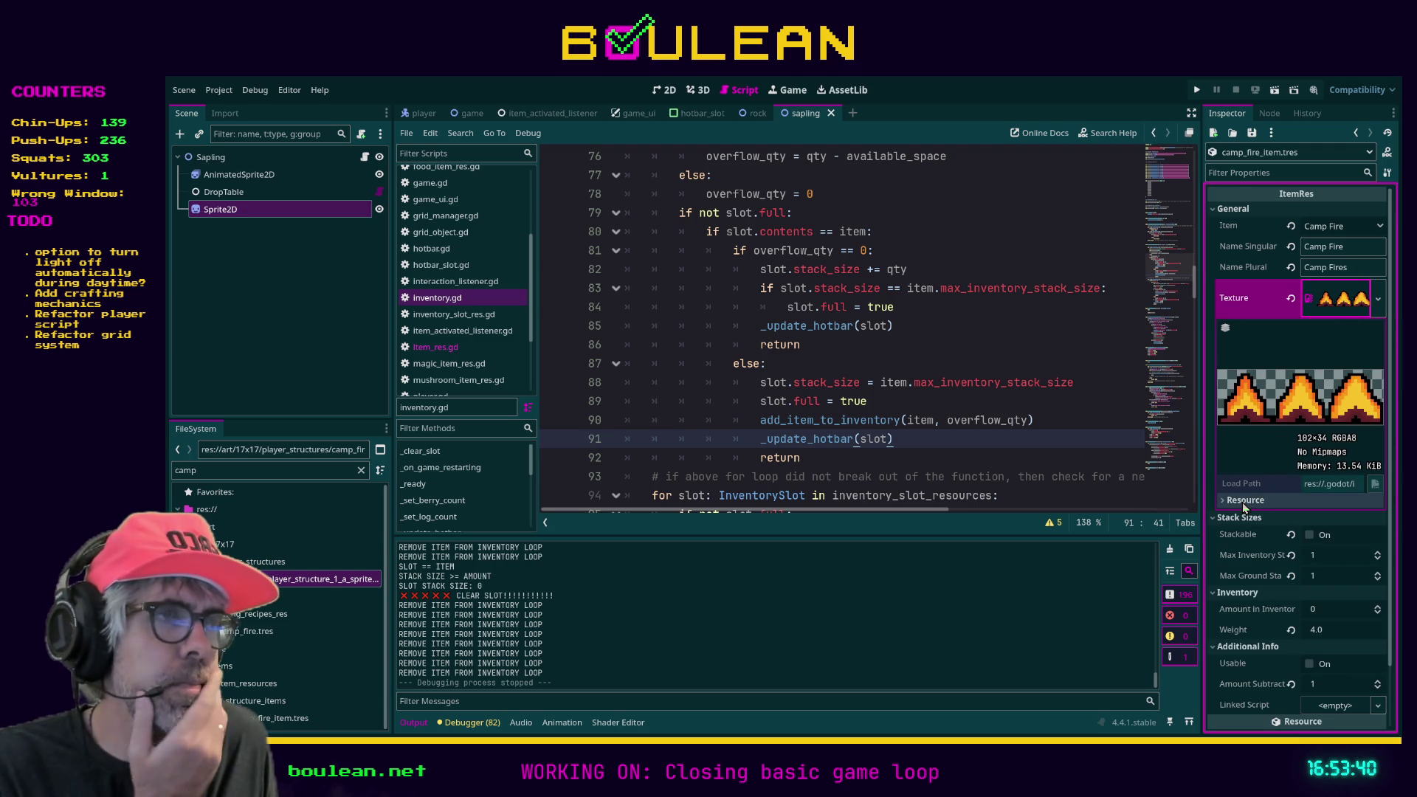
pyautogui.click(933, 455)
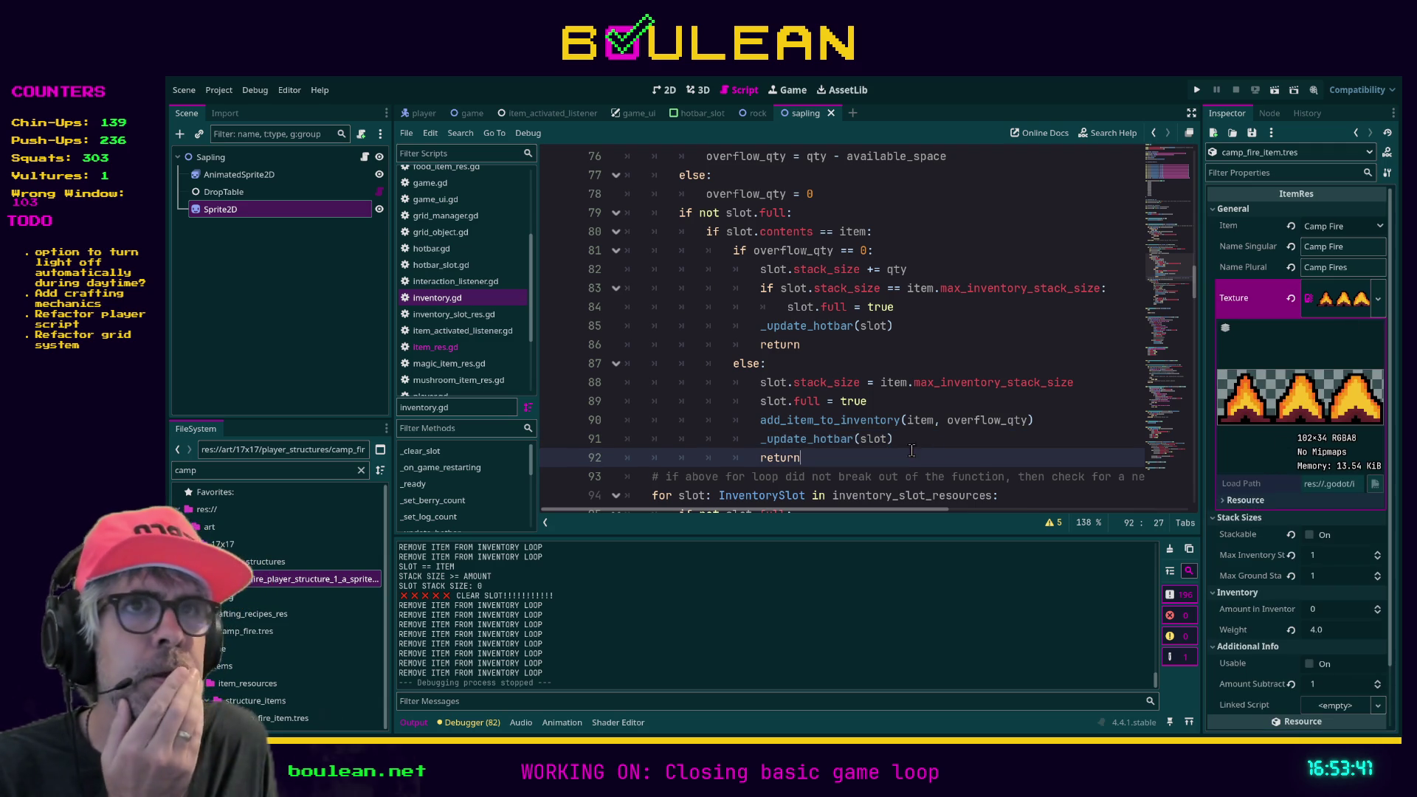
pyautogui.click(442, 270)
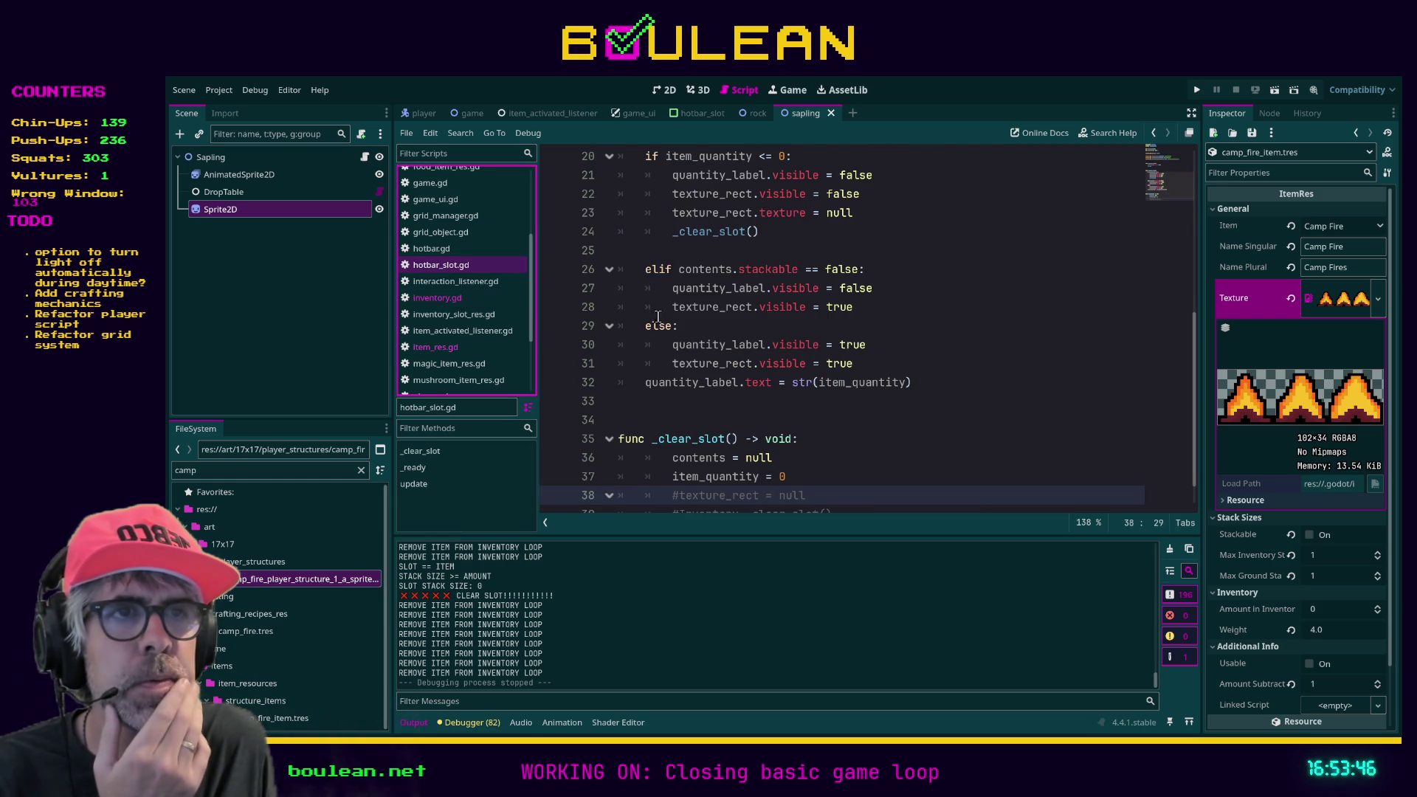
pyautogui.scroll(6, 759, 393)
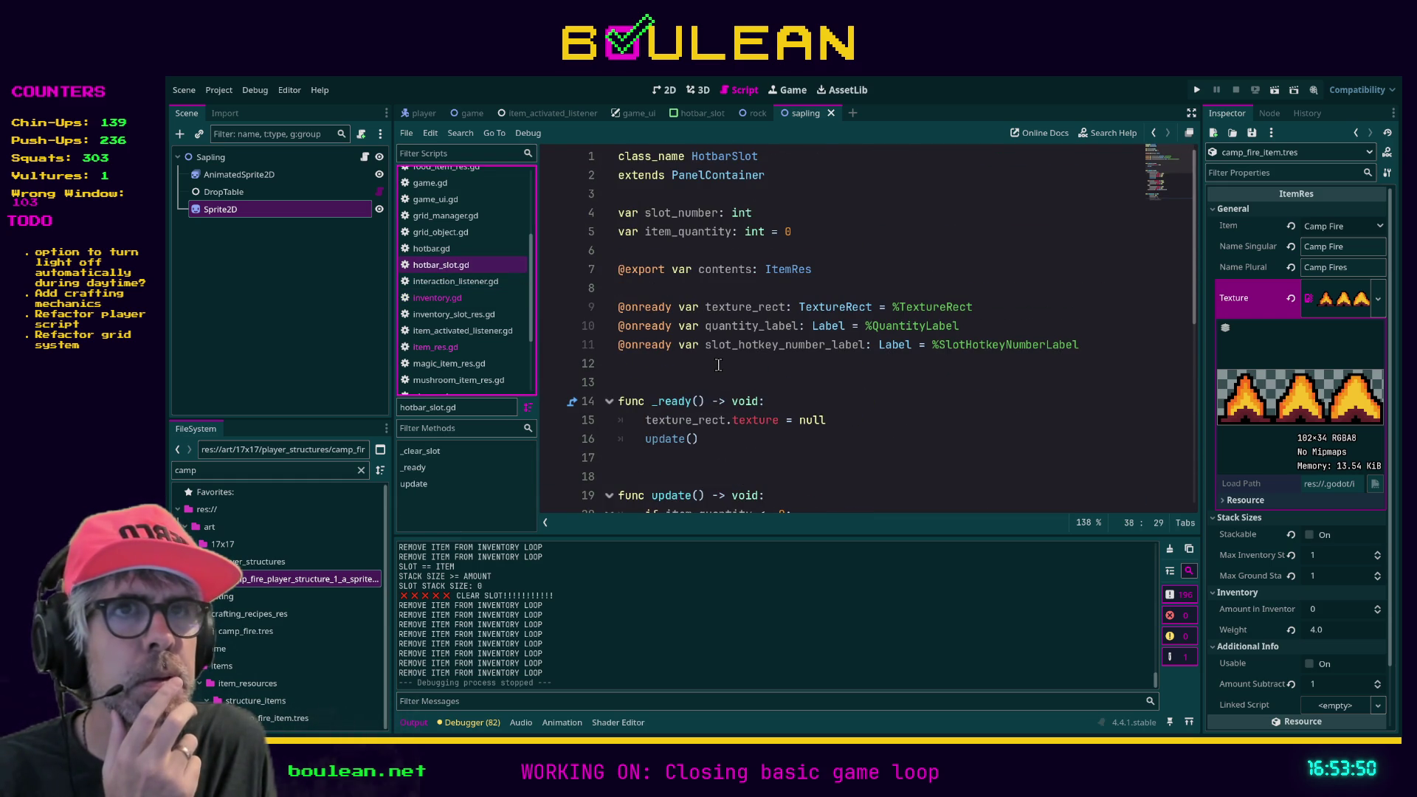
# Select the hotbar_slot TextureRect and expand its Layout Transform and Container Sizing sections.
pyautogui.click(694, 113)
pyautogui.click(226, 174)
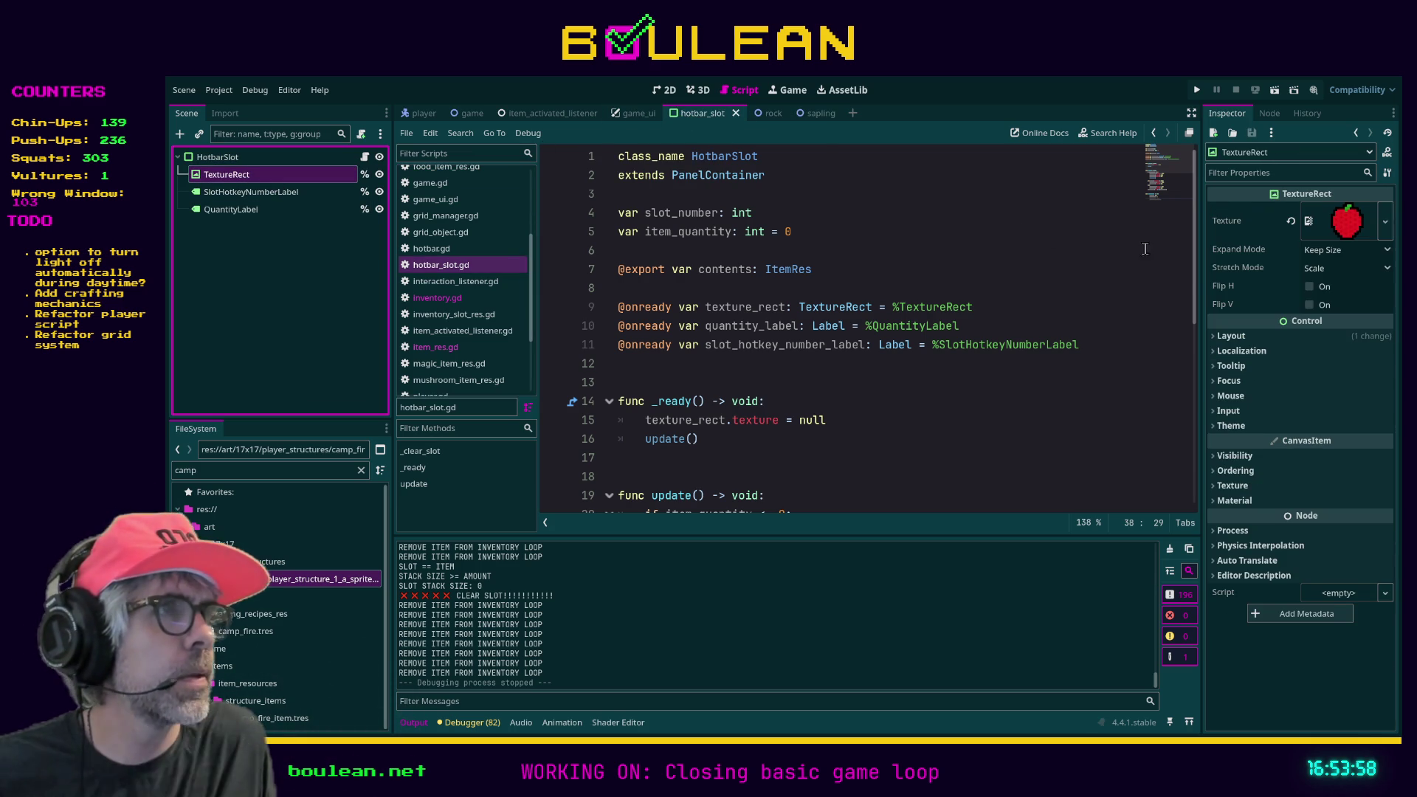
pyautogui.click(1232, 336)
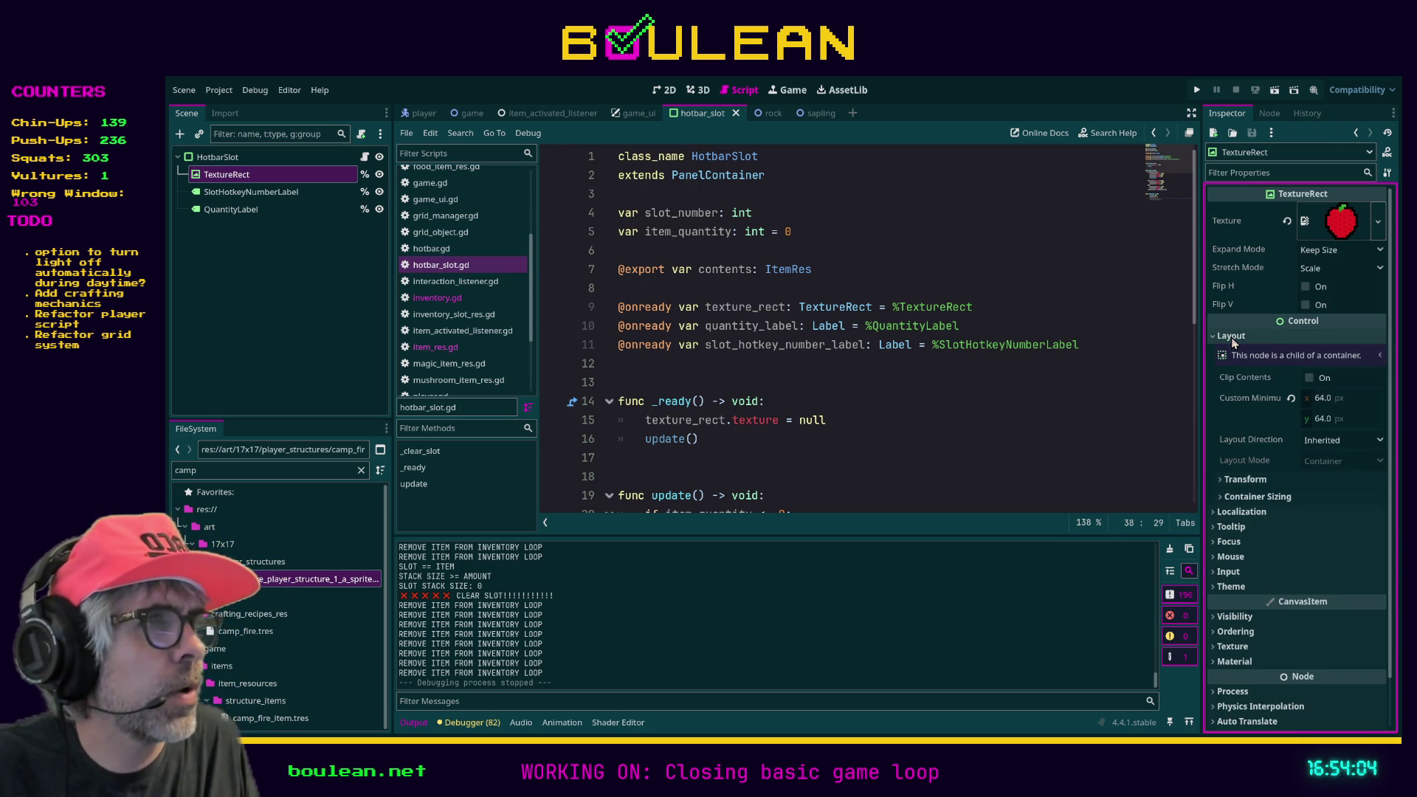
pyautogui.click(1230, 337)
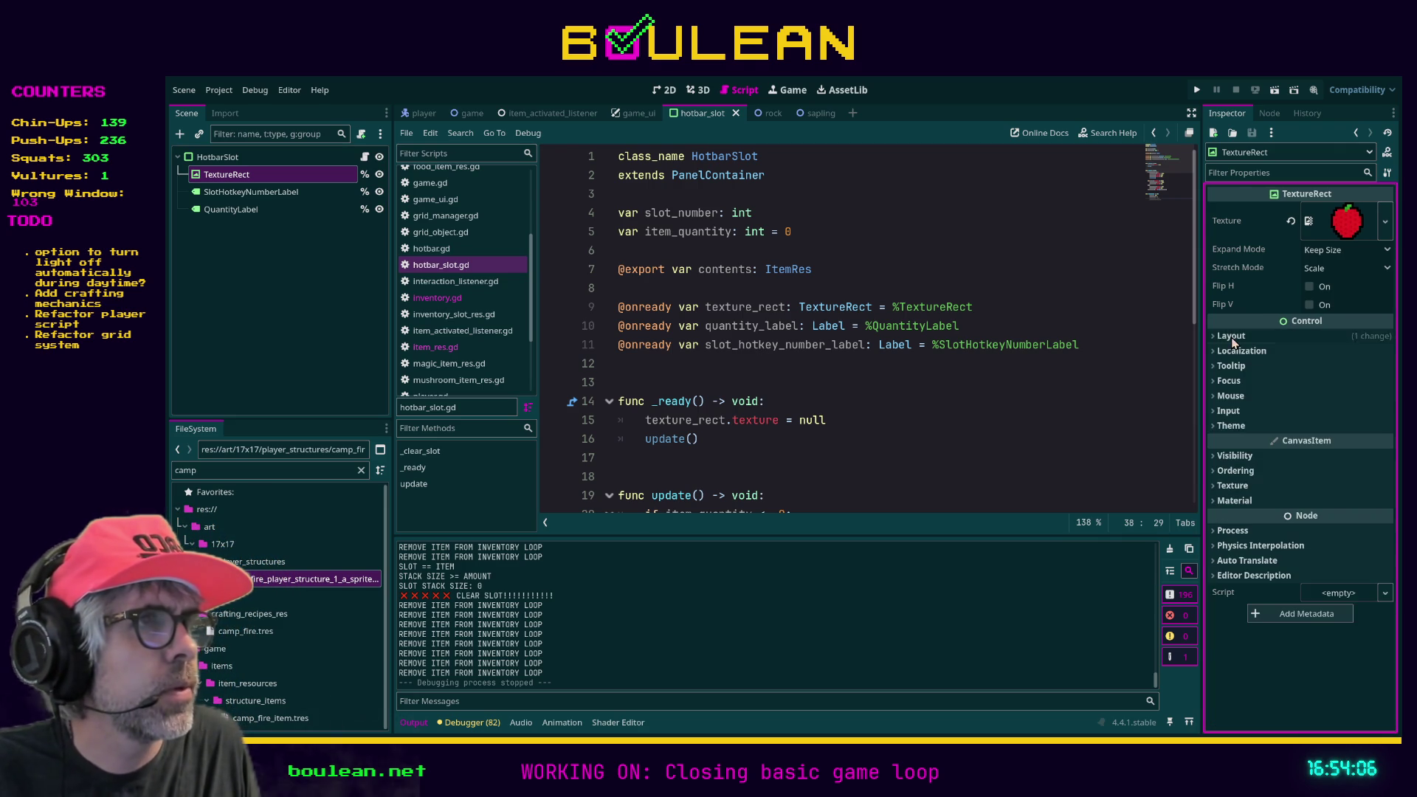
pyautogui.click(1231, 337)
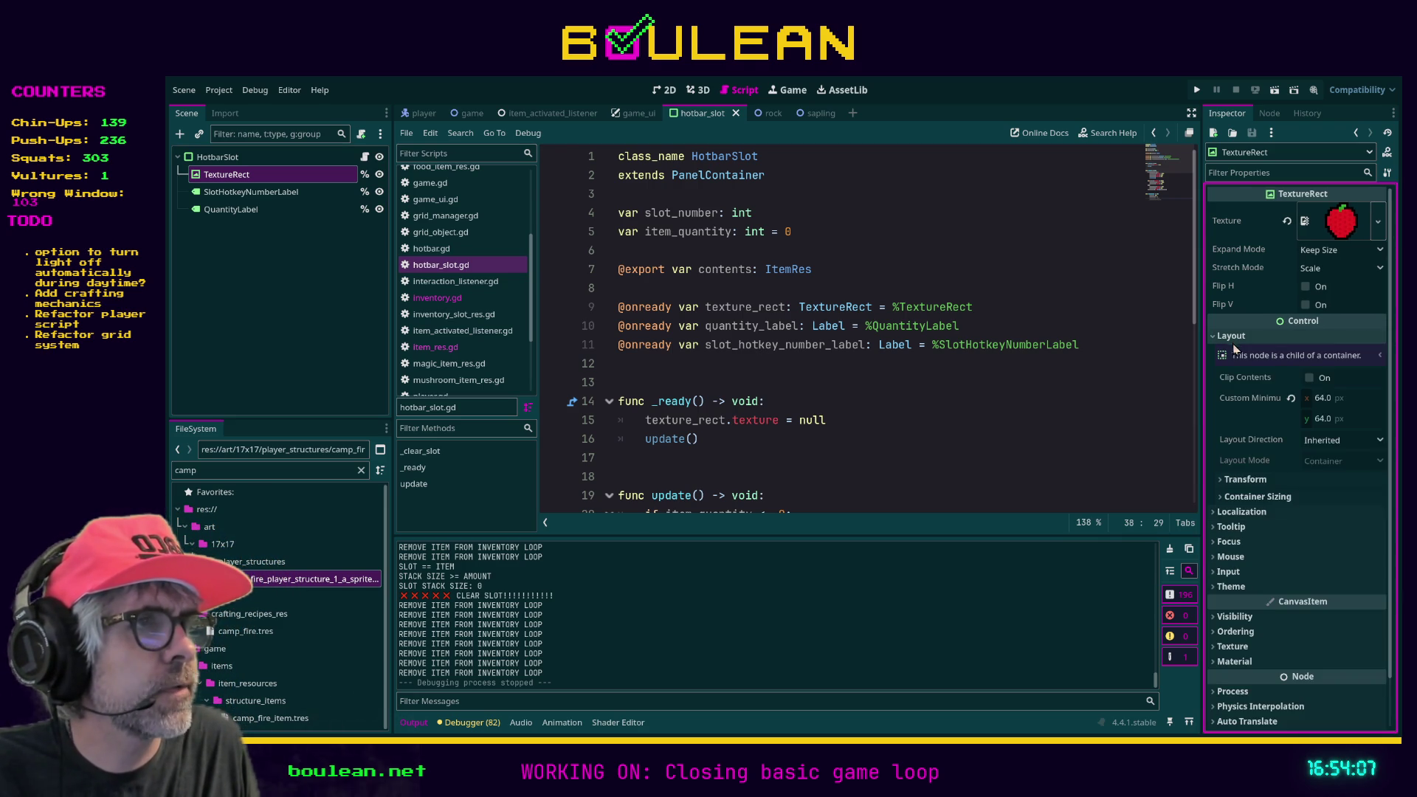
pyautogui.click(1240, 480)
pyautogui.click(1240, 481)
pyautogui.click(1243, 497)
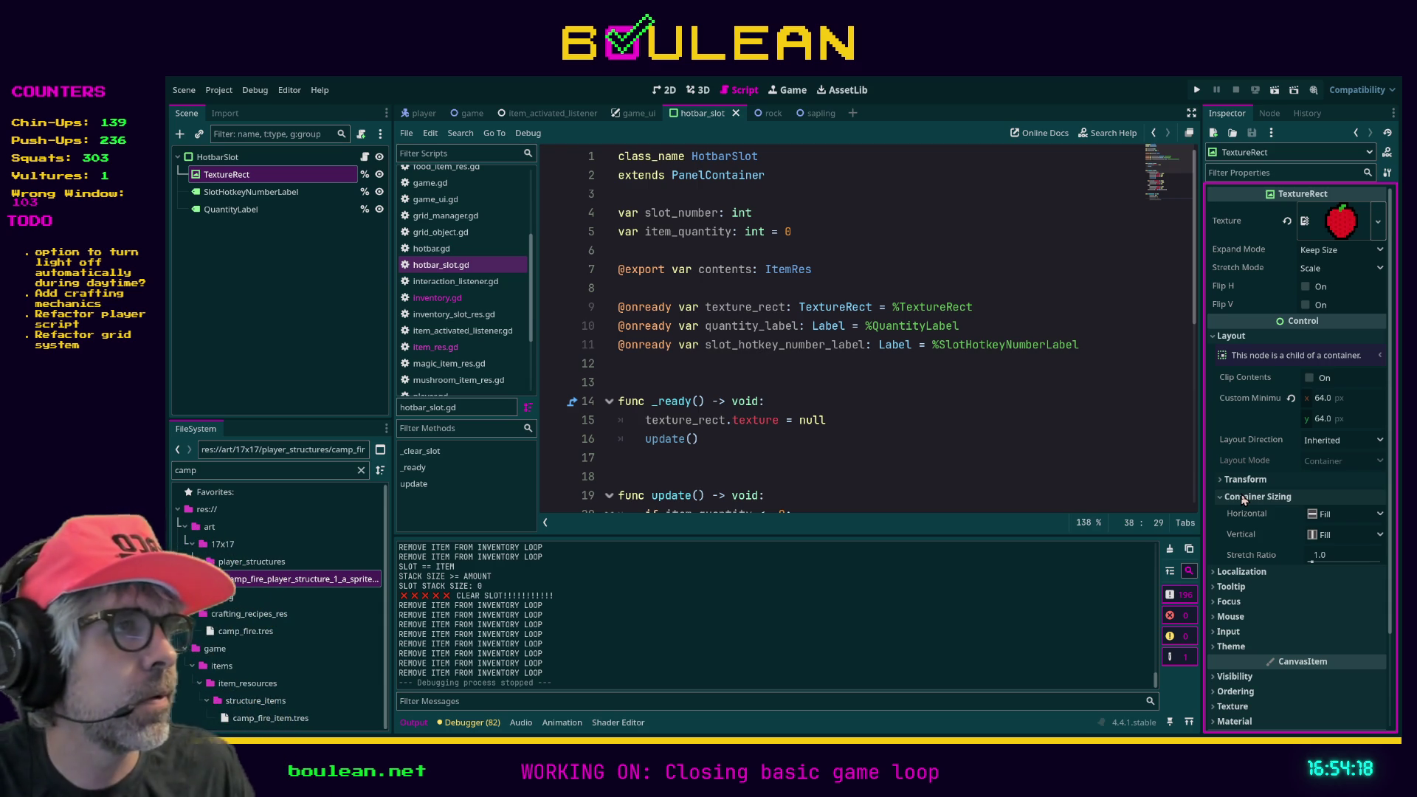
pyautogui.click(1244, 481)
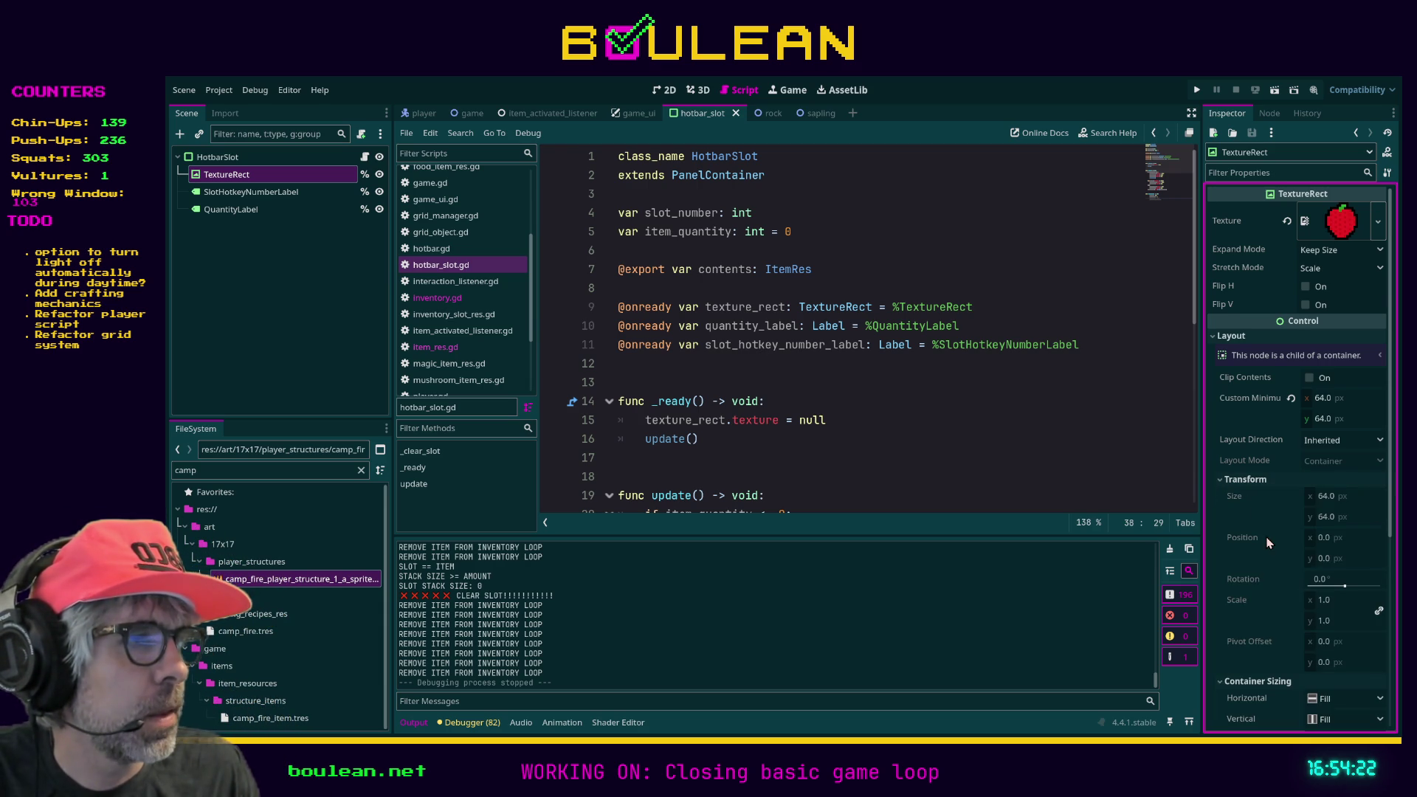
pyautogui.scroll(-2, 1267, 543)
pyautogui.scroll(2, 1267, 543)
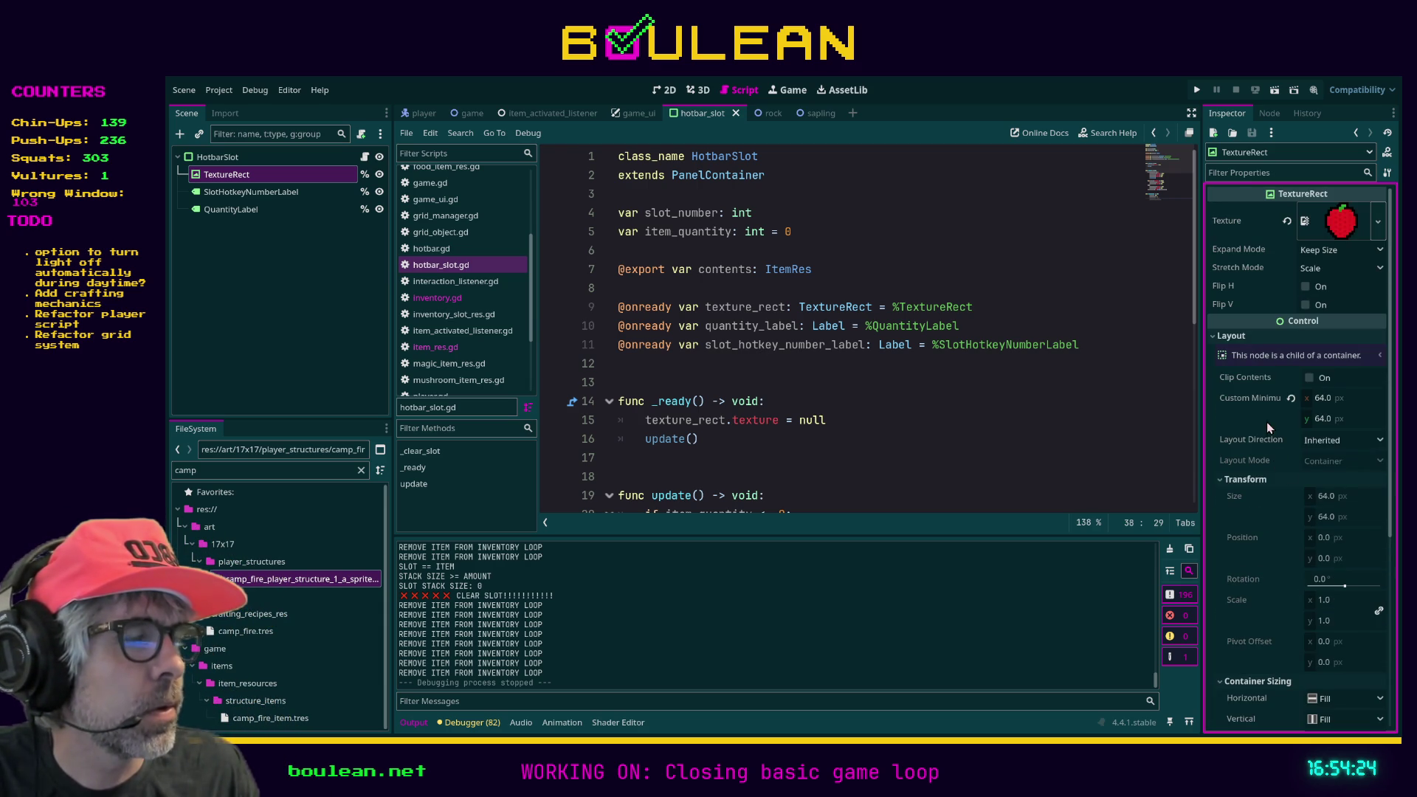
pyautogui.click(1309, 380)
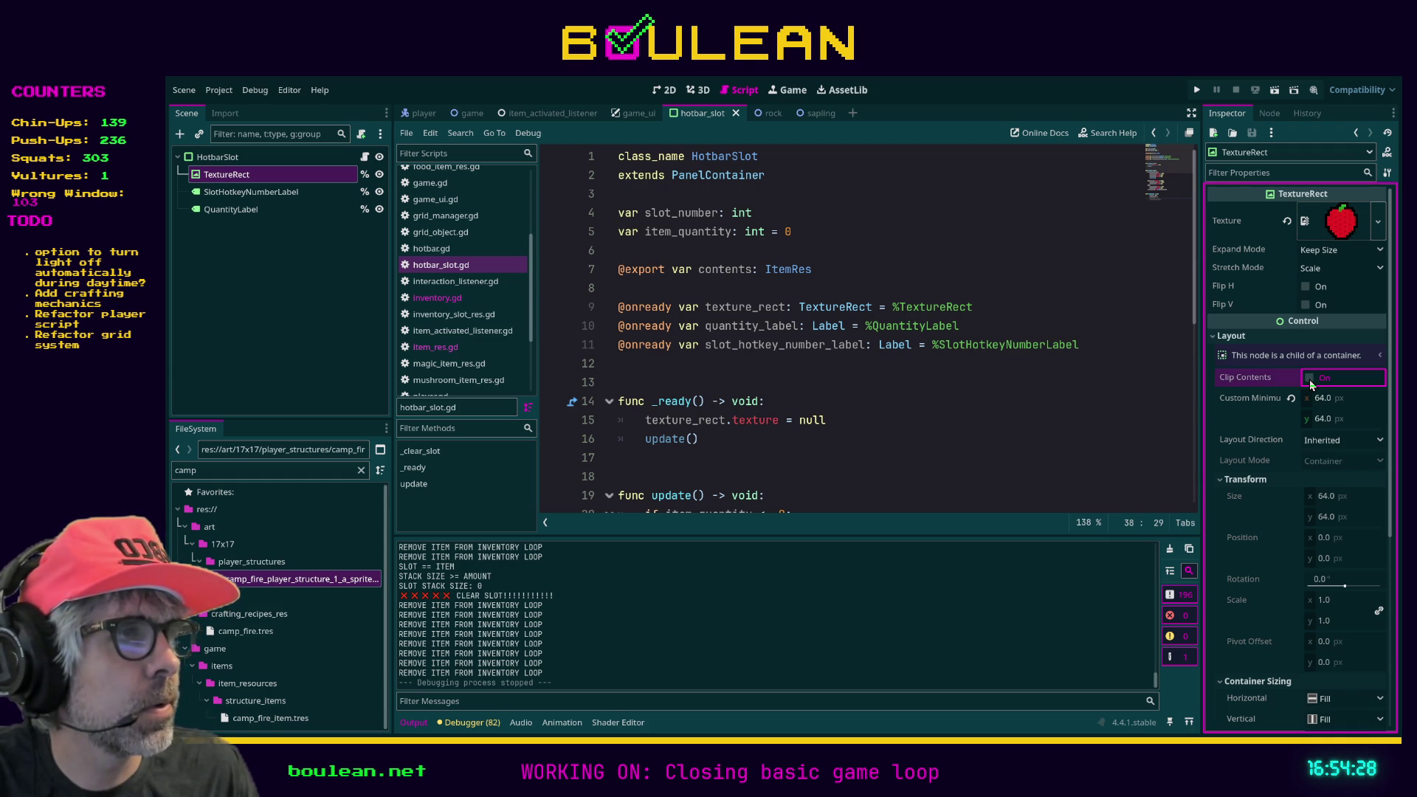
# Enable Clip Contents, set custom minimum size to 34×34, save, and run the game.
pyautogui.click(1042, 424)
pyautogui.hotkey('ctrl', 's')
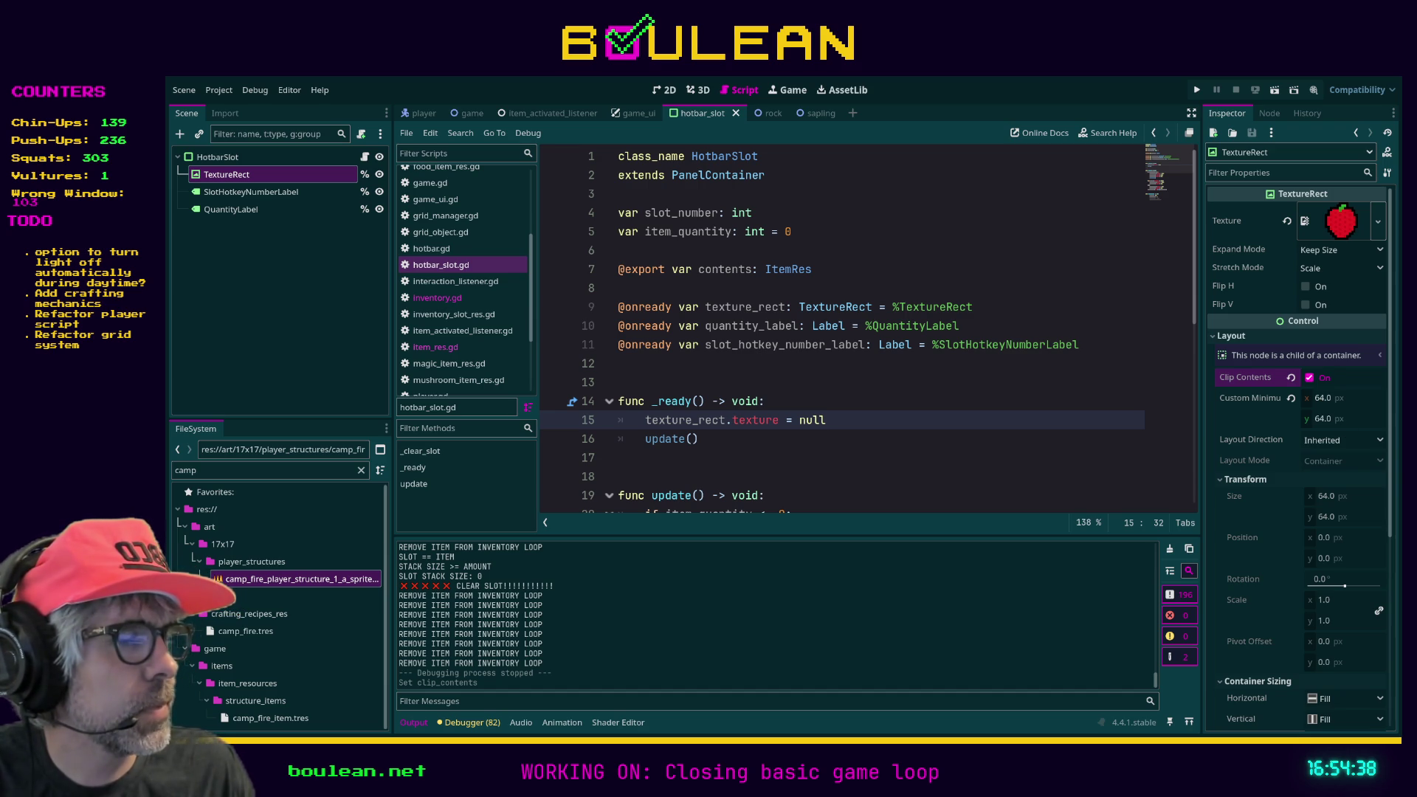
pyautogui.click(1320, 399)
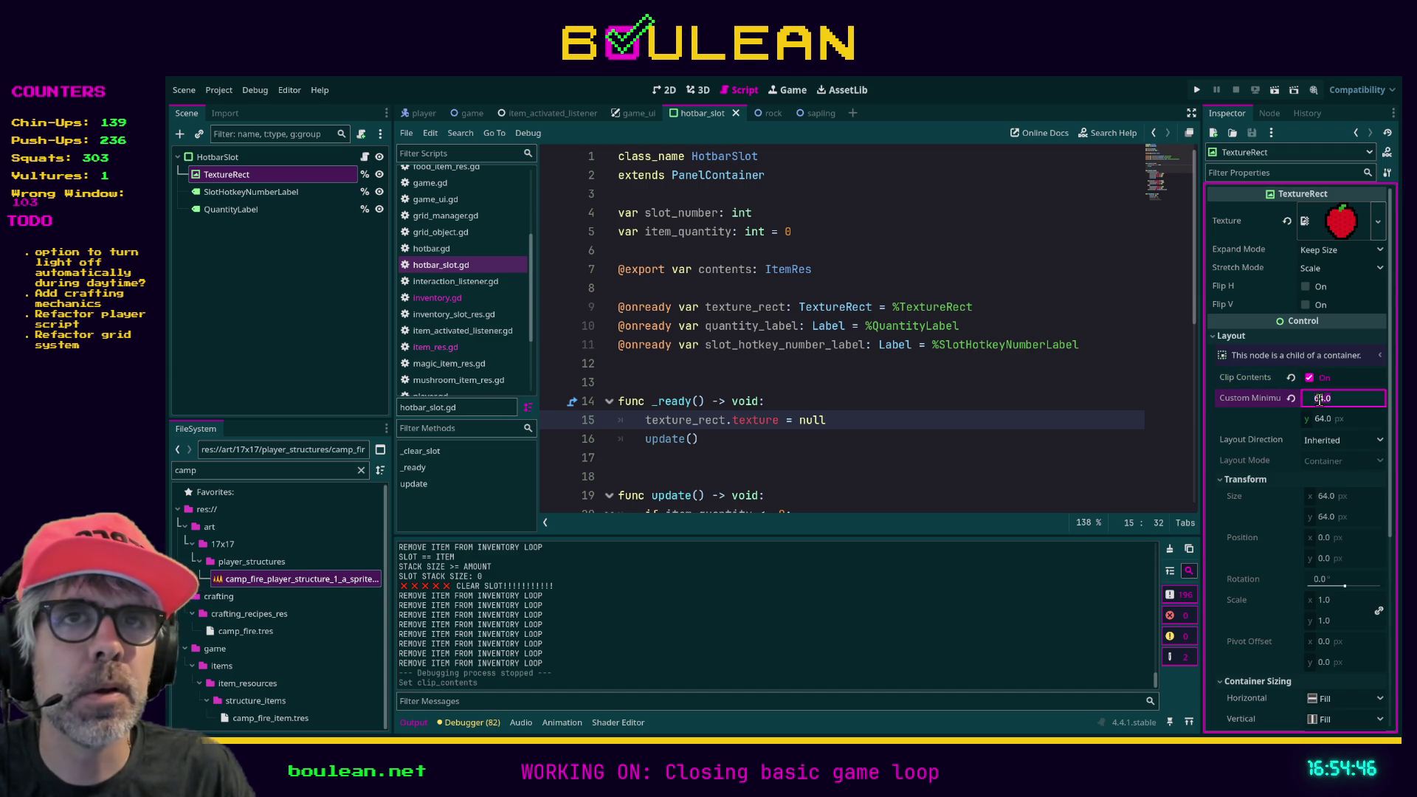
pyautogui.write('64')
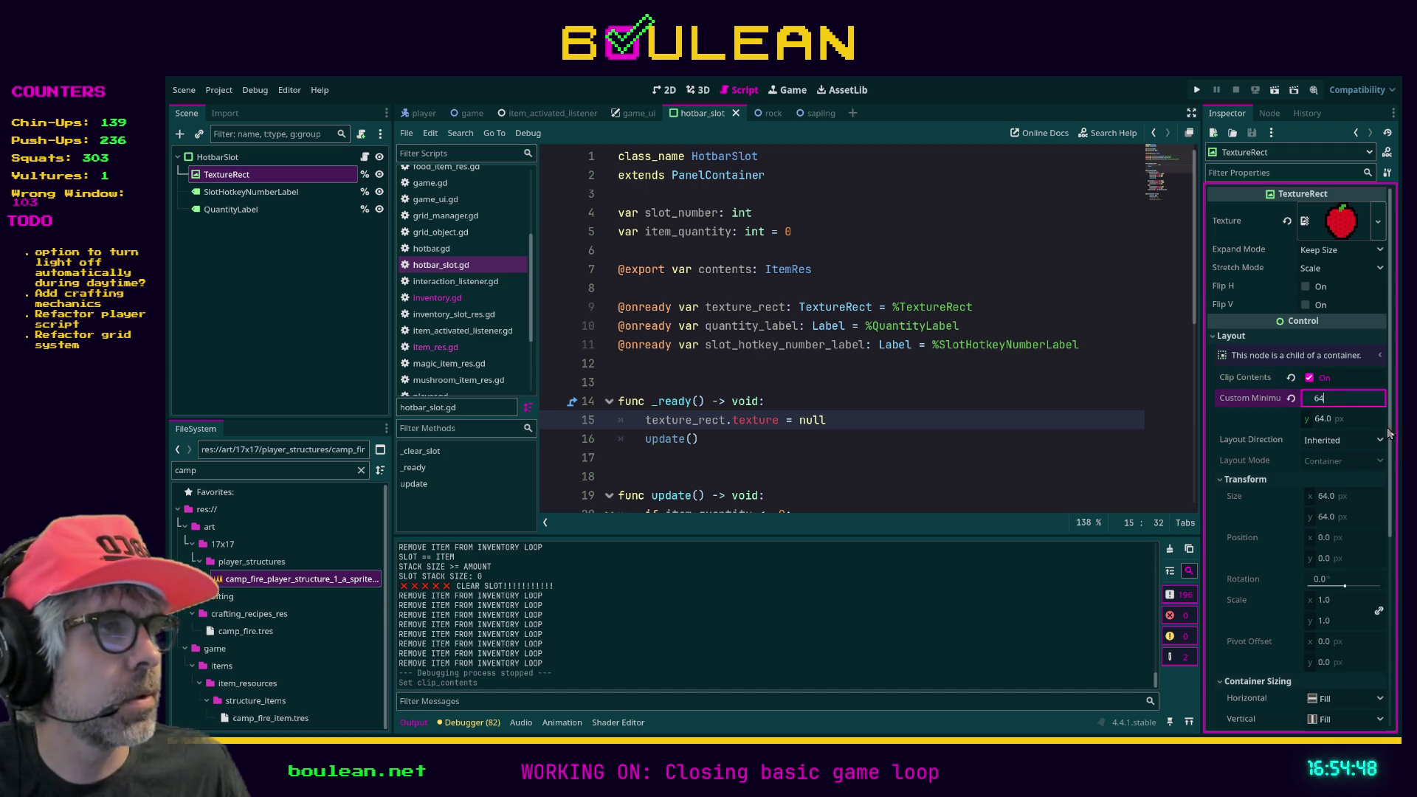
pyautogui.write('34')
pyautogui.press('Tab')
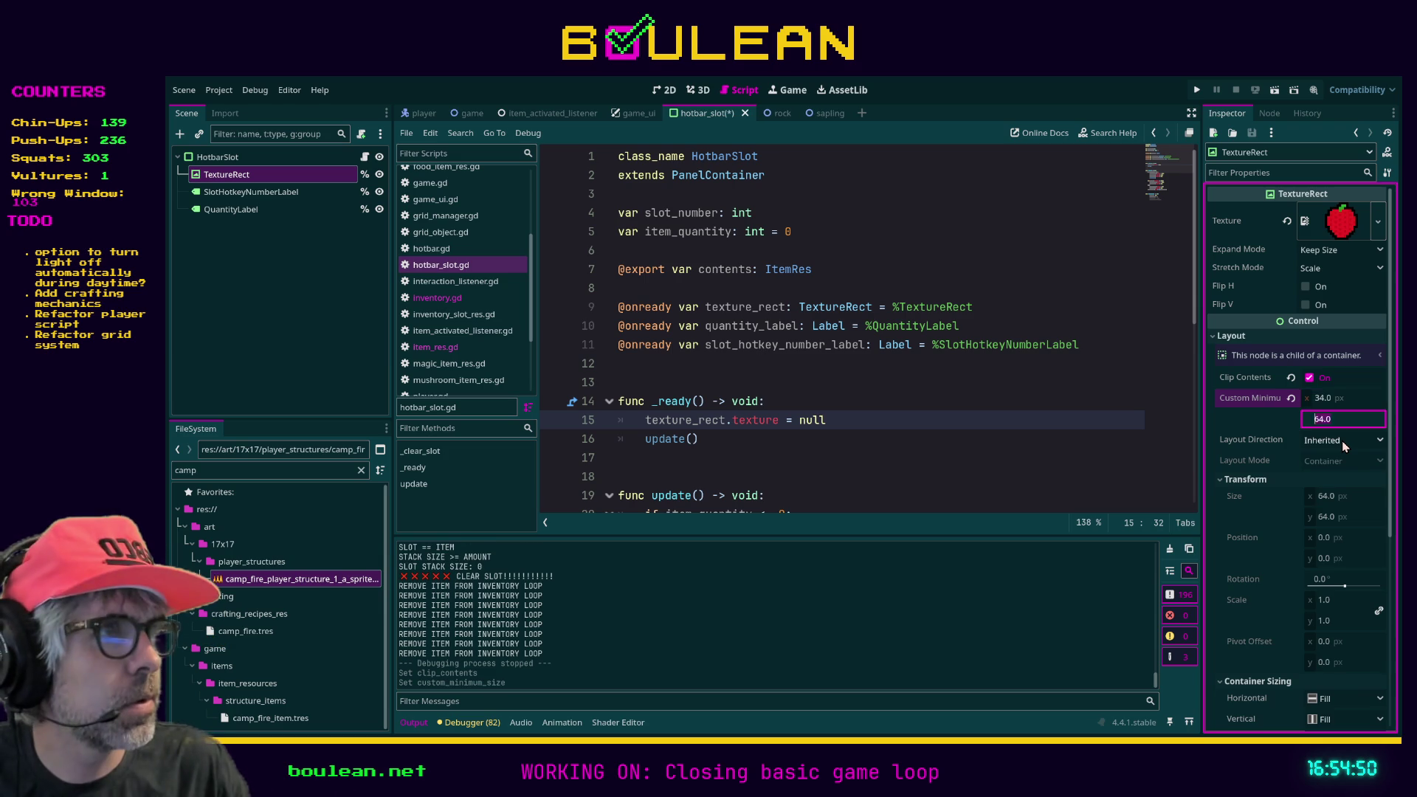
pyautogui.press('Return')
pyautogui.press('F5')
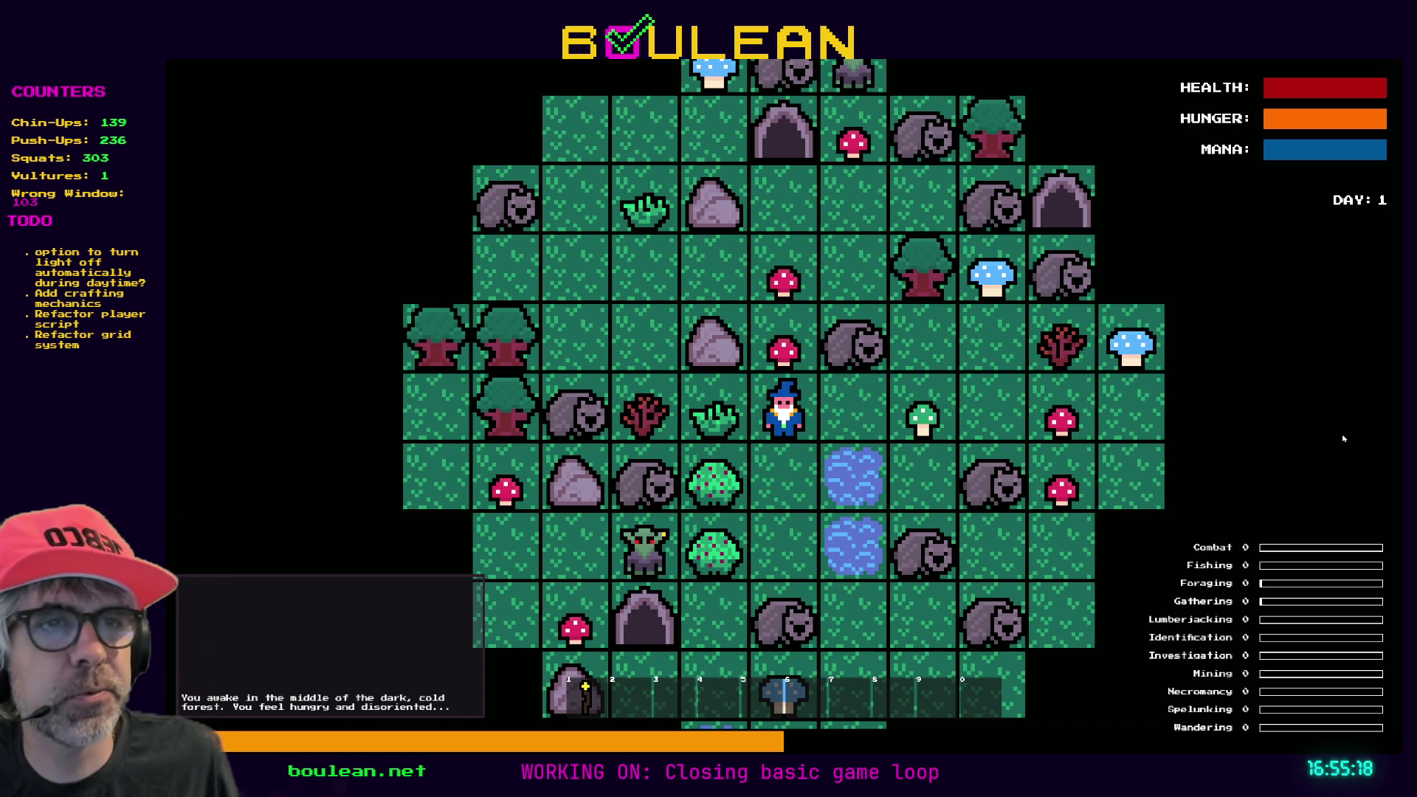
# Chop the nearby grass tuft, attack the goblin, and clear all goblins through the debug panel.
pyautogui.press('Left')
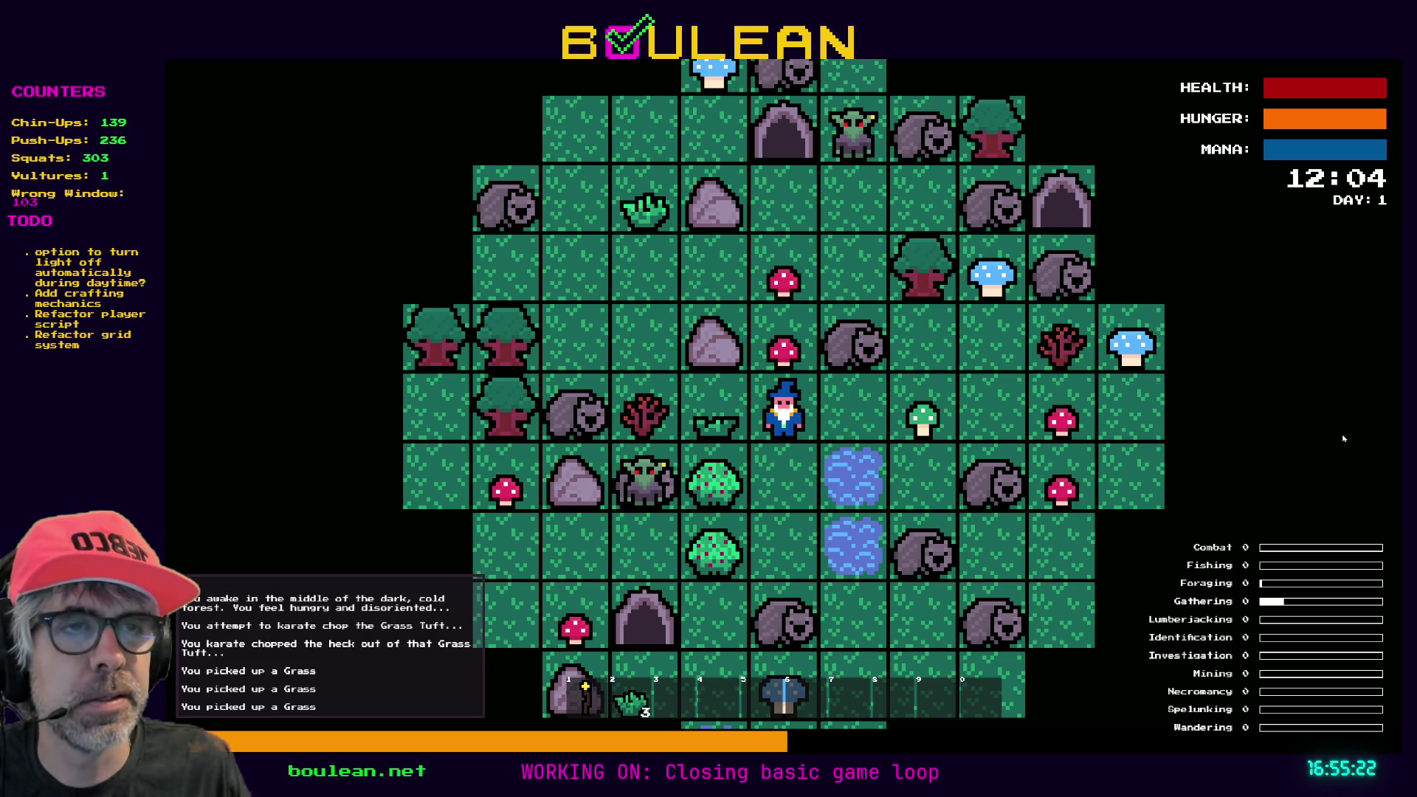
pyautogui.press('Left')
pyautogui.press('Left')
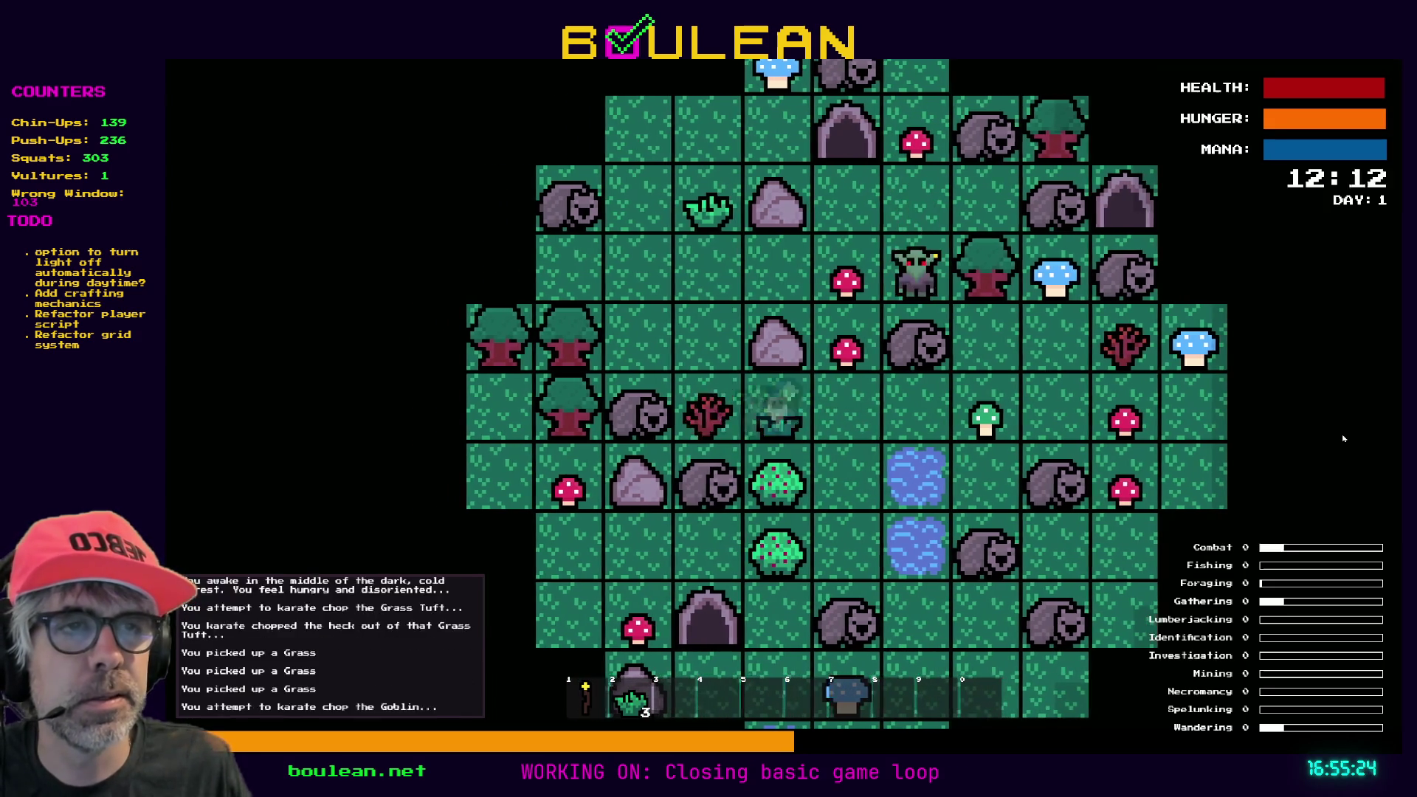
pyautogui.press('`')
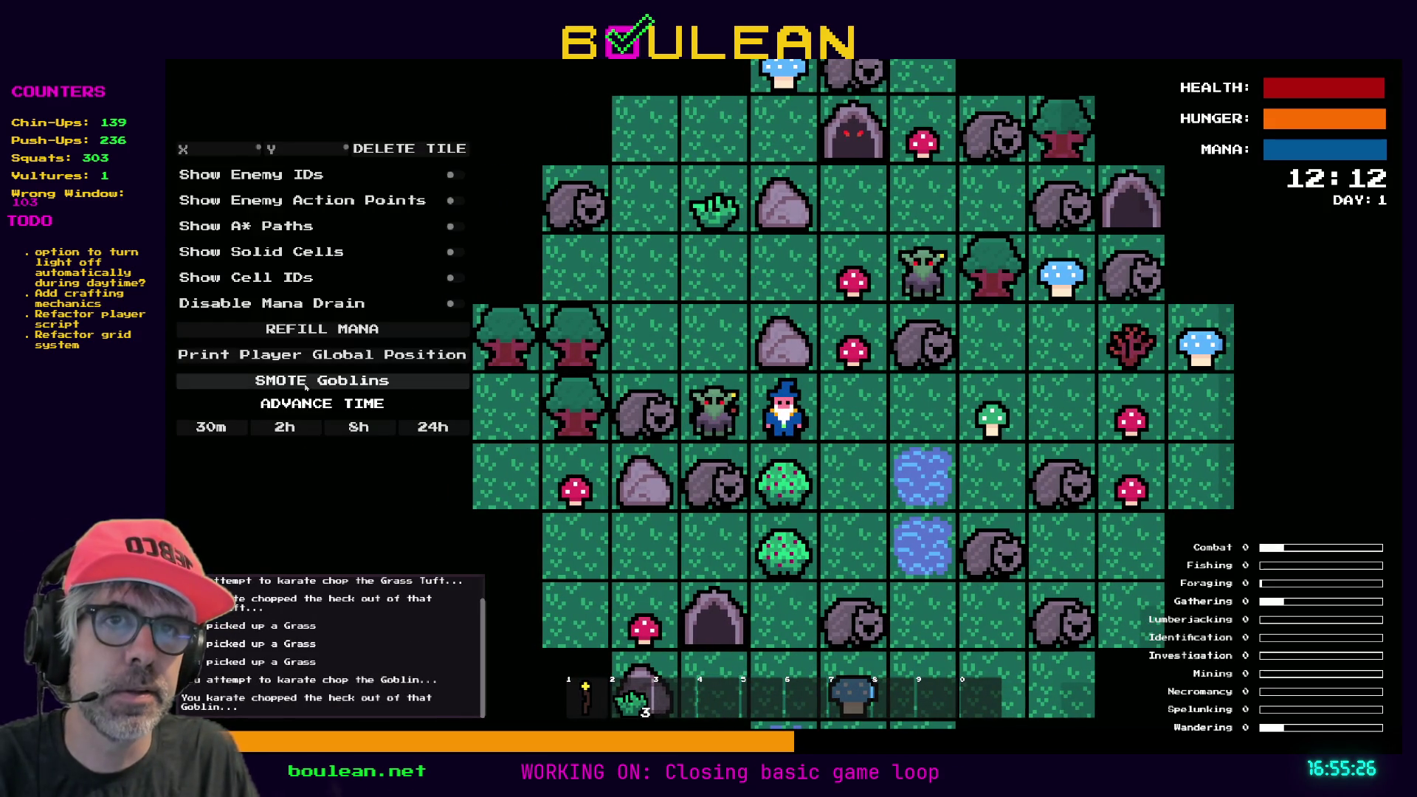
pyautogui.click(344, 384)
# Move the wizard west and north, then chop the grass tuft for more grass.
pyautogui.press('Left')
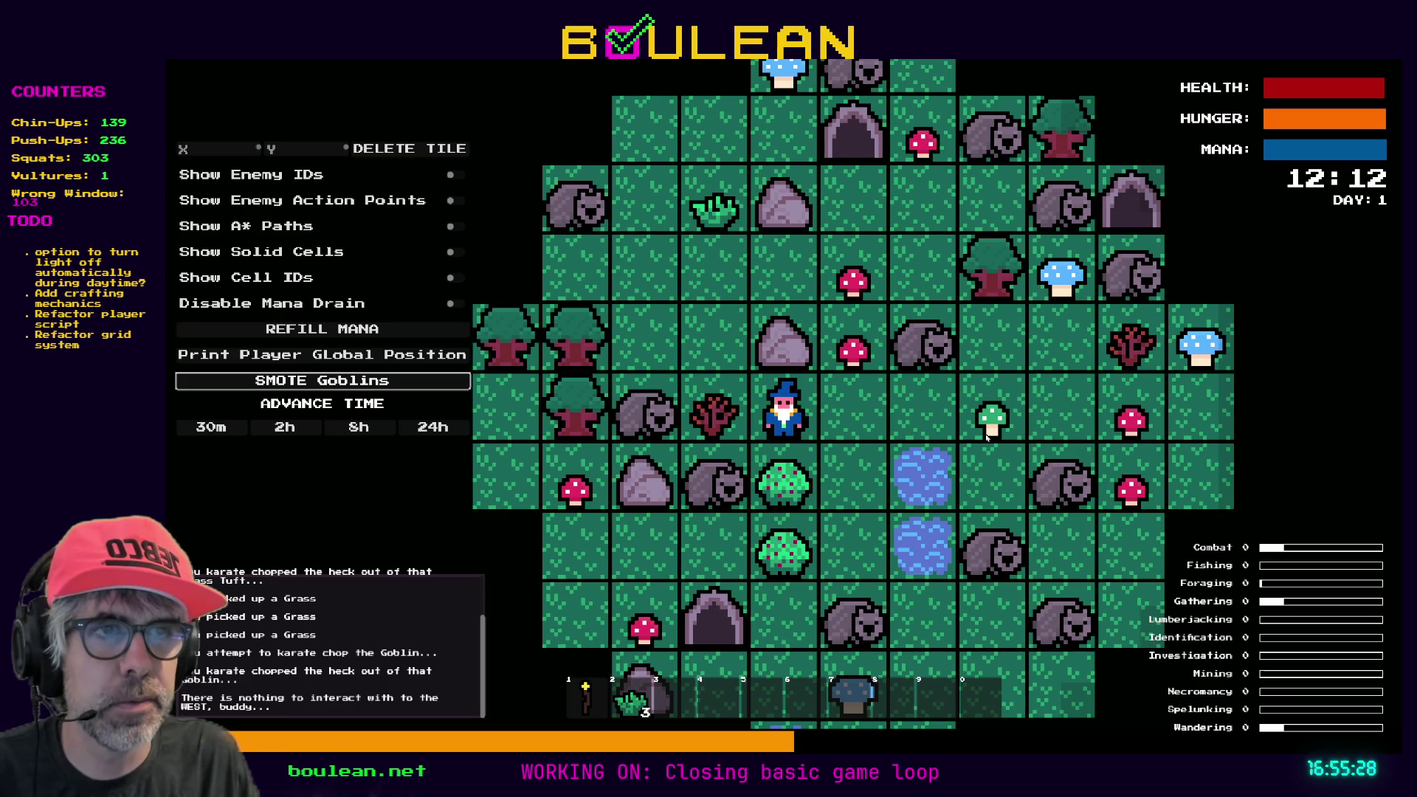
pyautogui.press('Left')
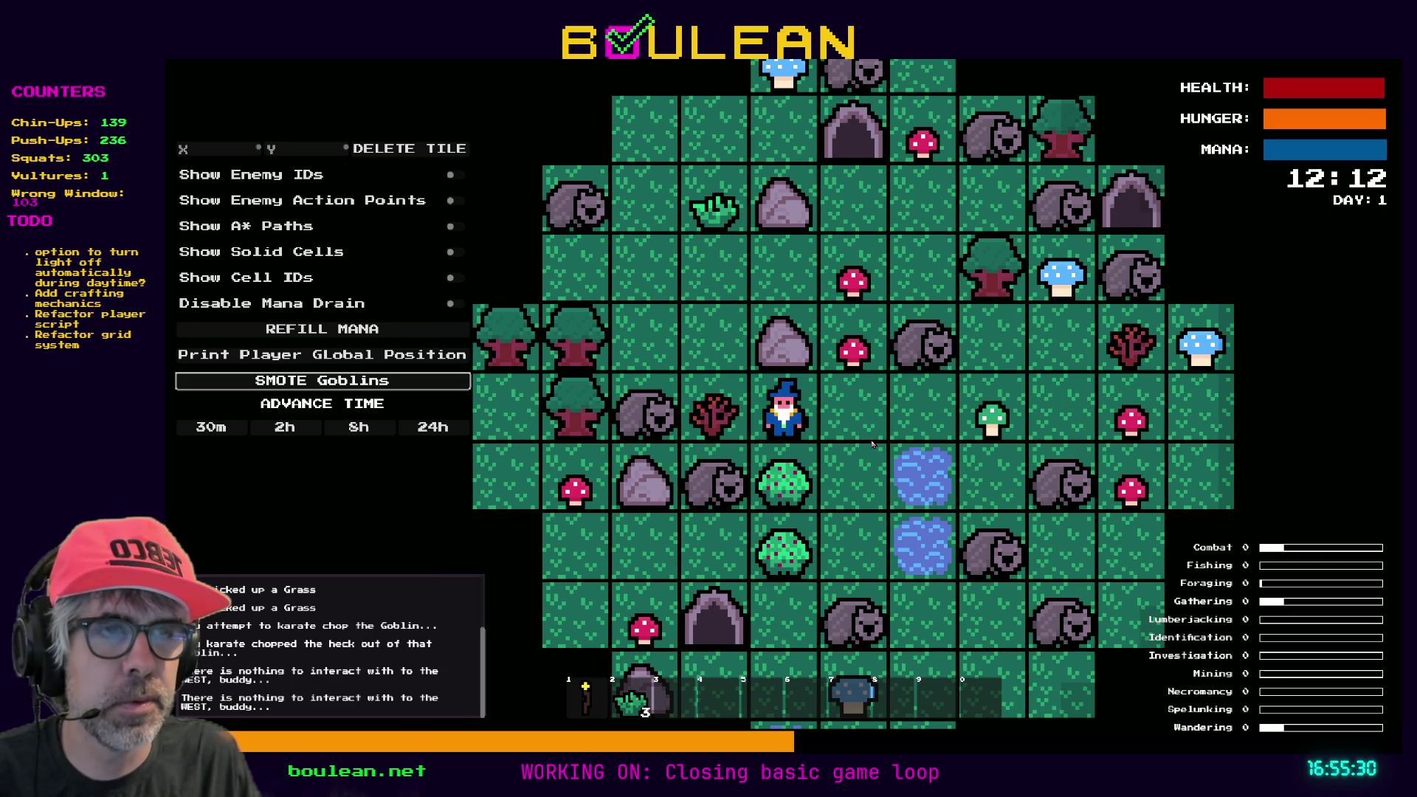
pyautogui.press('Left')
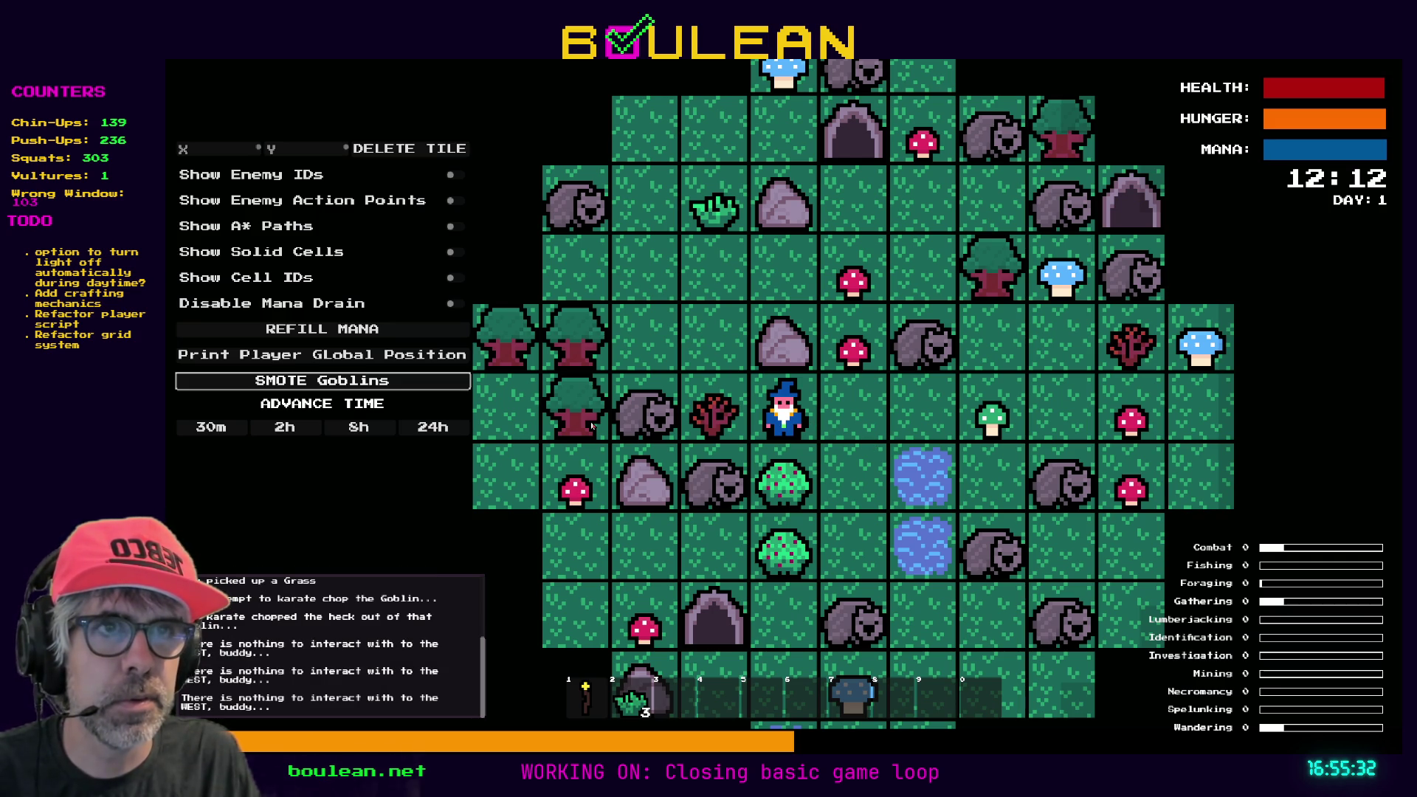
pyautogui.press('Right')
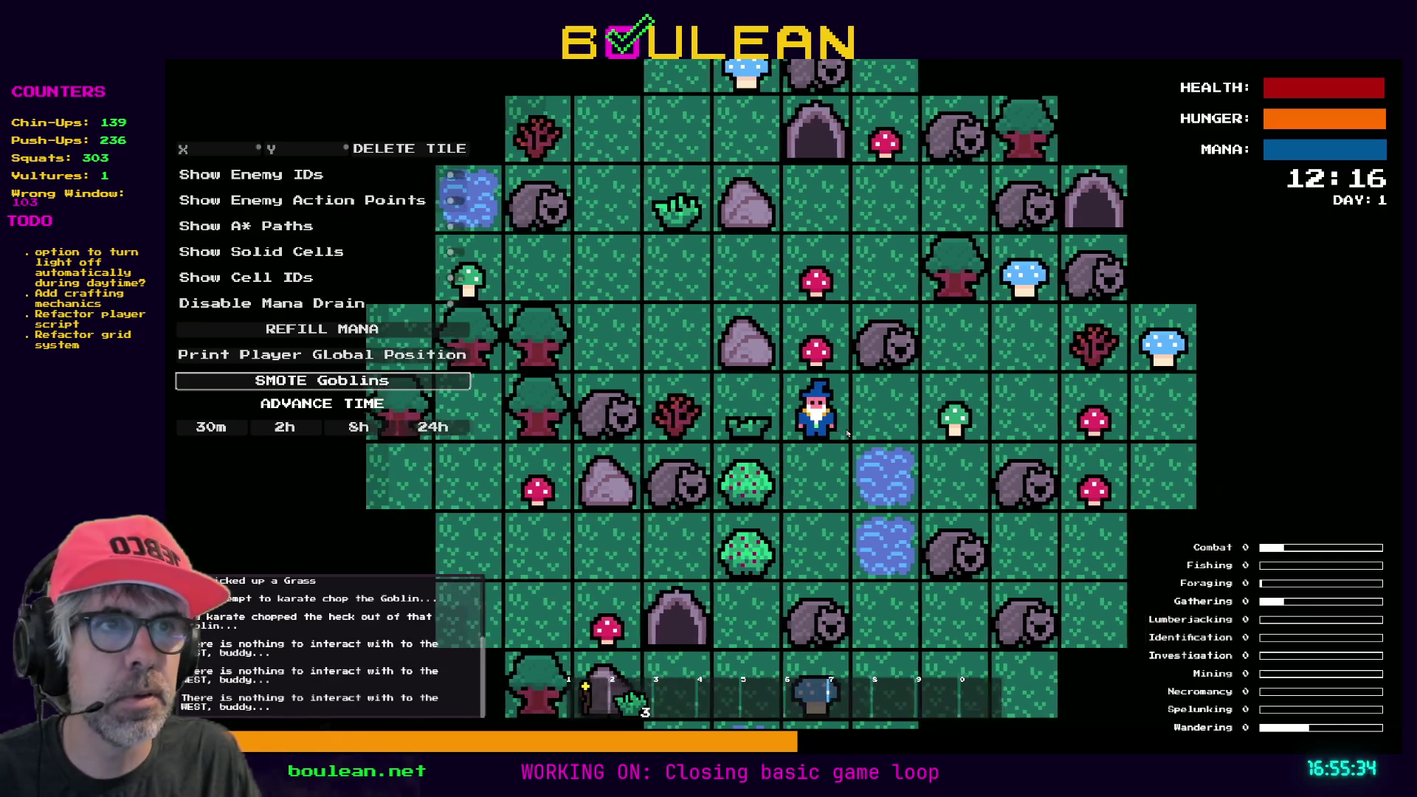
pyautogui.press('Left')
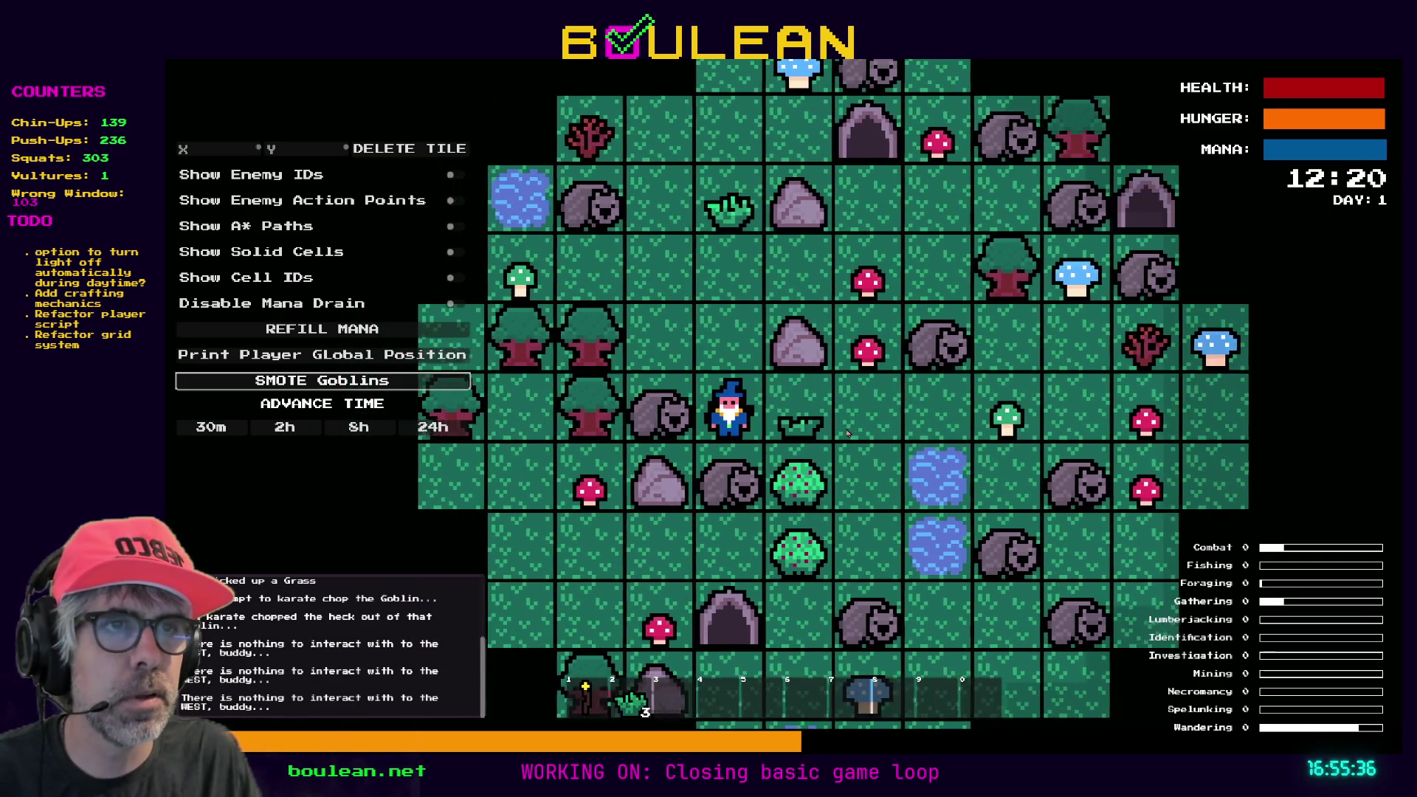
pyautogui.press('Left')
pyautogui.press('Up')
pyautogui.press('Up')
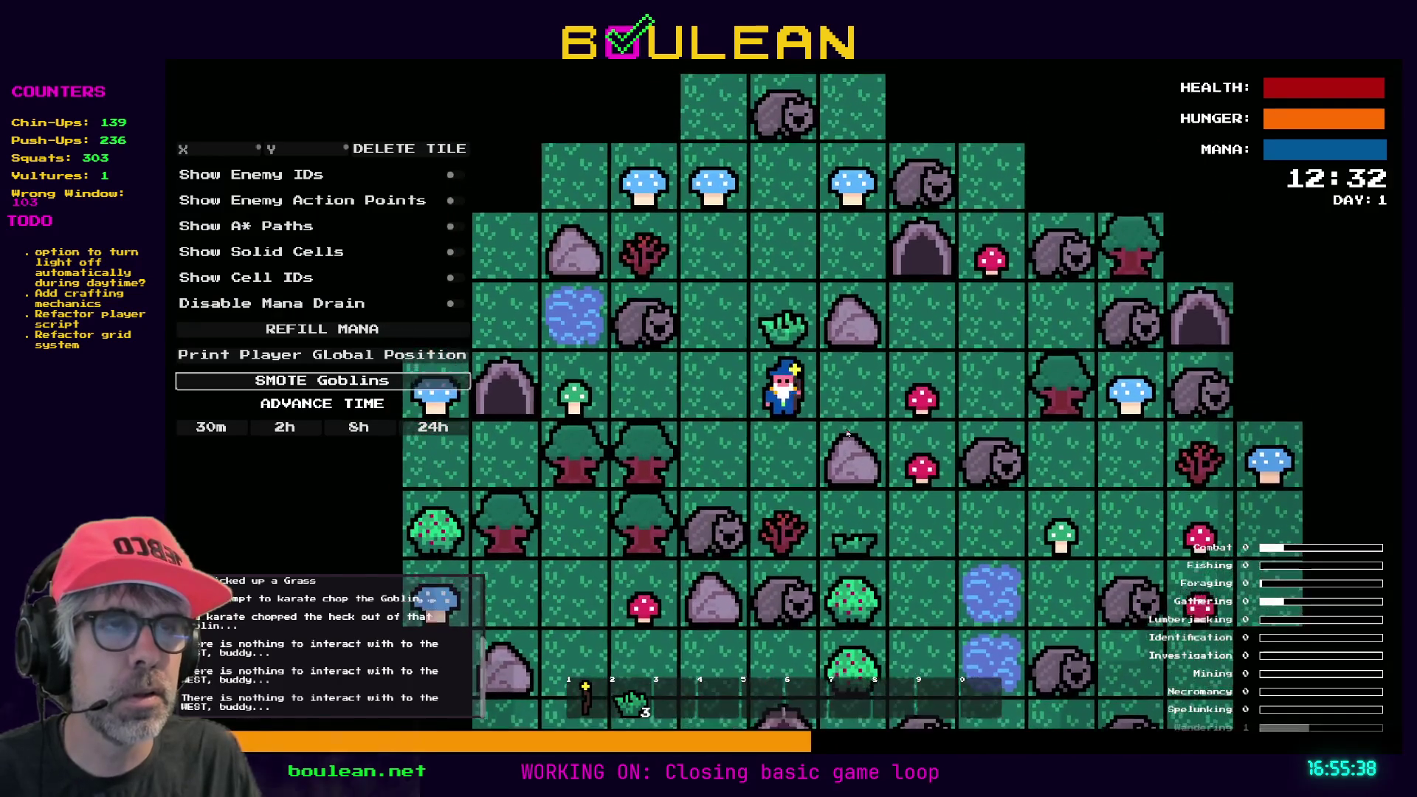
pyautogui.press('Up')
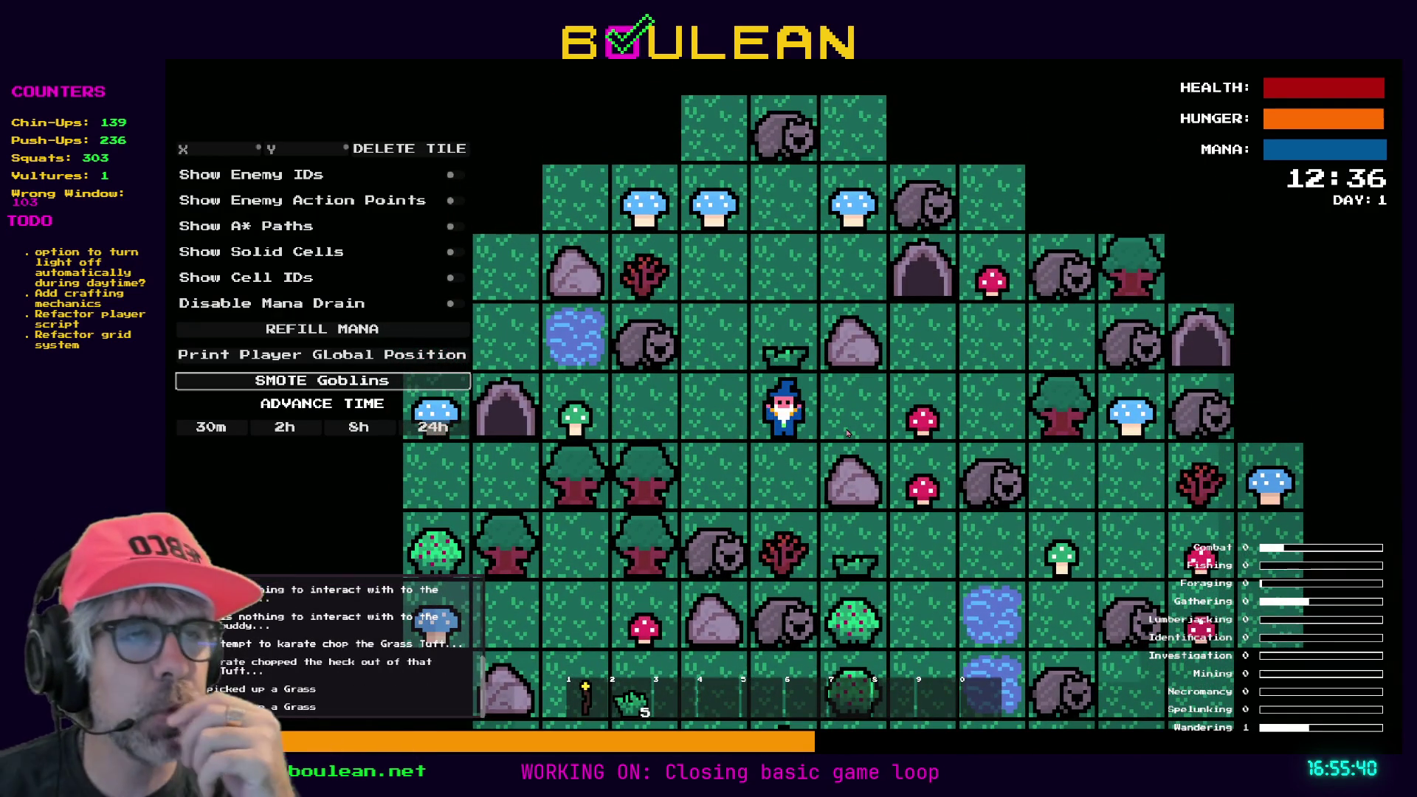
# Fell the tree below the wizard and collect the dropped logs.
pyautogui.press('Left')
pyautogui.press('Left')
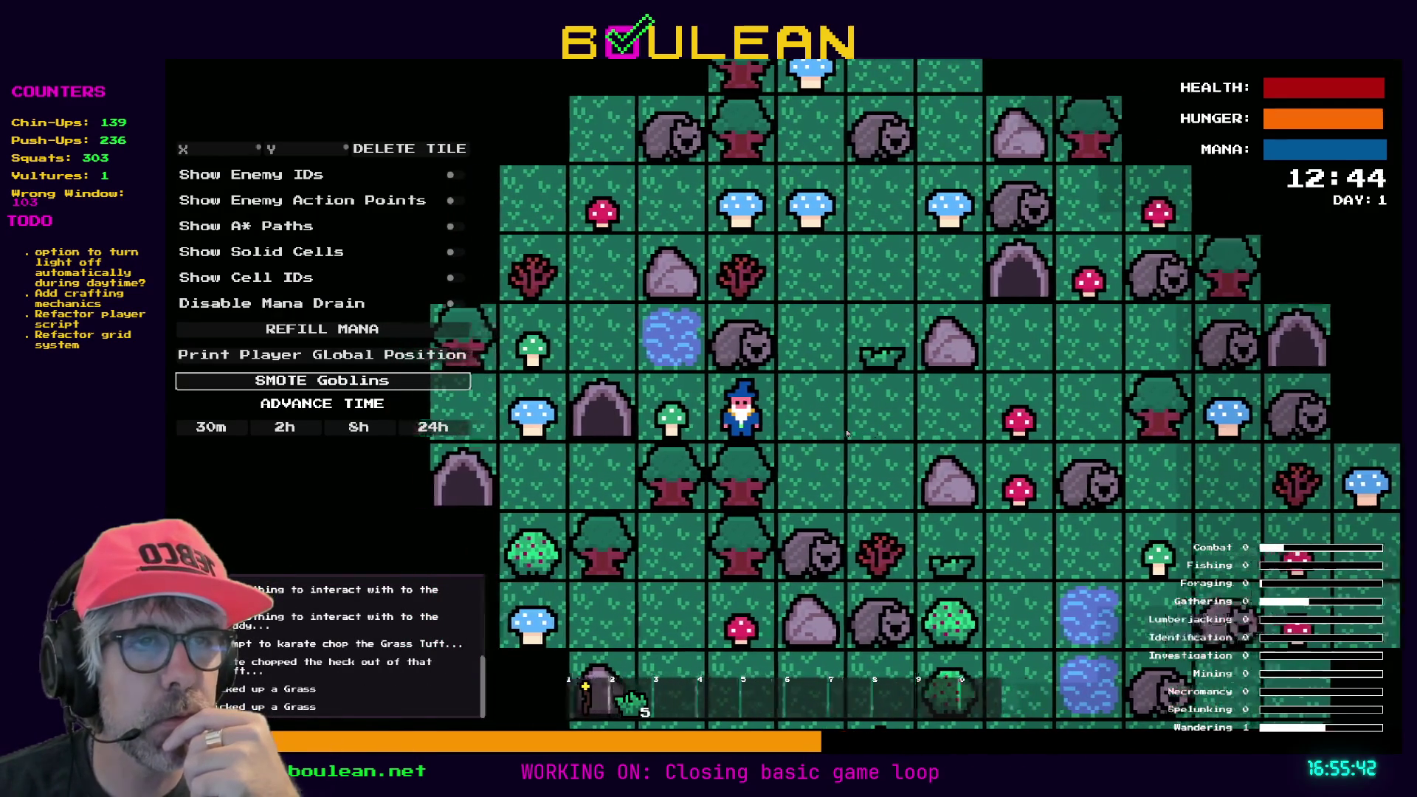
pyautogui.press('Down')
pyautogui.press('Down')
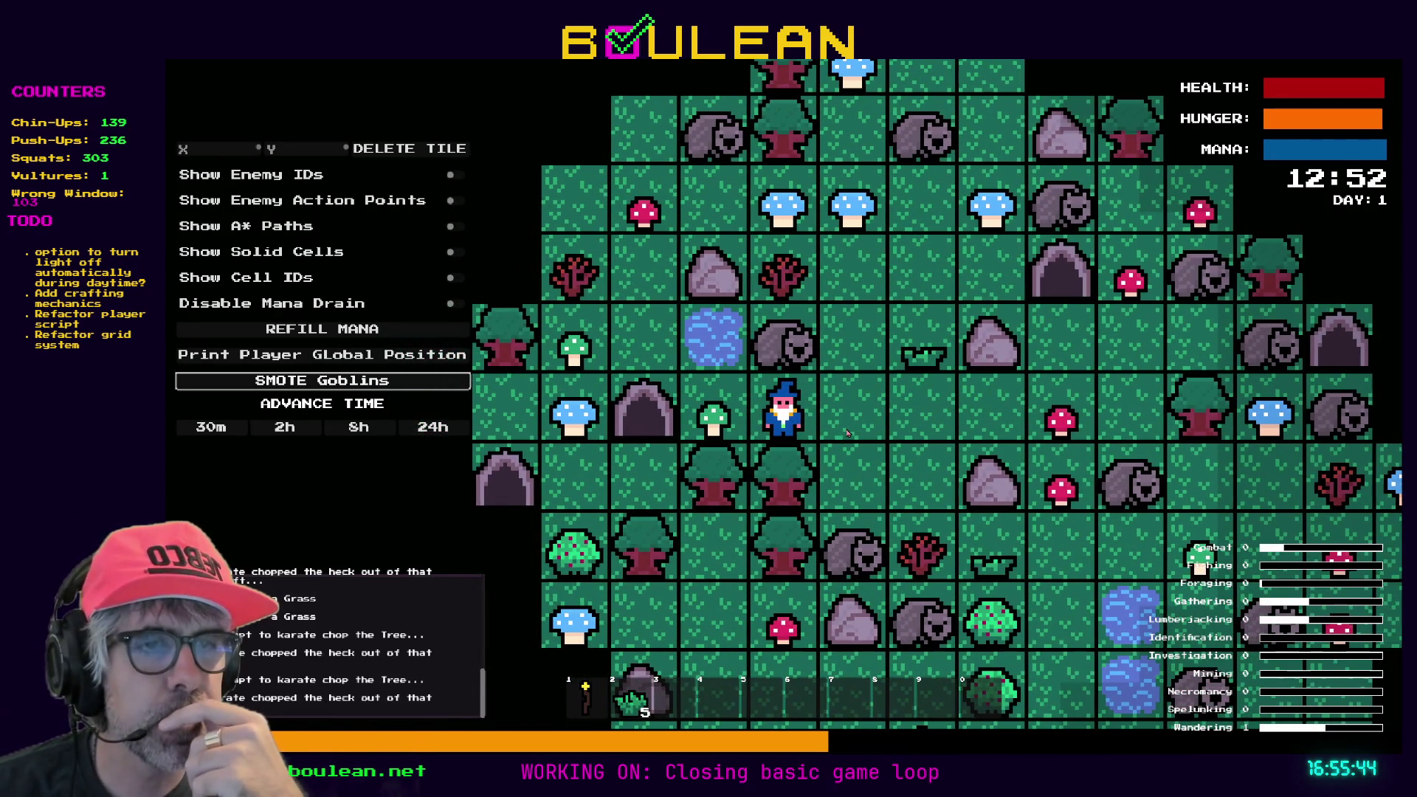
pyautogui.press('Down')
pyautogui.press('Down')
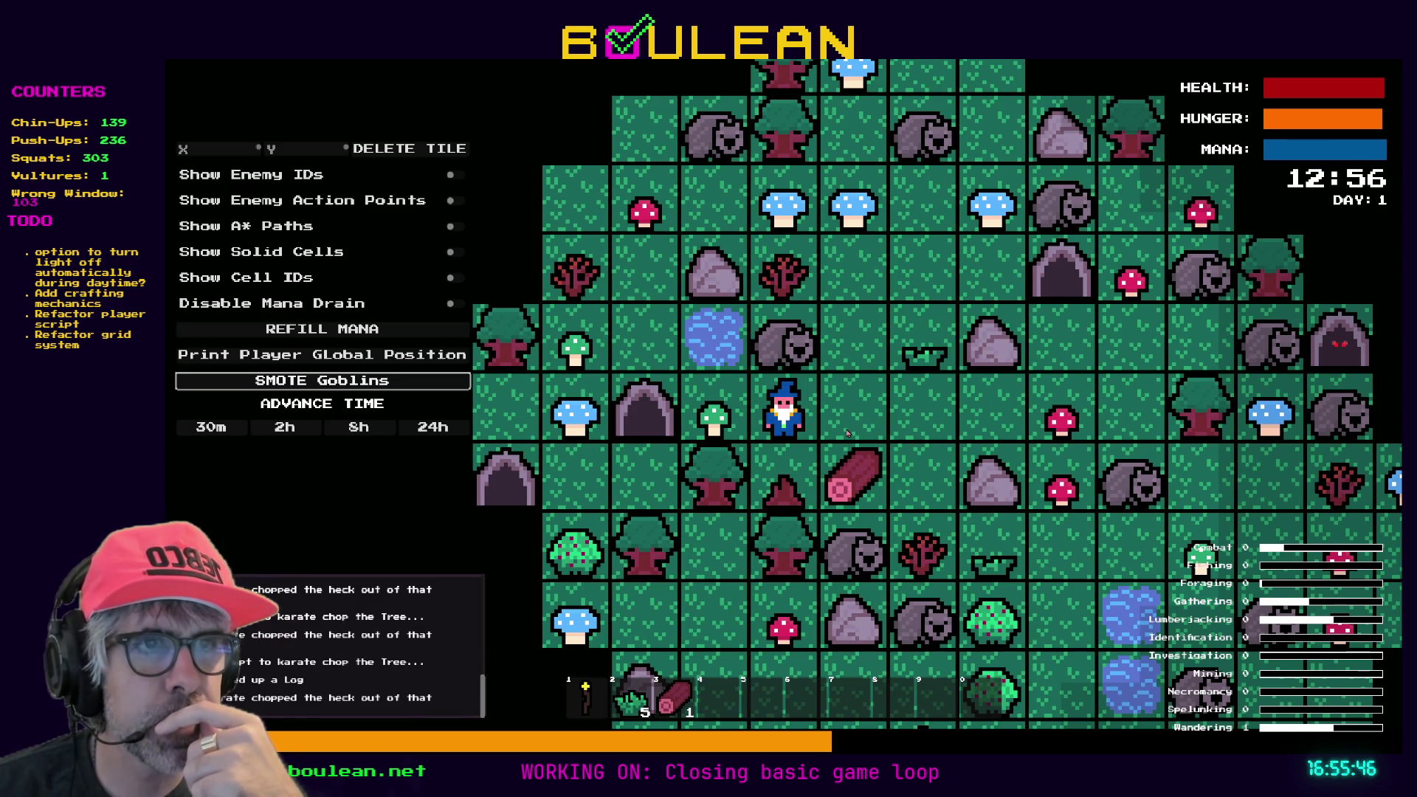
pyautogui.press('Right')
pyautogui.press('Down')
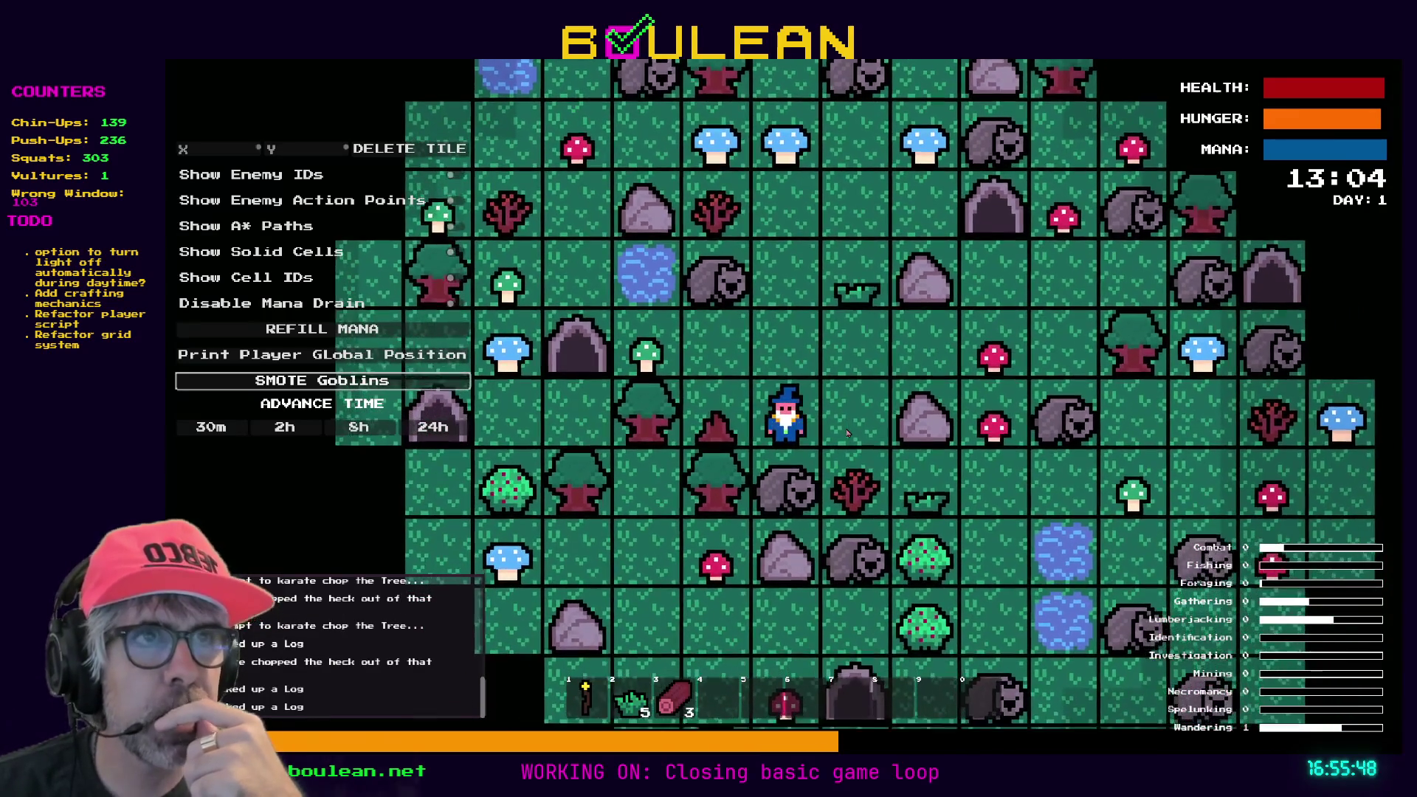
# Chop the sapling to reach 3 sticks and bring up the crafting list showing Camp Fire.
pyautogui.press('Up')
pyautogui.press('Up')
pyautogui.press('Up')
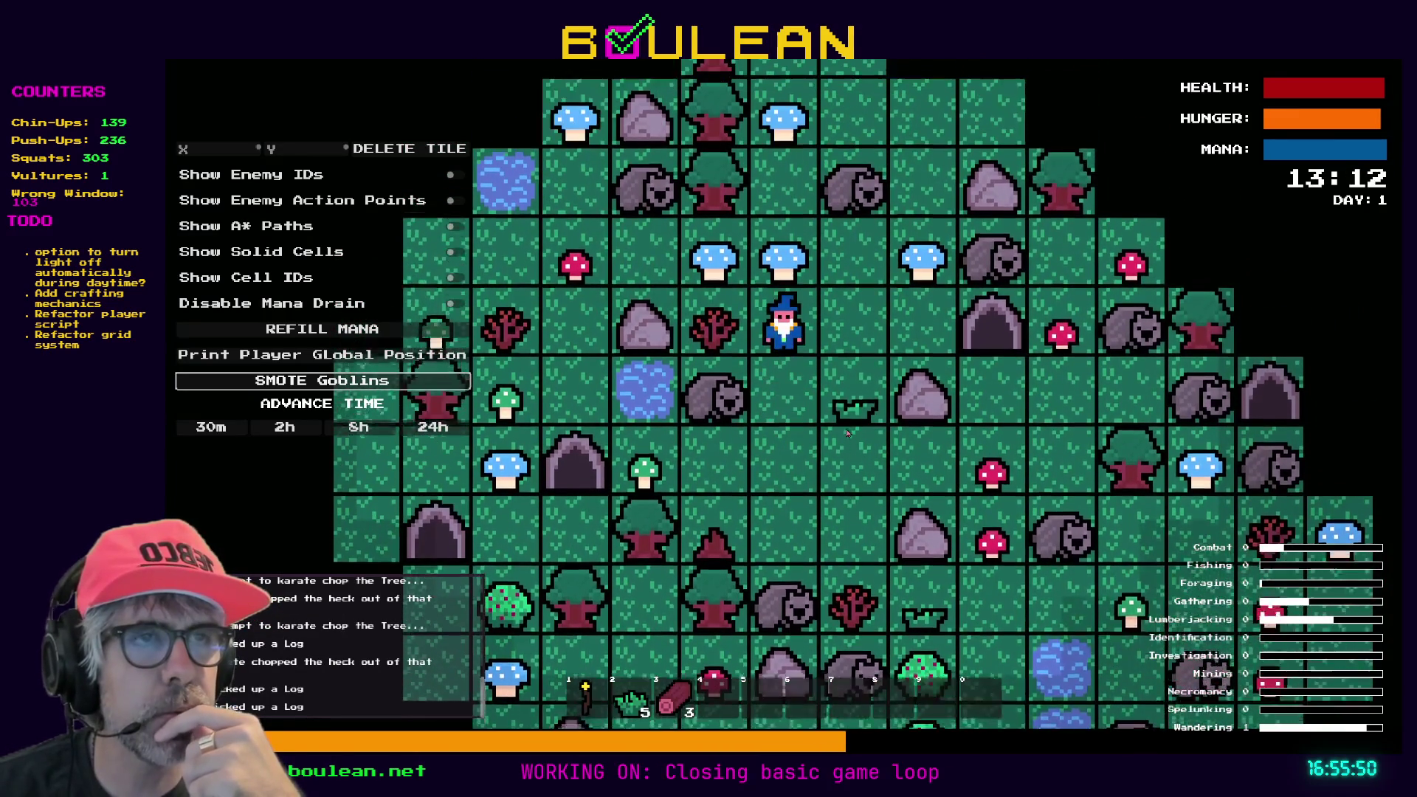
pyautogui.press('Left')
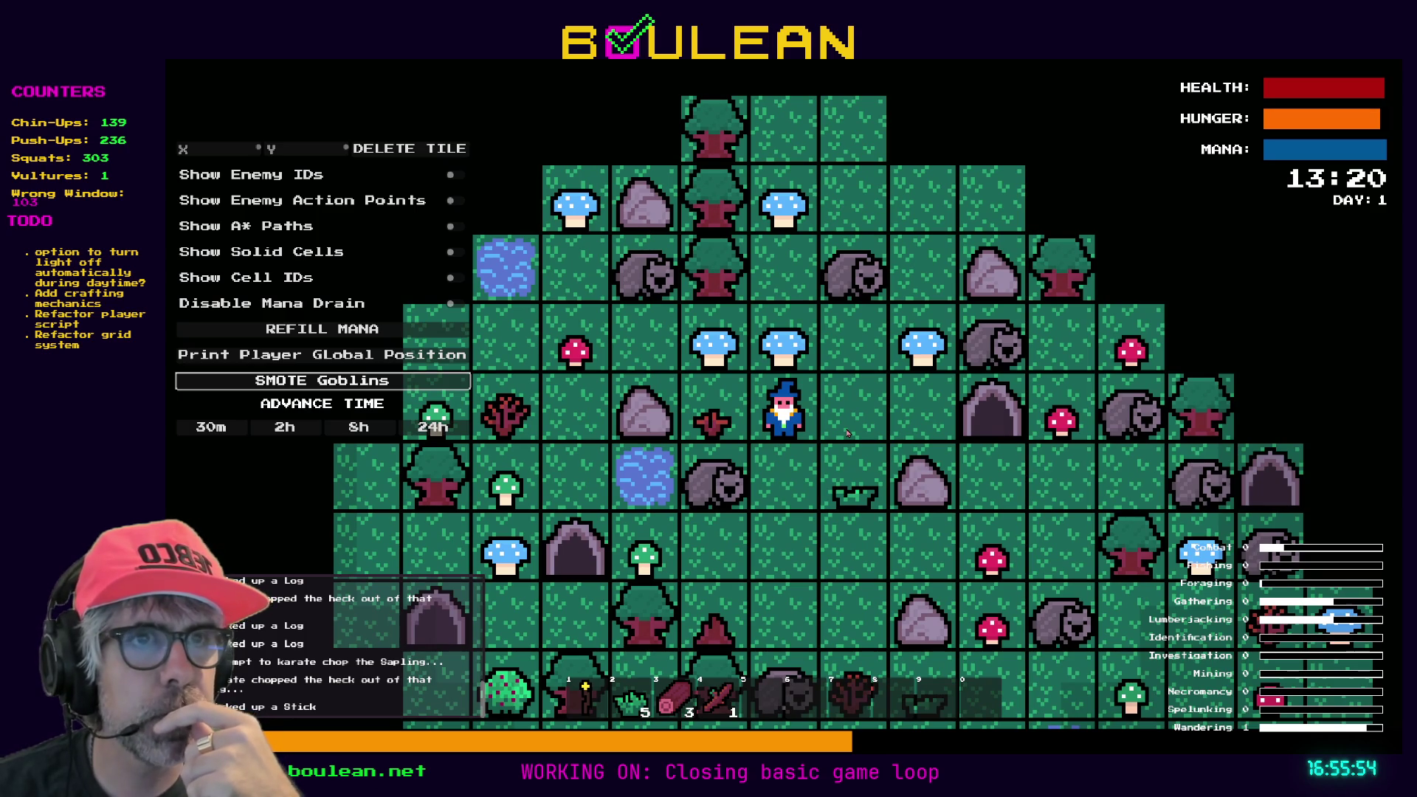
pyautogui.press('Left')
pyautogui.press('Up')
pyautogui.press('Left')
pyautogui.press('Left')
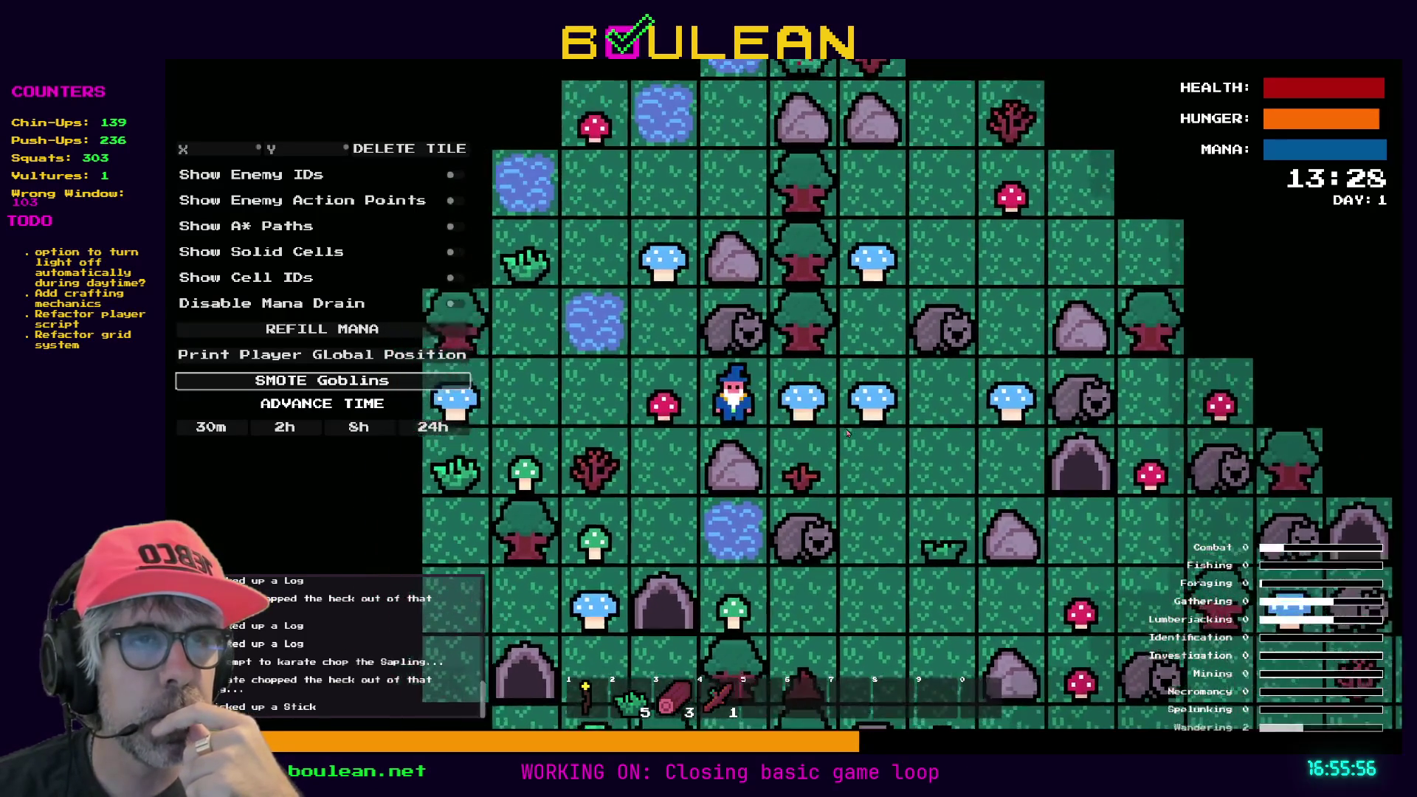
pyautogui.press('Down')
pyautogui.press('Left')
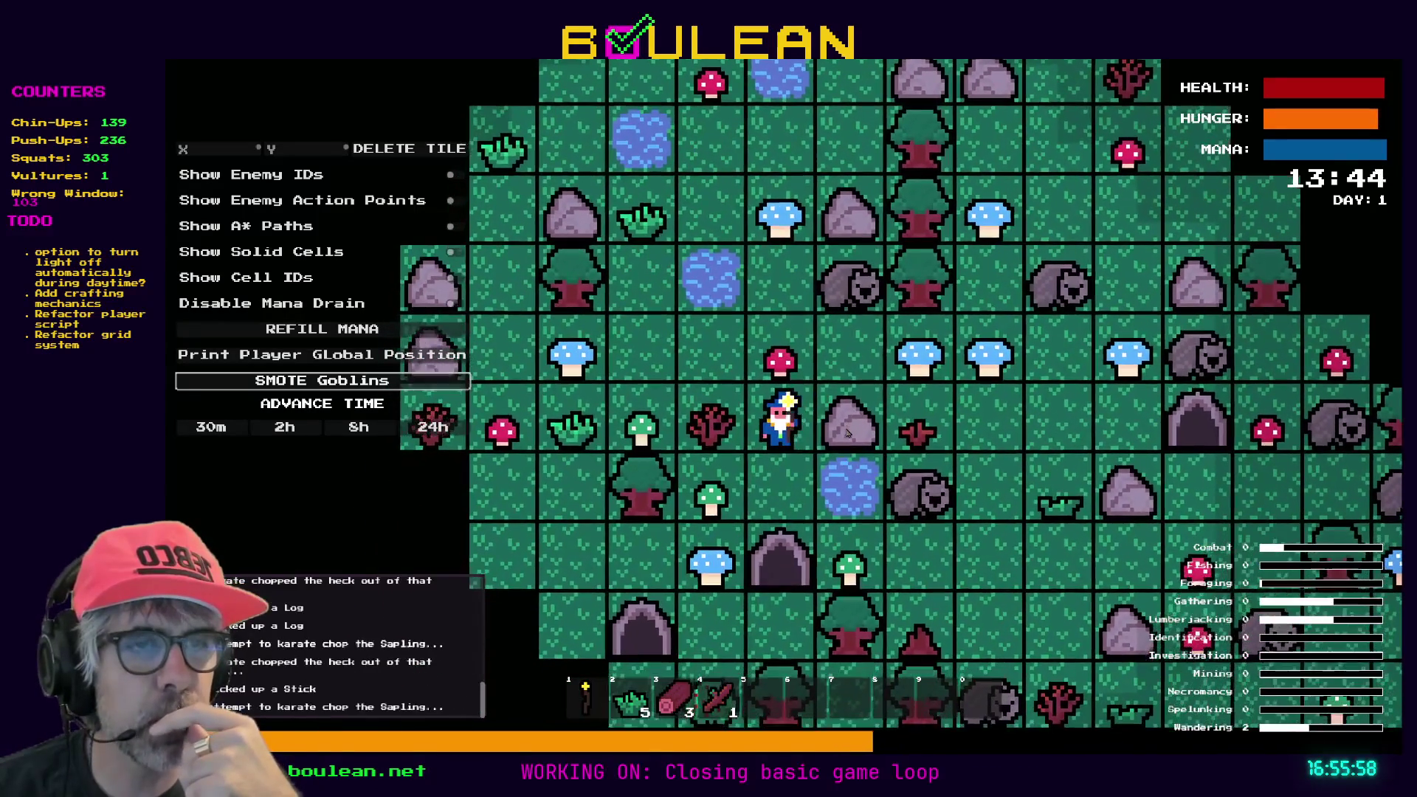
pyautogui.press('Left')
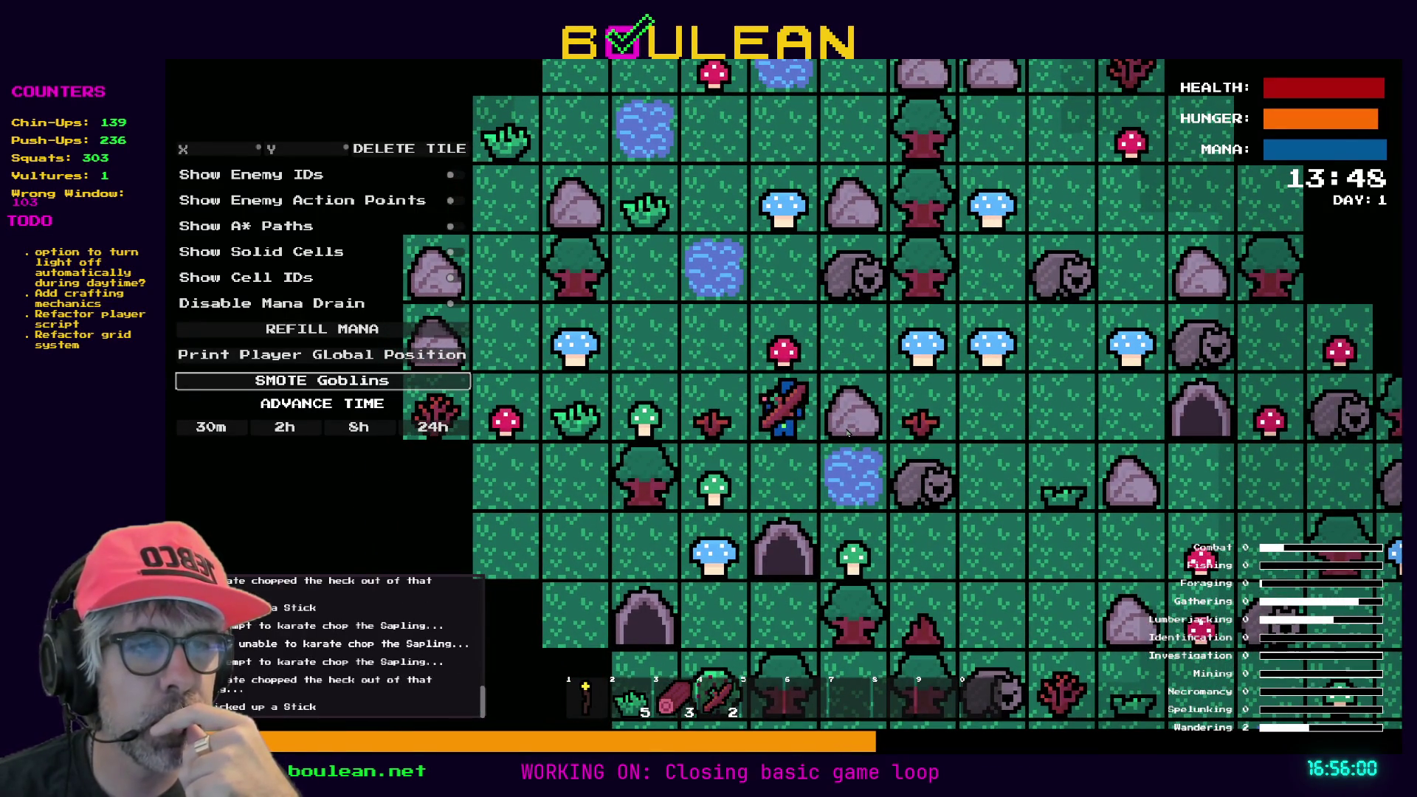
pyautogui.press('c')
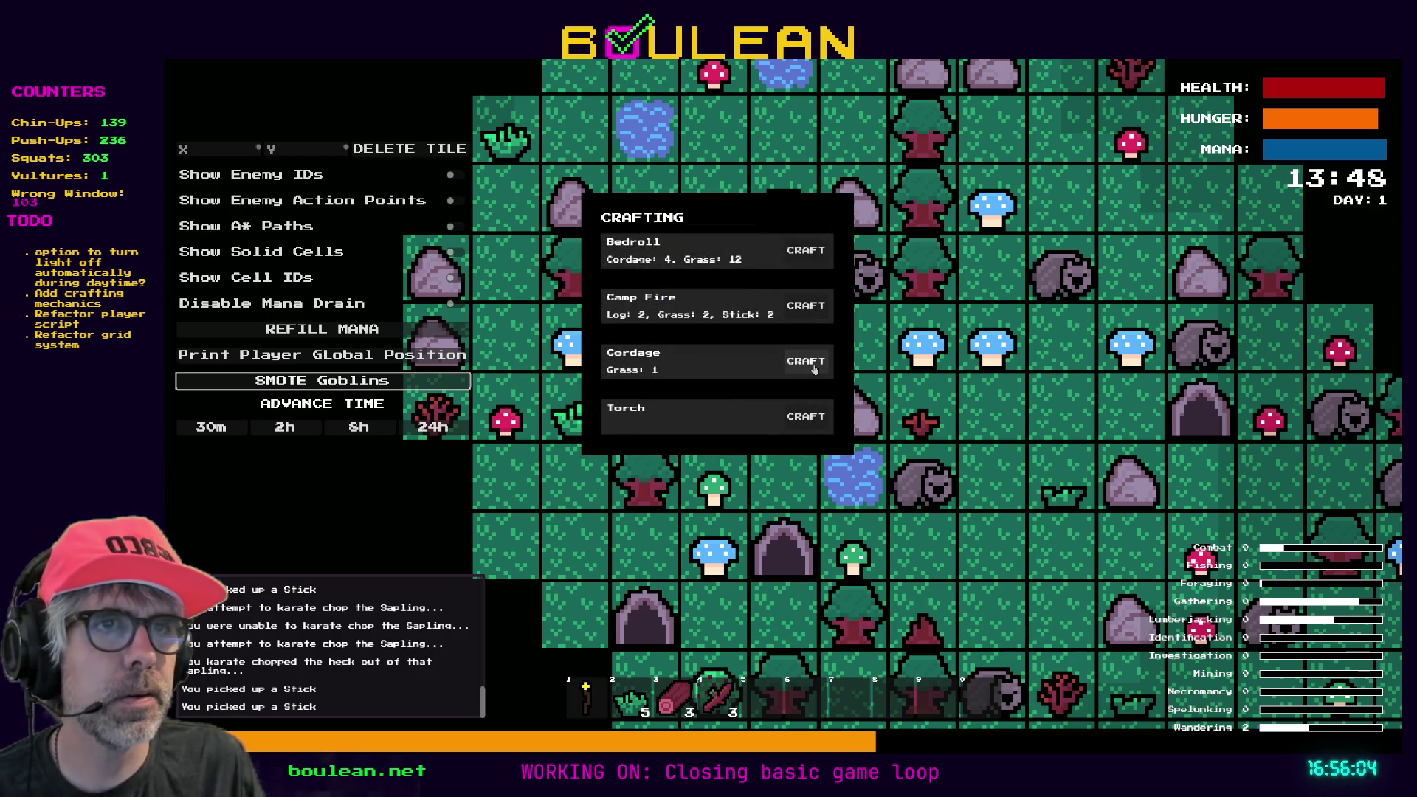
# Craft a Camp Fire from the recipe list, then stop the running game.
pyautogui.click(802, 307)
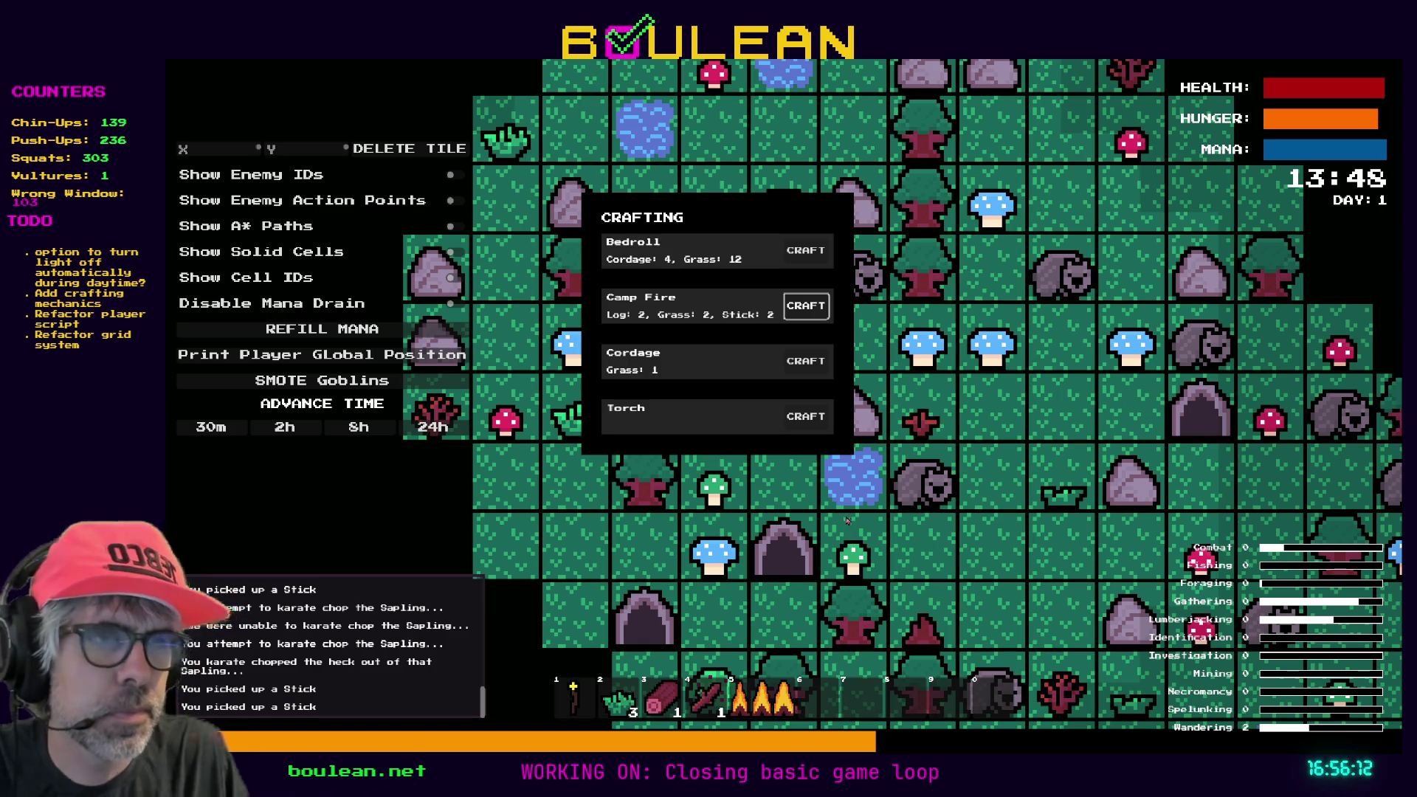
pyautogui.press('F8')
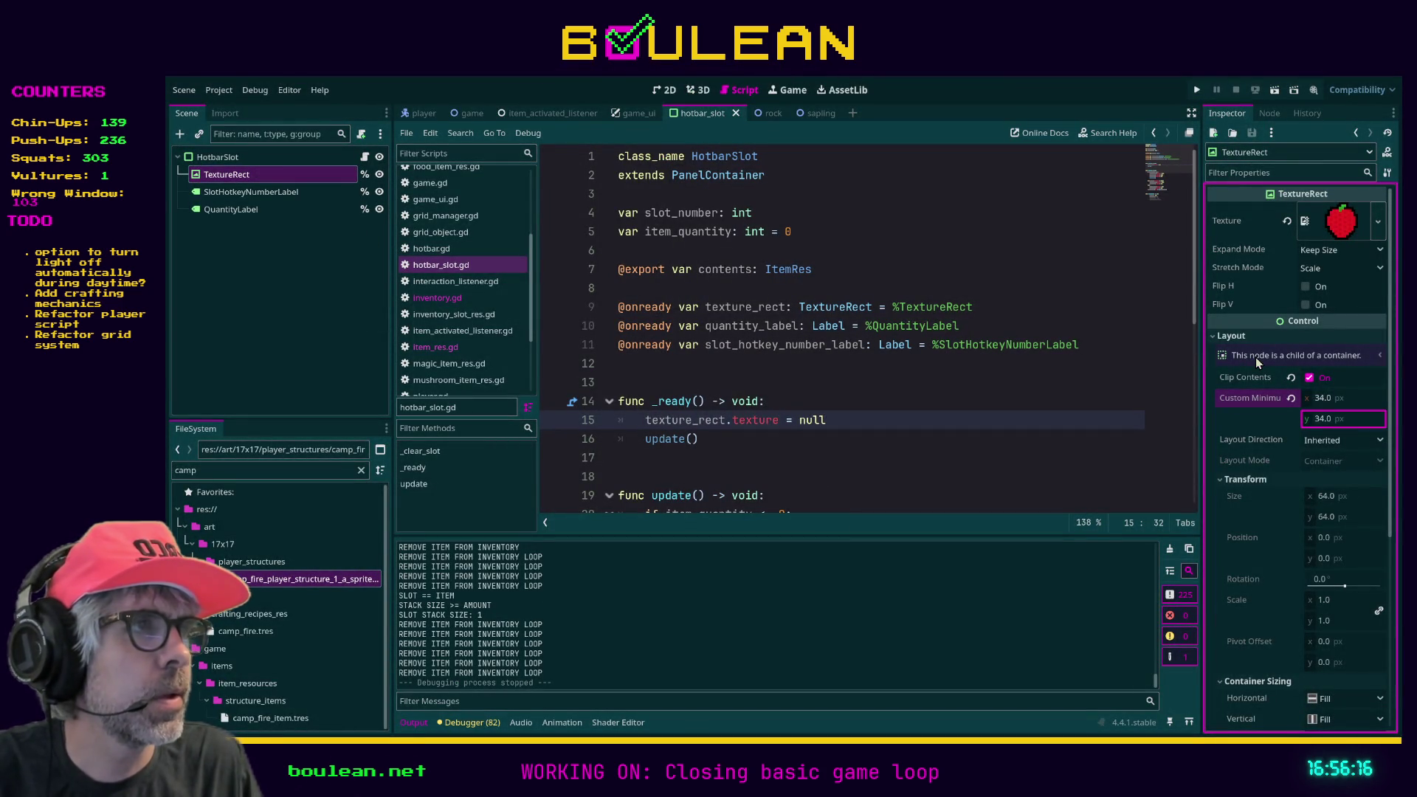
# Set the hotbar TextureRect's Expand Mode to Fit Width, then Fit Height, and return to Aseprite.
pyautogui.click(252, 191)
pyautogui.click(250, 176)
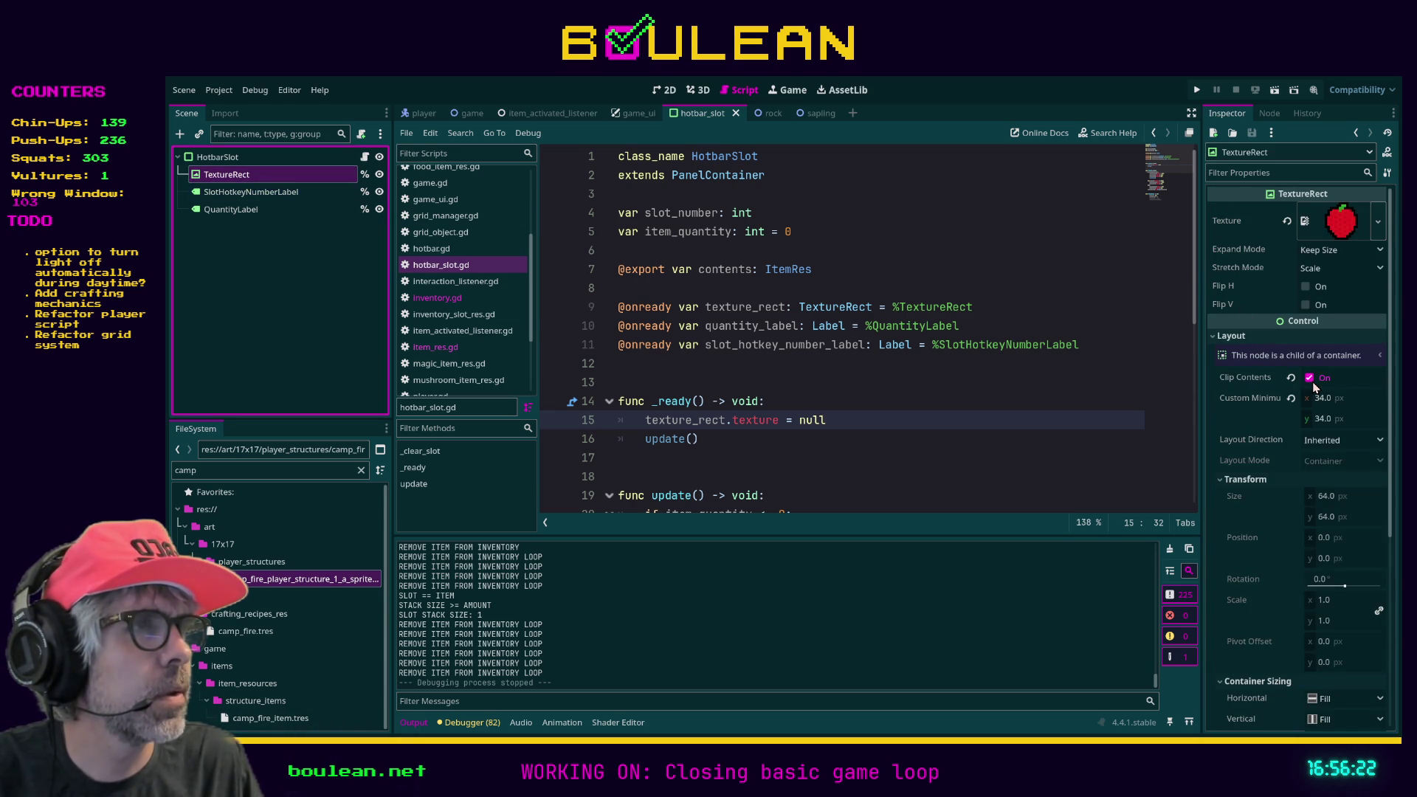
pyautogui.click(1326, 253)
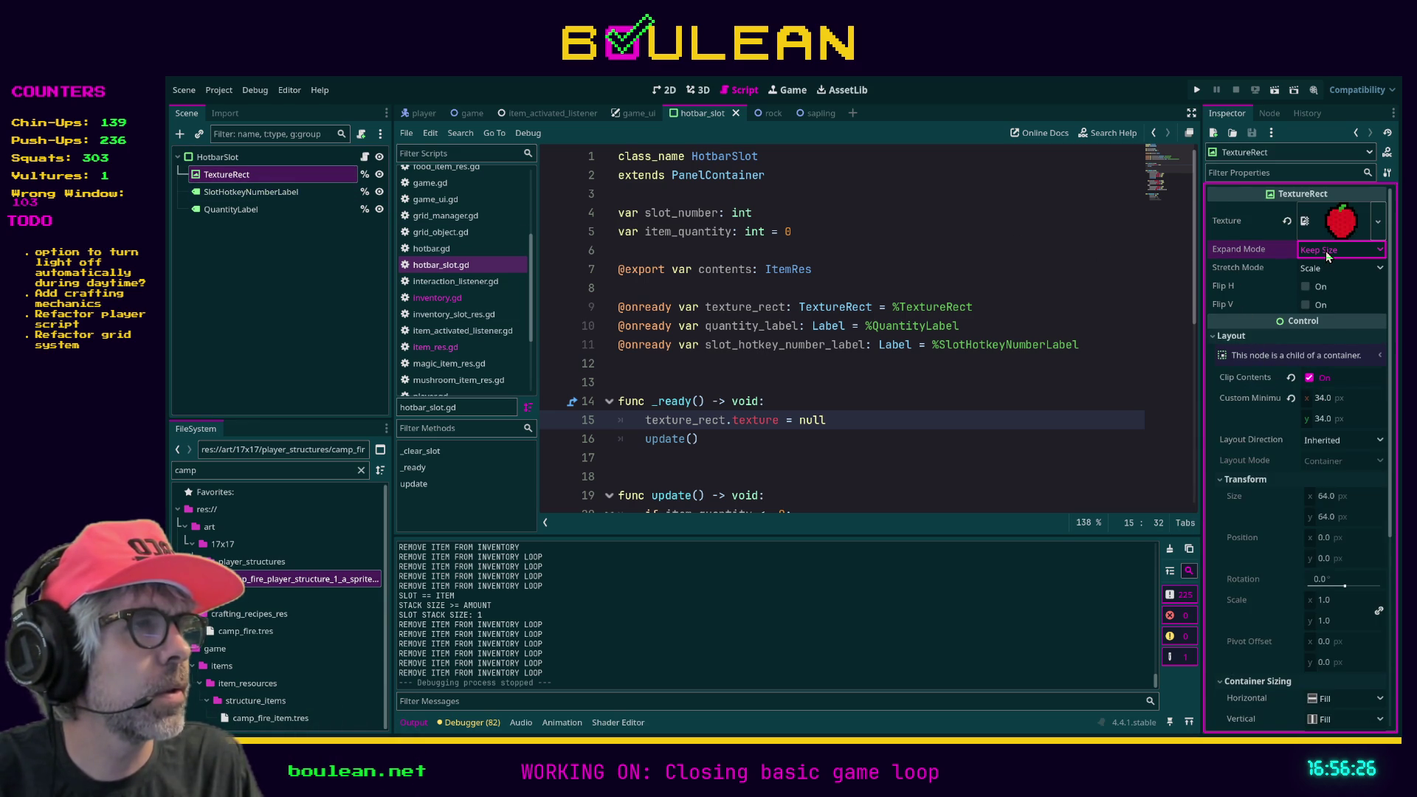
pyautogui.click(1319, 302)
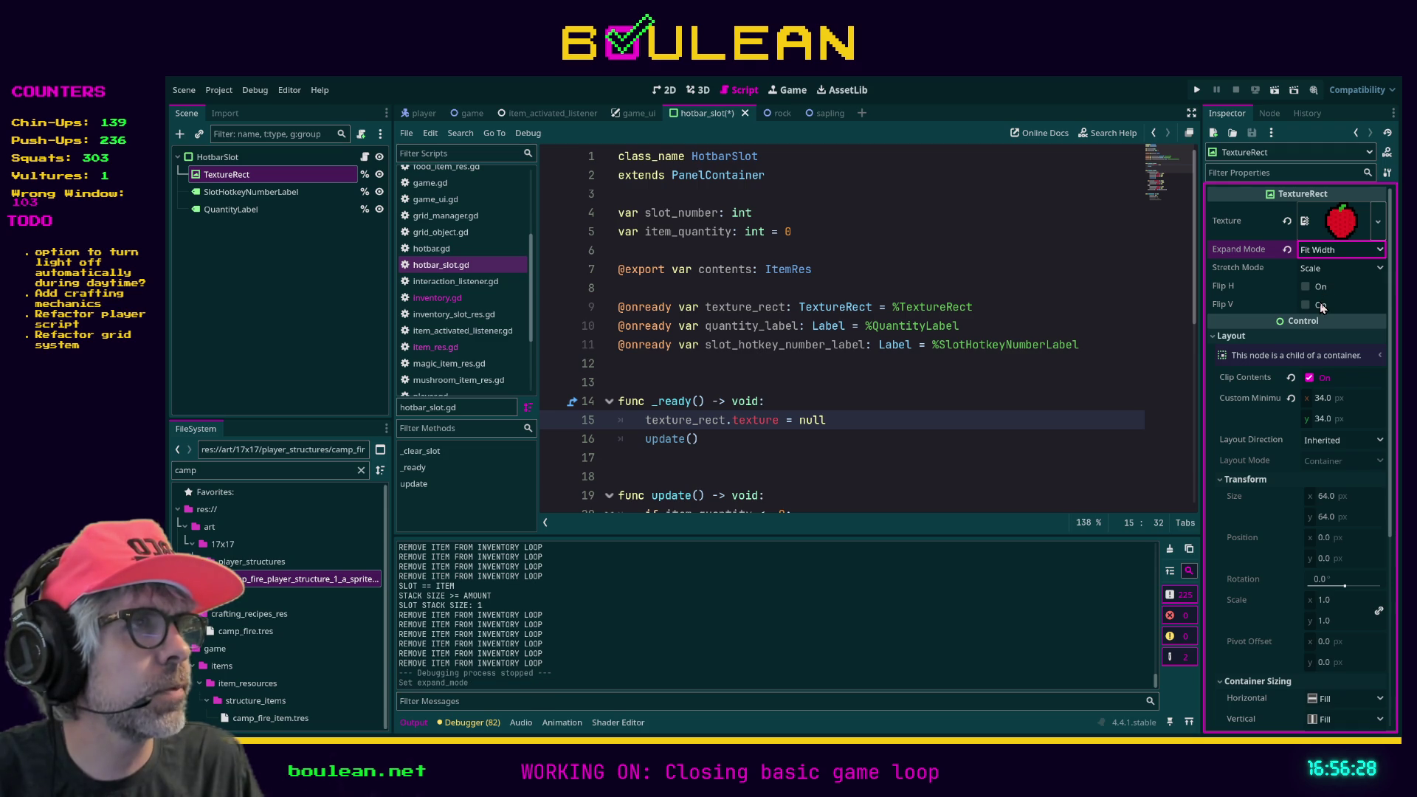
pyautogui.click(1321, 272)
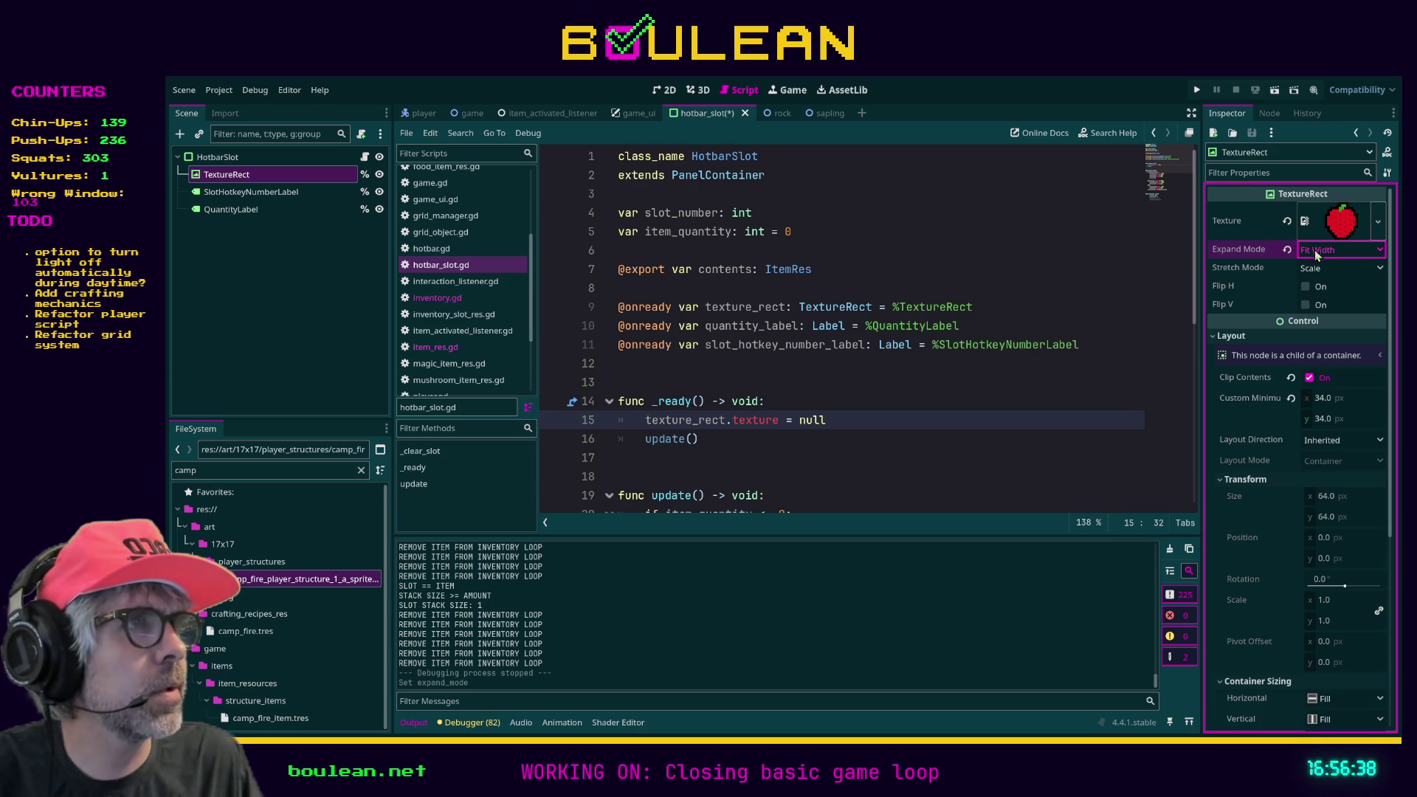
pyautogui.click(1320, 336)
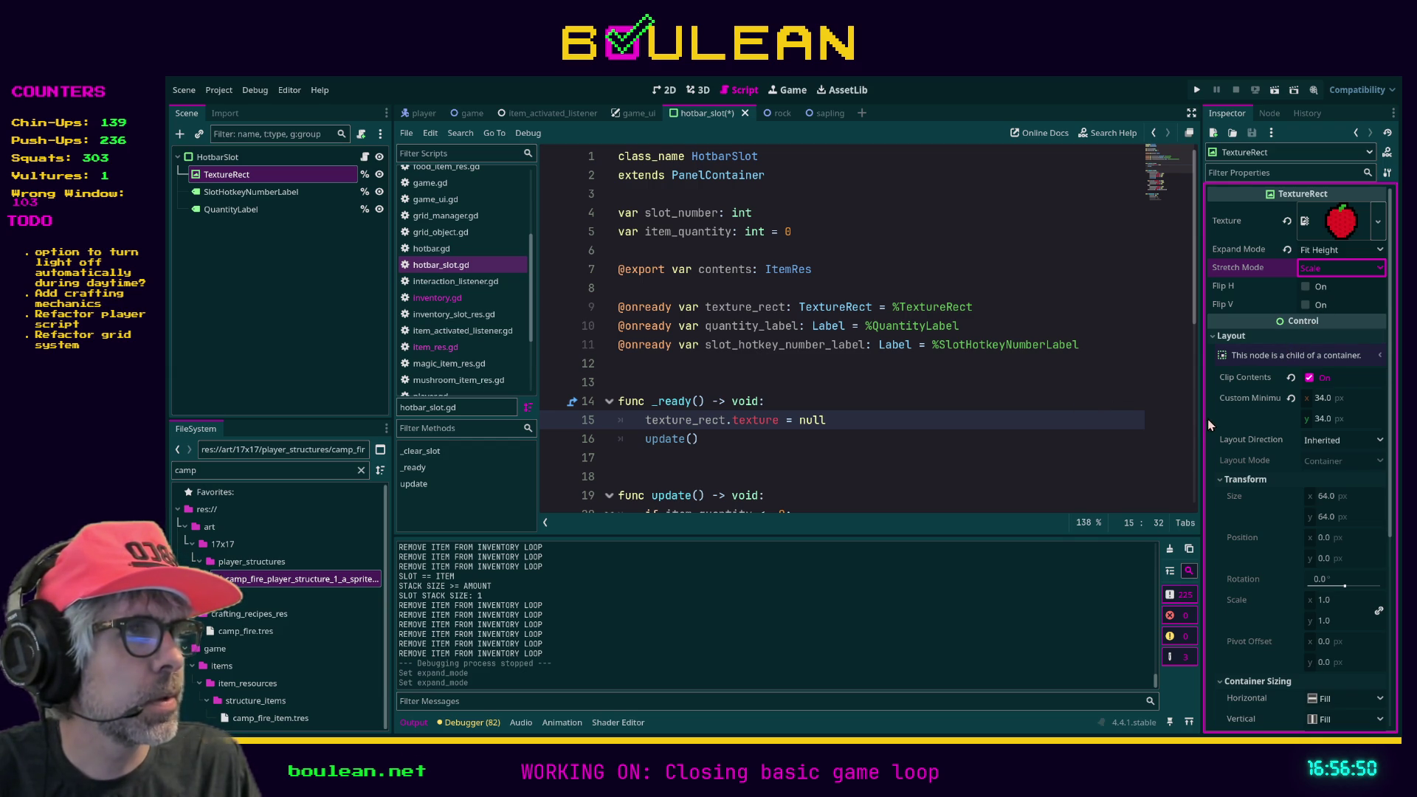
pyautogui.hotkey('alt', 'Tab')
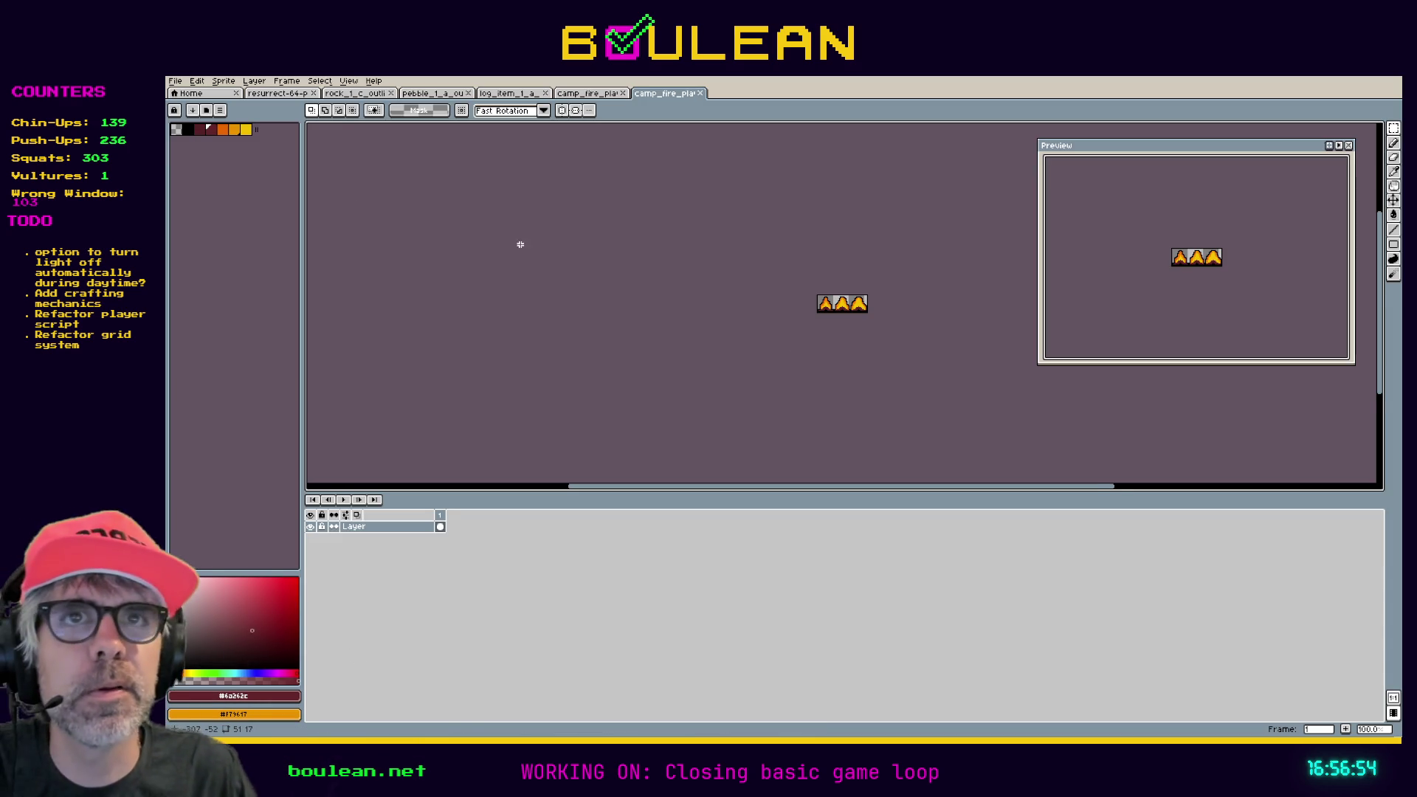
# Switch to the single campfire sprite file and bring up its Export As settings.
pyautogui.scroll(2, 761, 283)
pyautogui.click(175, 80)
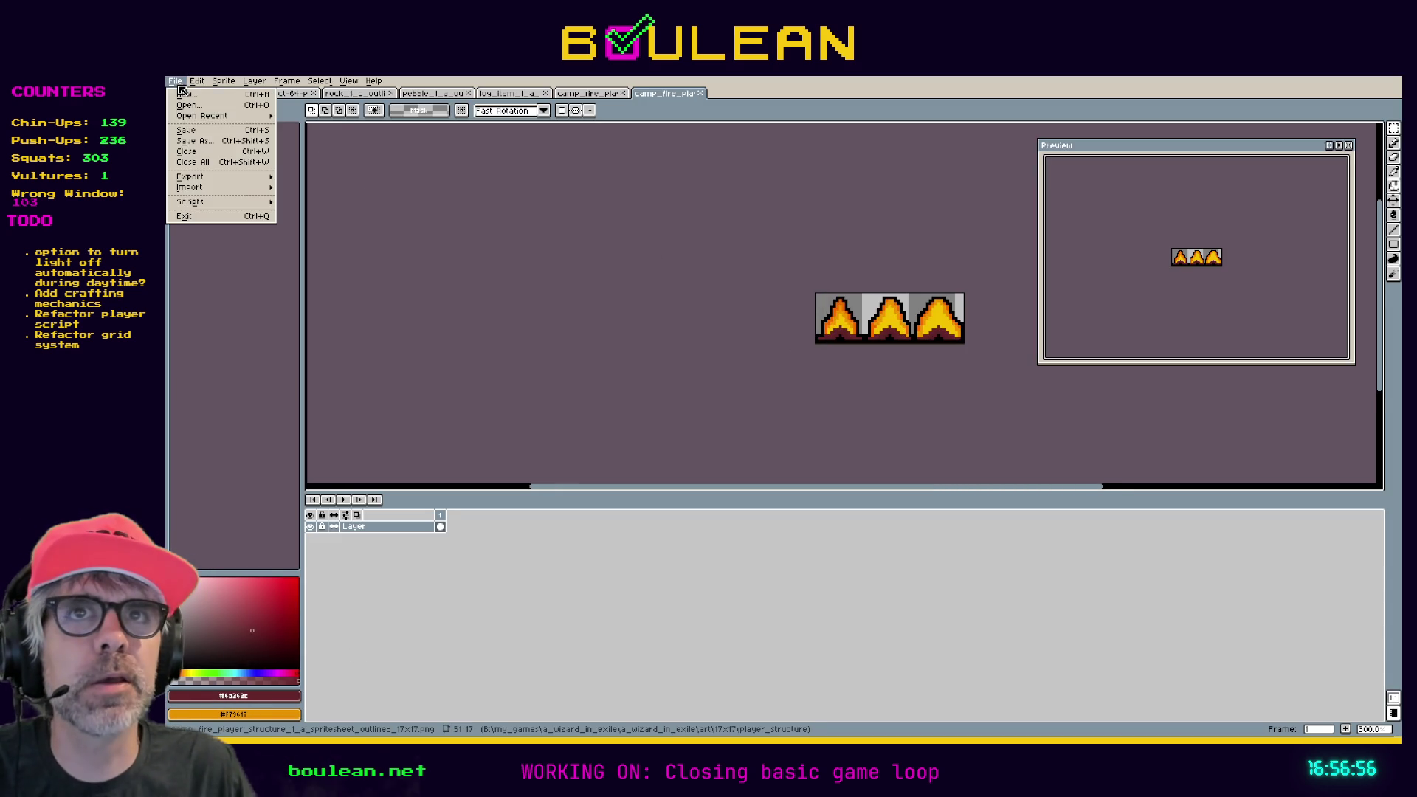
pyautogui.moveTo(238, 181)
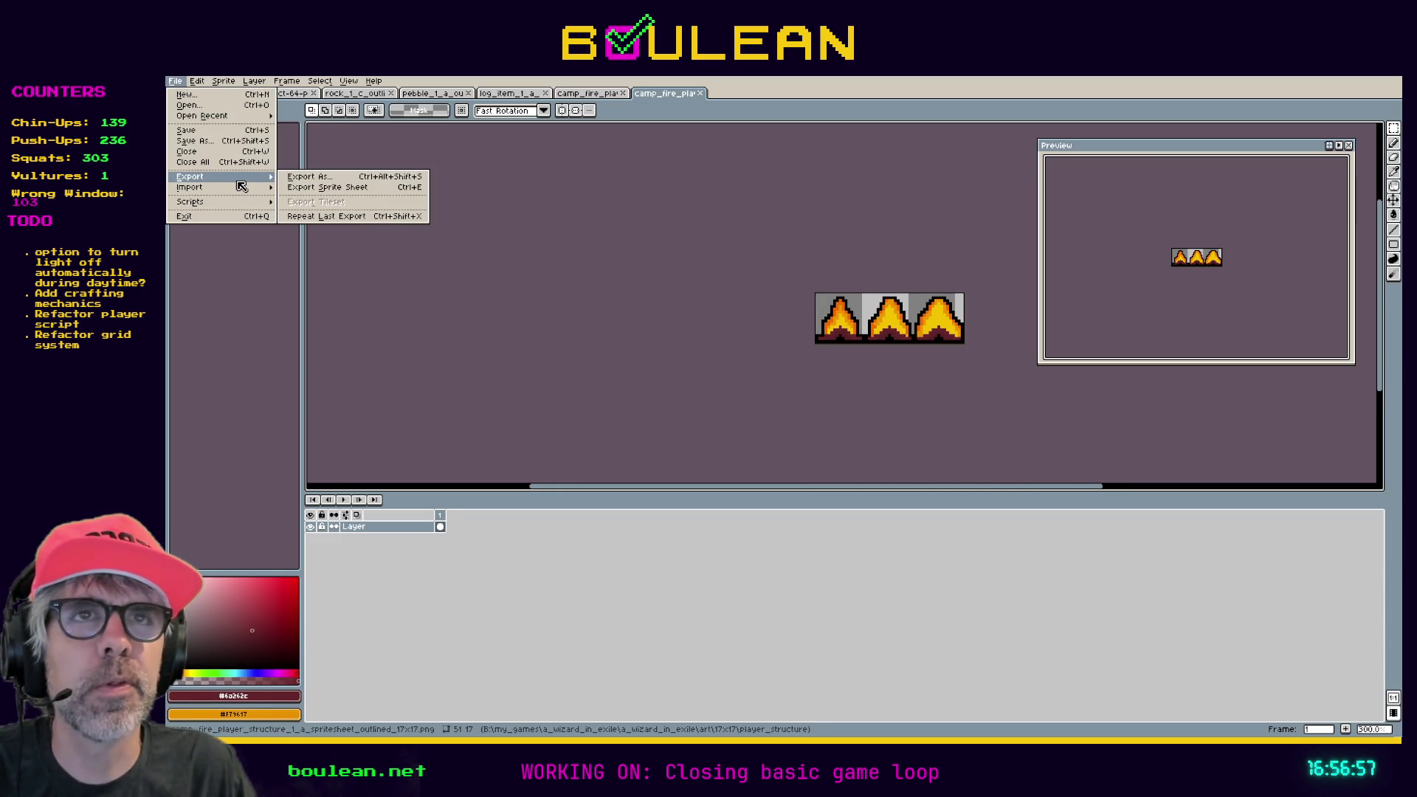
pyautogui.click(586, 94)
pyautogui.click(584, 94)
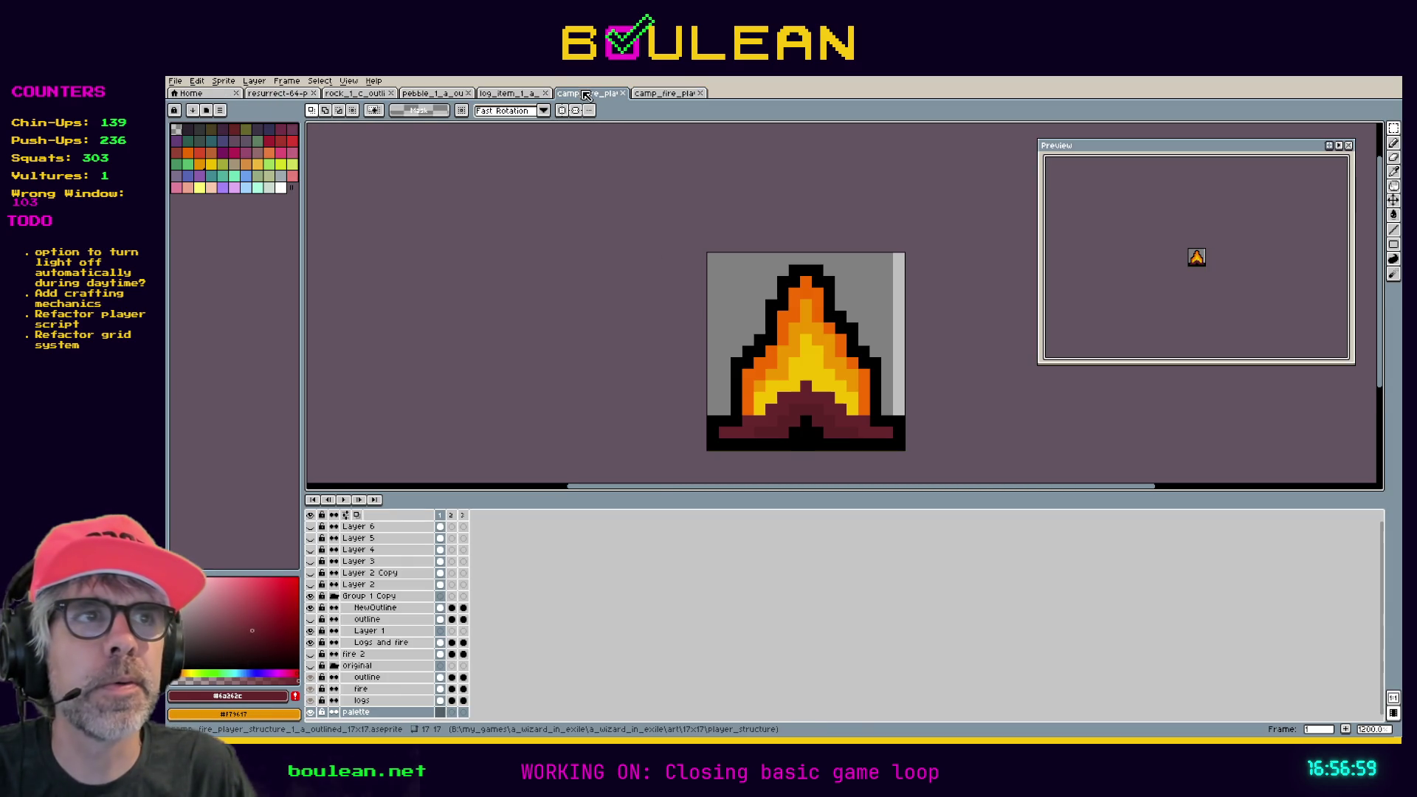
pyautogui.click(175, 81)
pyautogui.moveTo(247, 178)
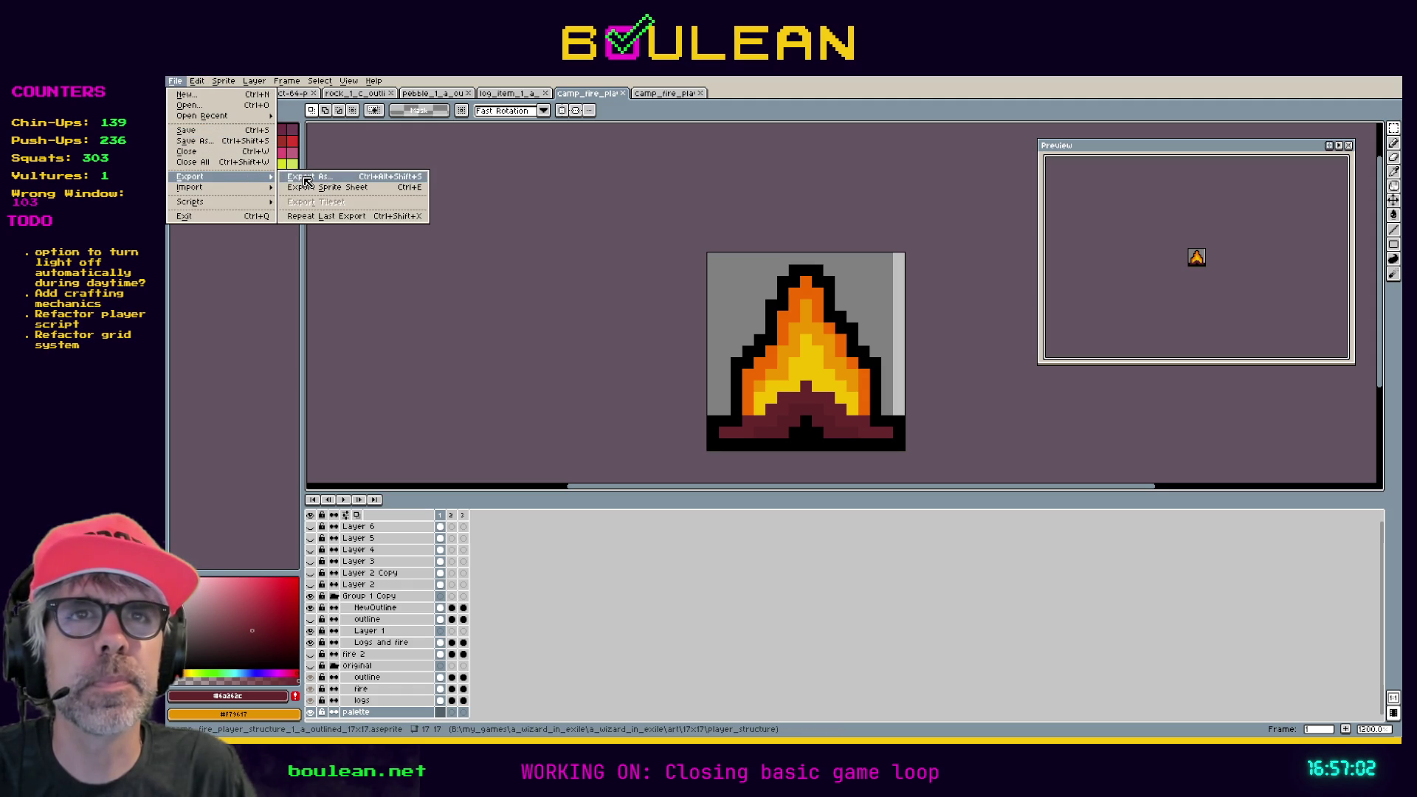
pyautogui.click(305, 180)
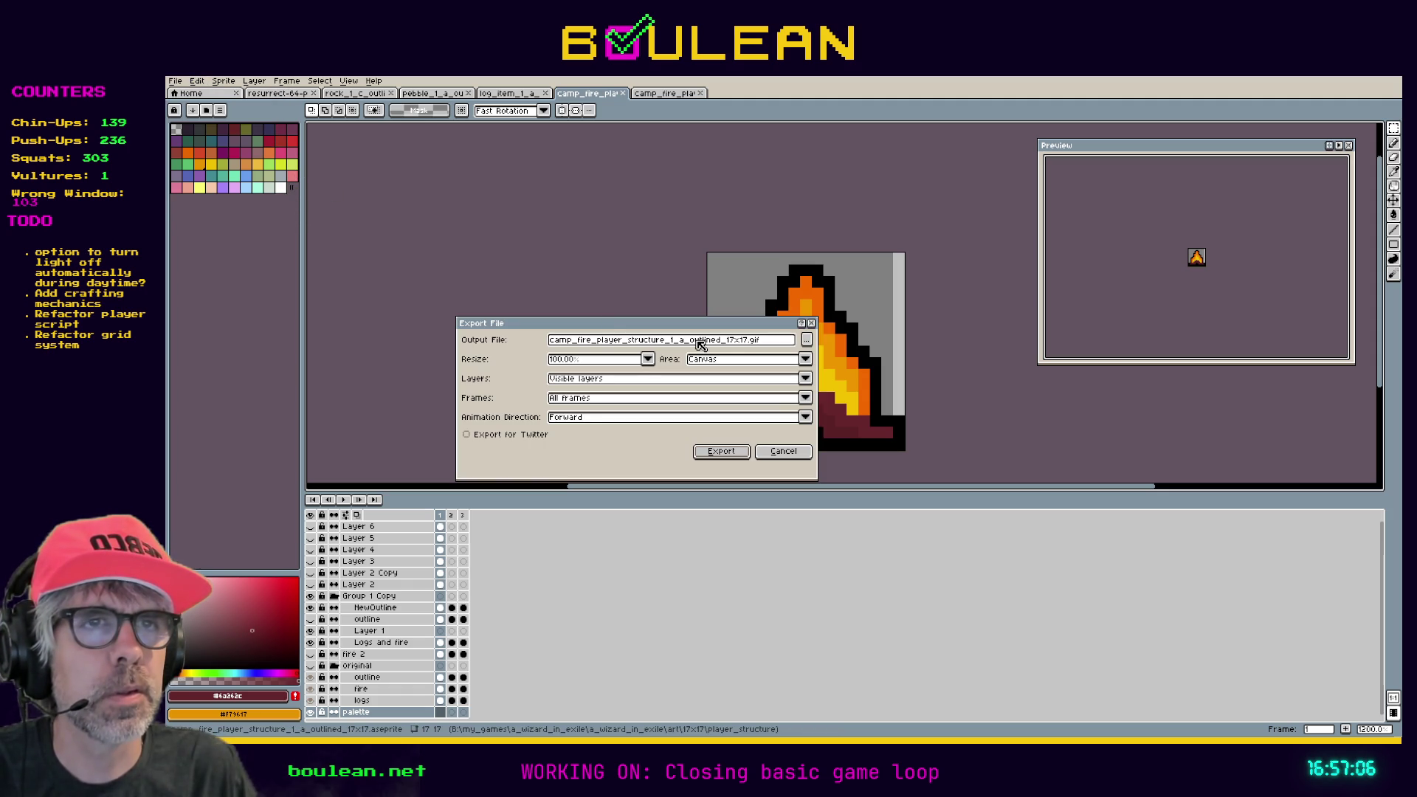
# Export it as .png at 200% resize, accepting the format warning and per-frame files.
pyautogui.click(749, 345)
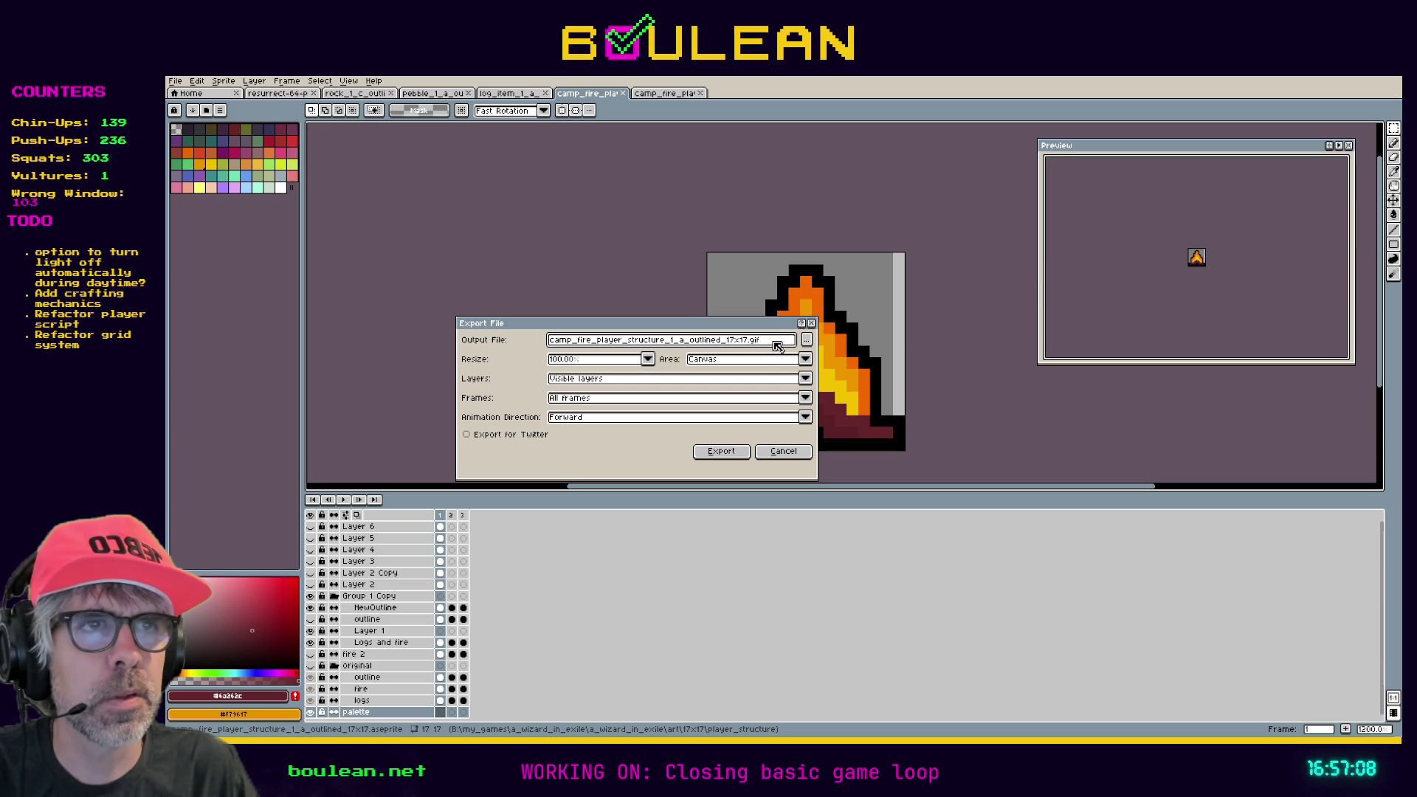
pyautogui.press('BackSpace')
pyautogui.press('BackSpace')
pyautogui.press('BackSpace')
pyautogui.write('png')
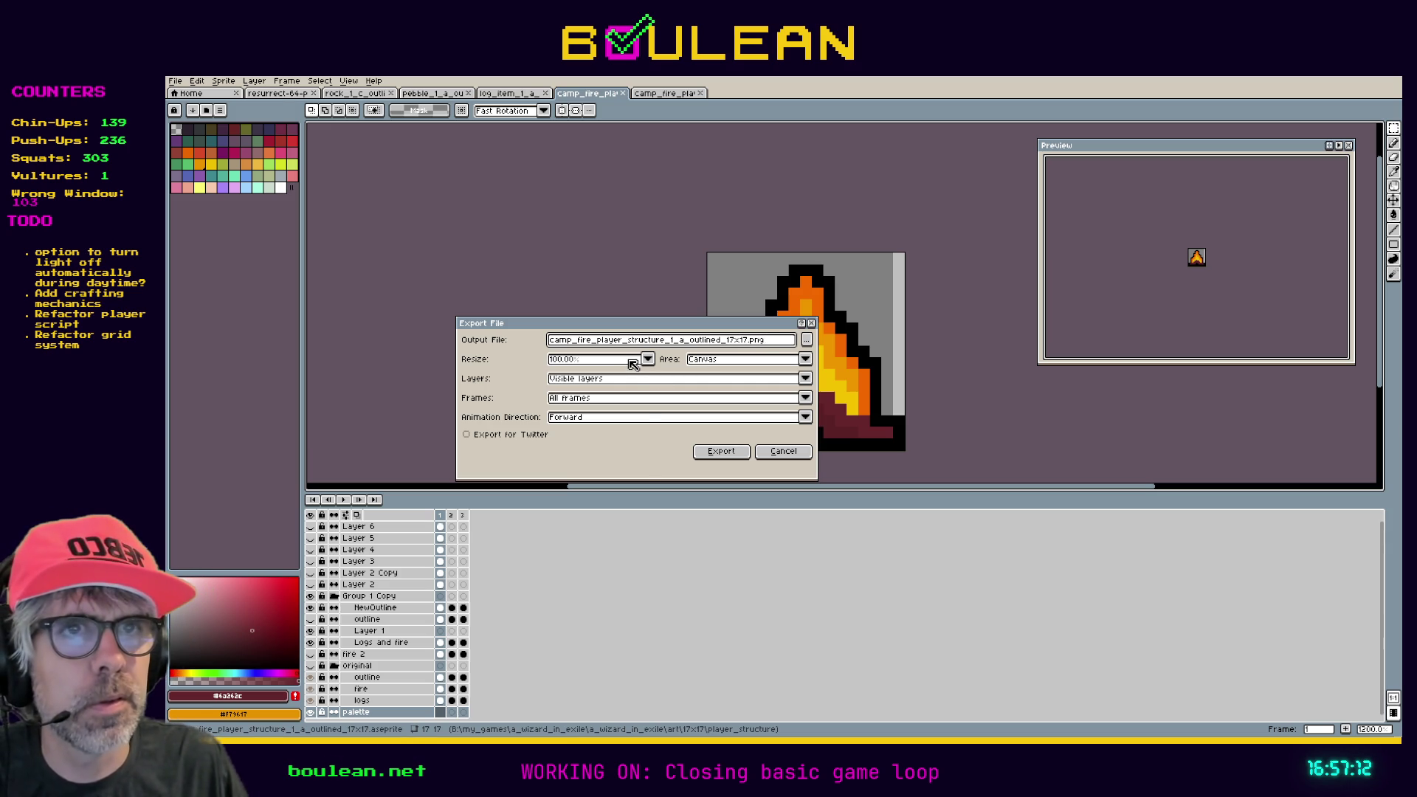
pyautogui.click(632, 361)
pyautogui.click(578, 402)
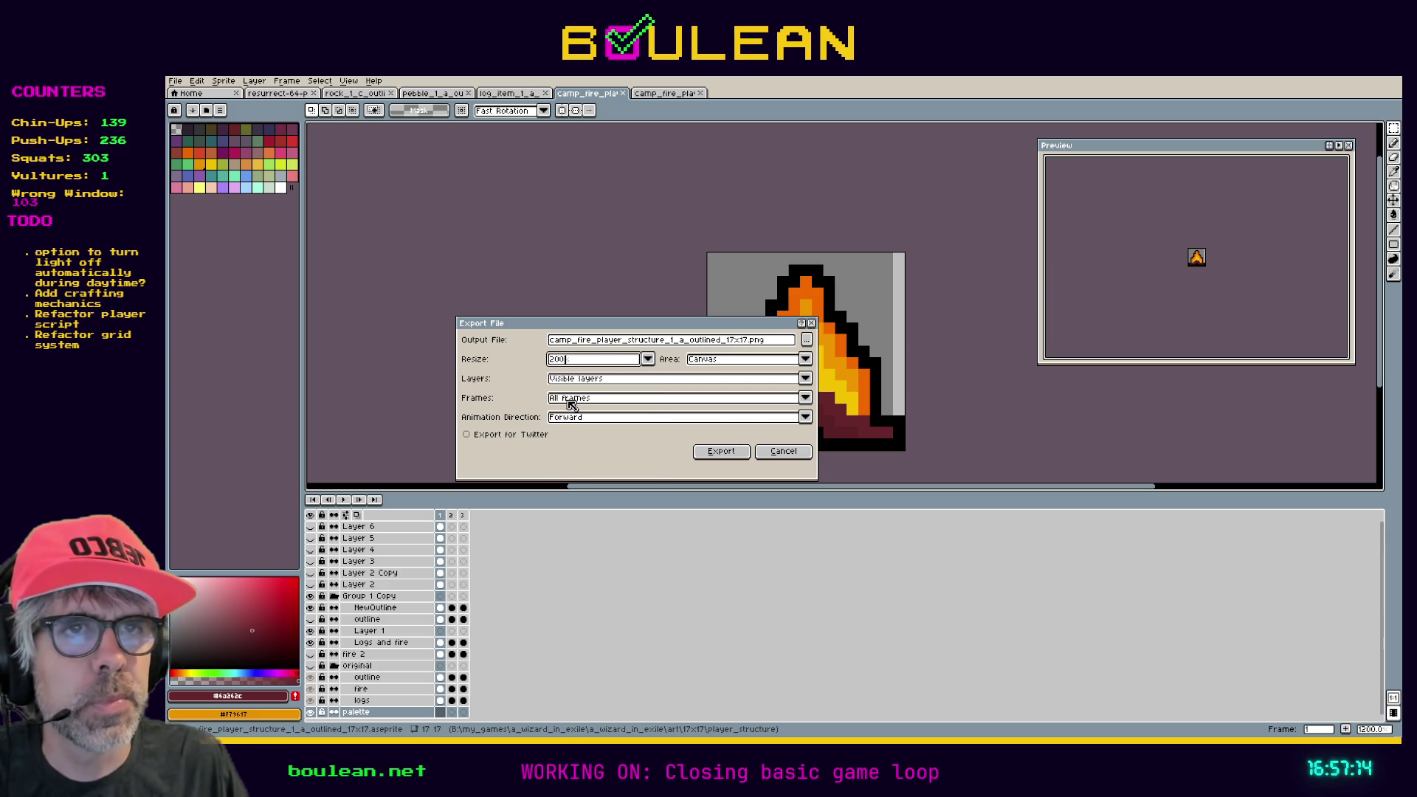
pyautogui.click(721, 453)
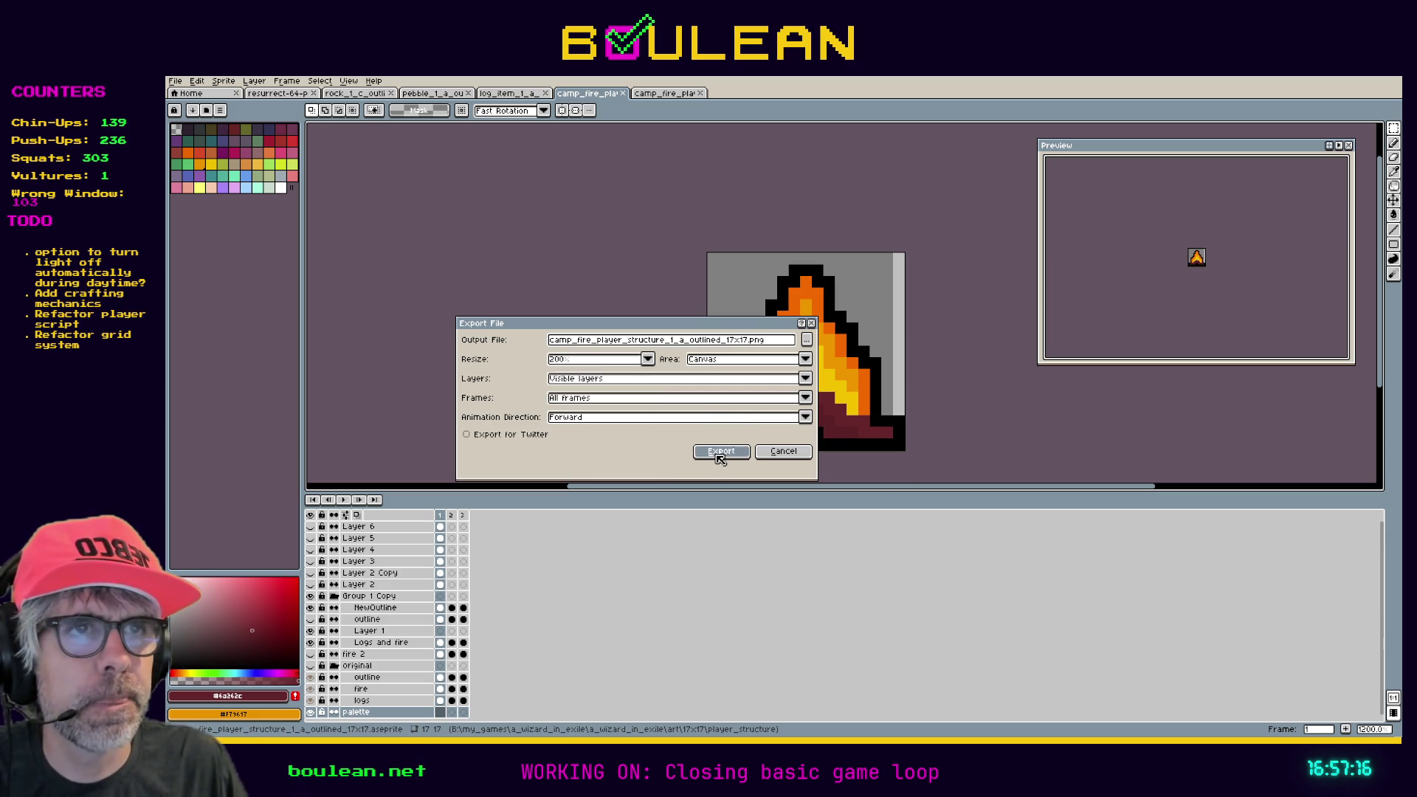
pyautogui.click(740, 464)
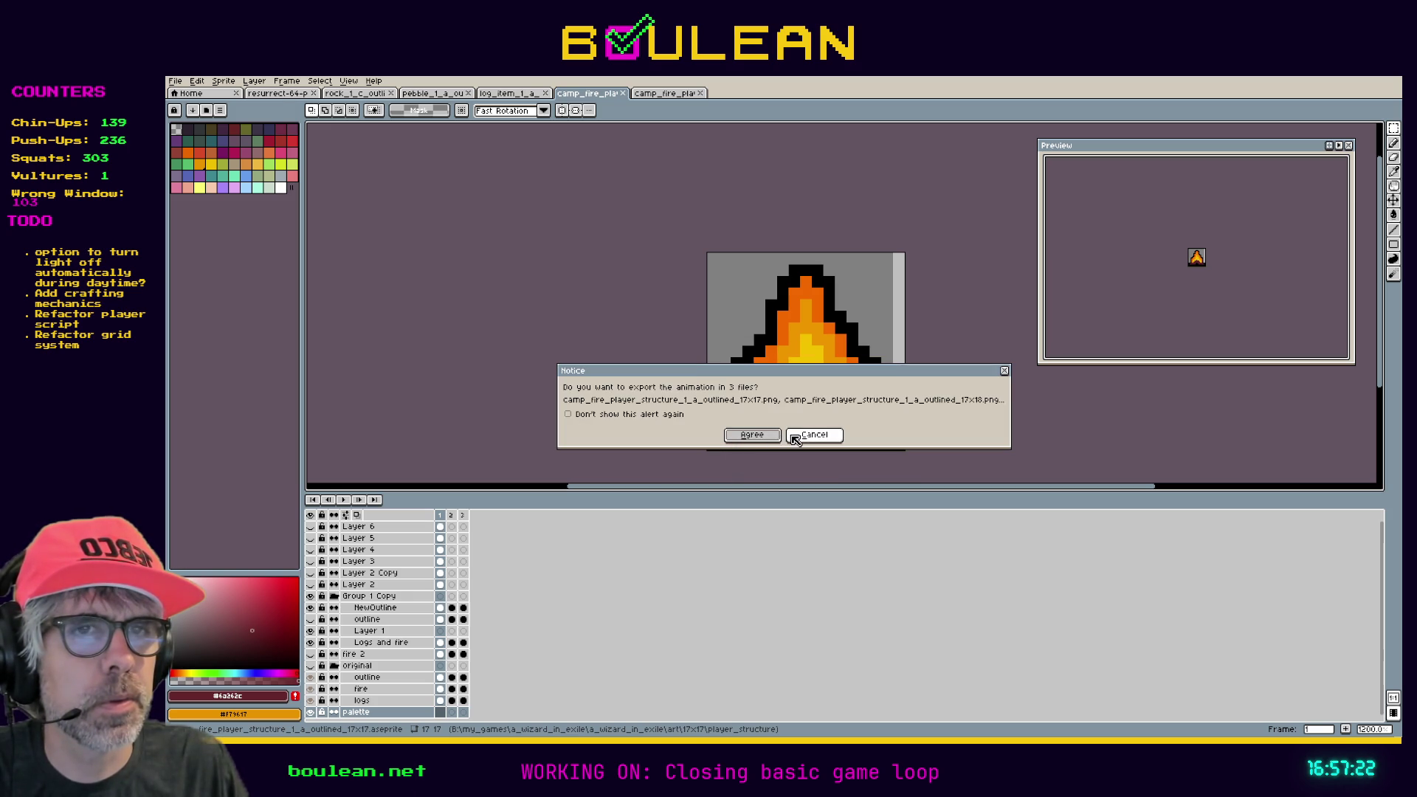
pyautogui.click(743, 442)
# Reopen the export dialog for camp_fire_player_structure_1_a_outlined_17x17.png and expand the Layers dropdown.
pyautogui.click(175, 81)
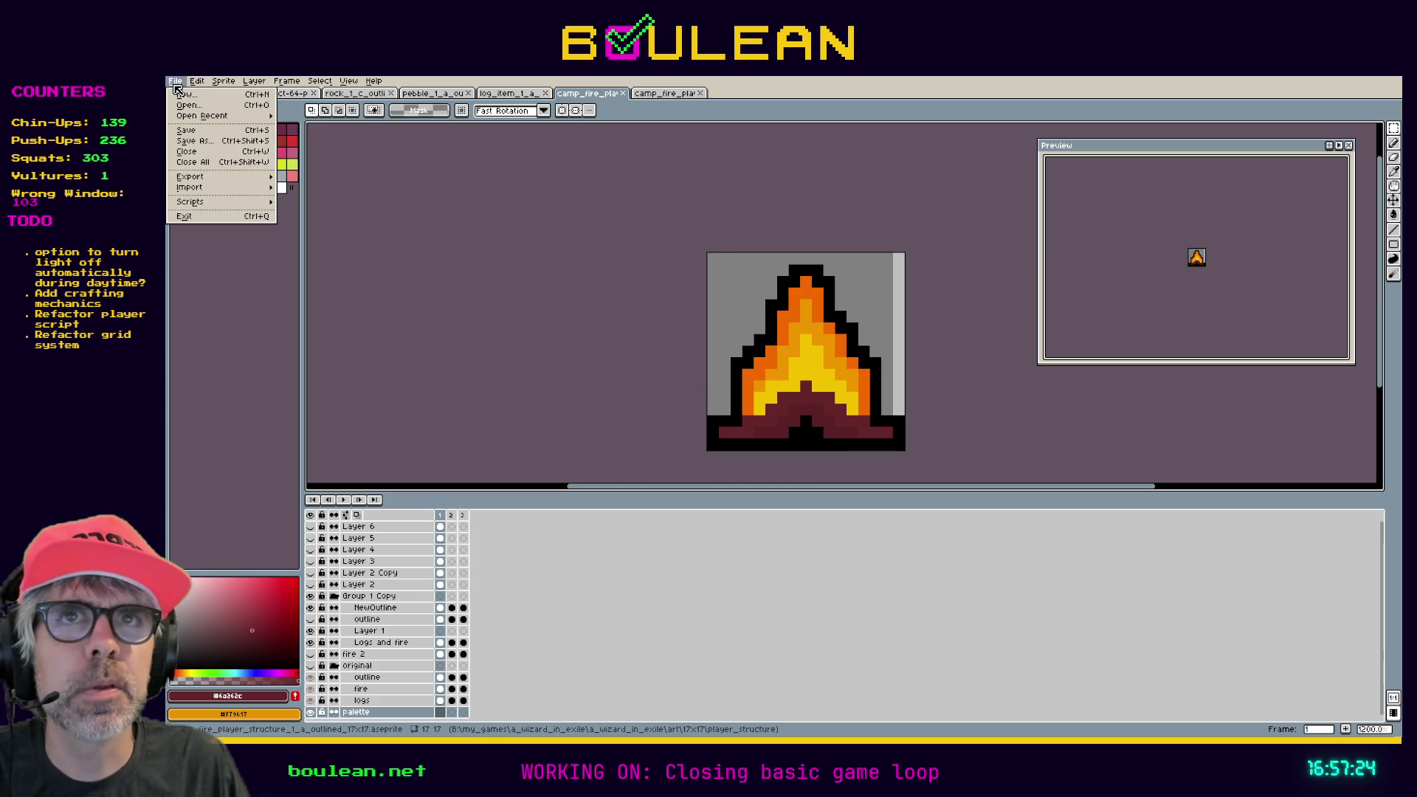
pyautogui.moveTo(266, 178)
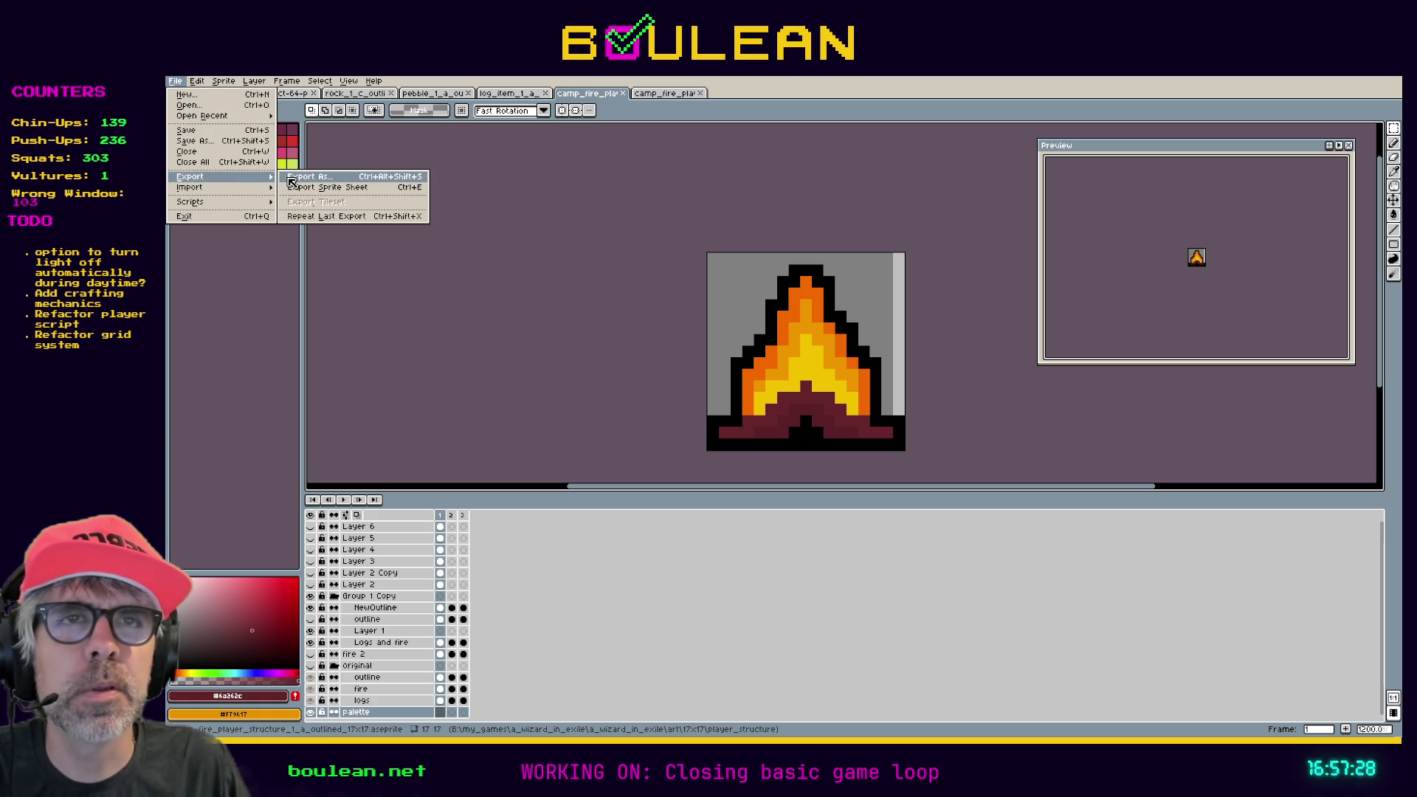
pyautogui.click(291, 182)
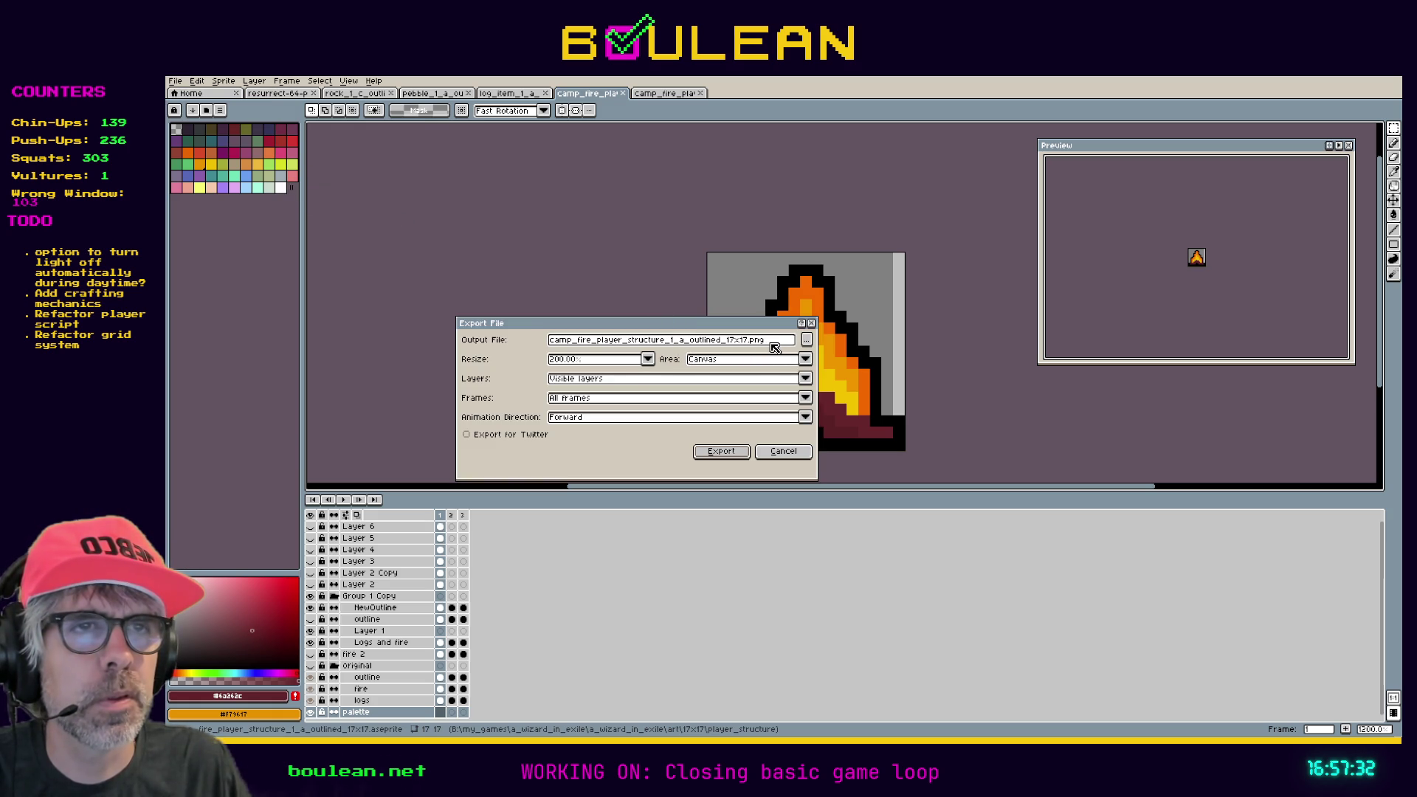
pyautogui.click(607, 383)
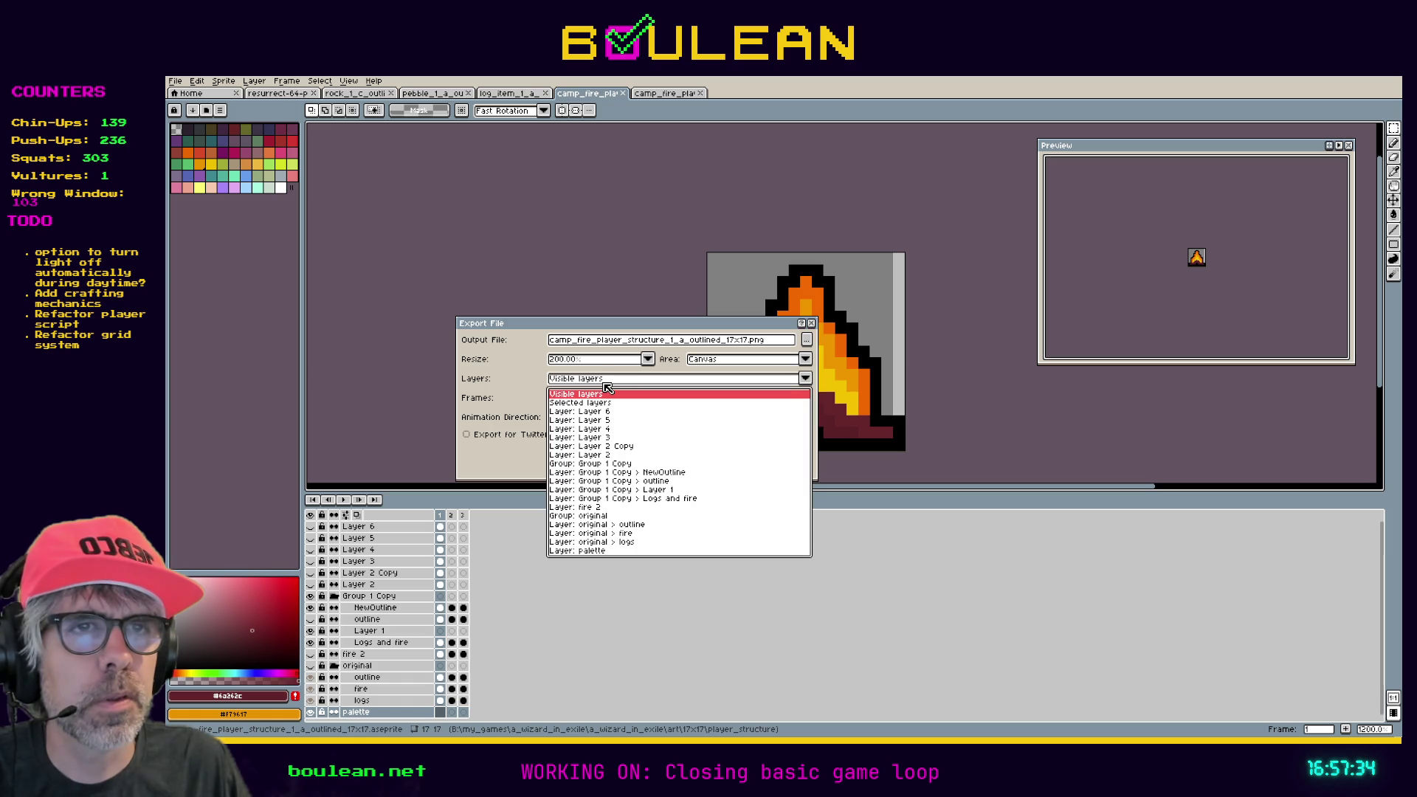